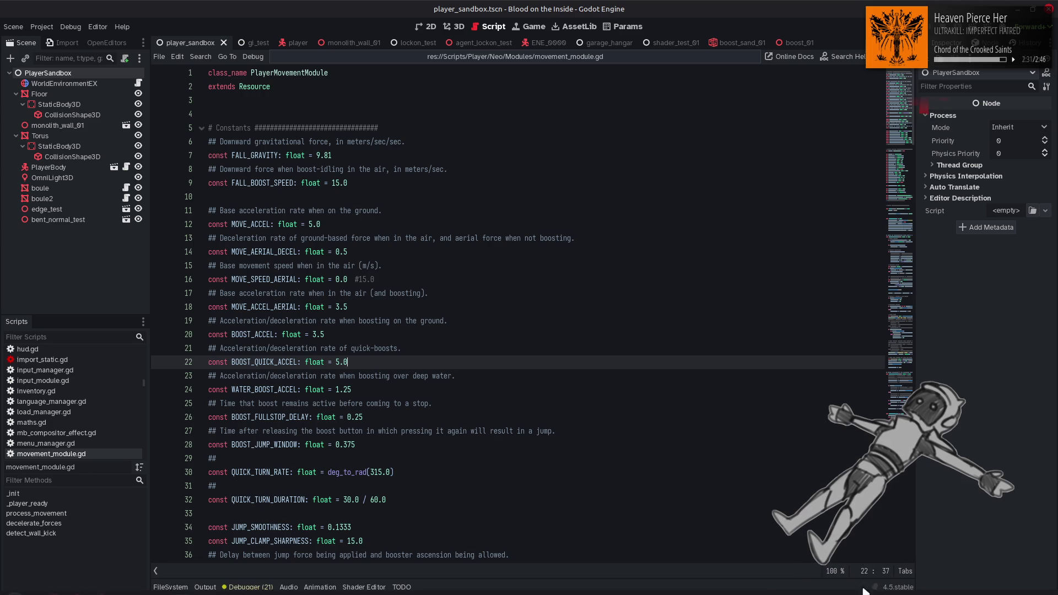
Reload the current project from the Project menu so the editor restarts on GPUParticles3DEX.gd.
{"action": "mouse_move", "coordinate": [795, 594]}
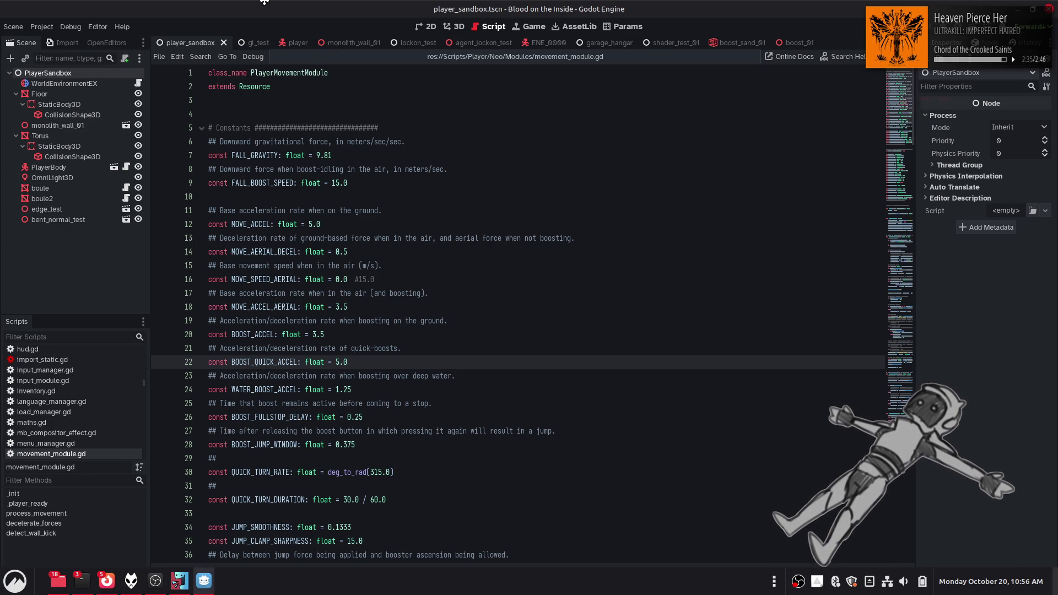
{"action": "left_click", "coordinate": [42, 28]}
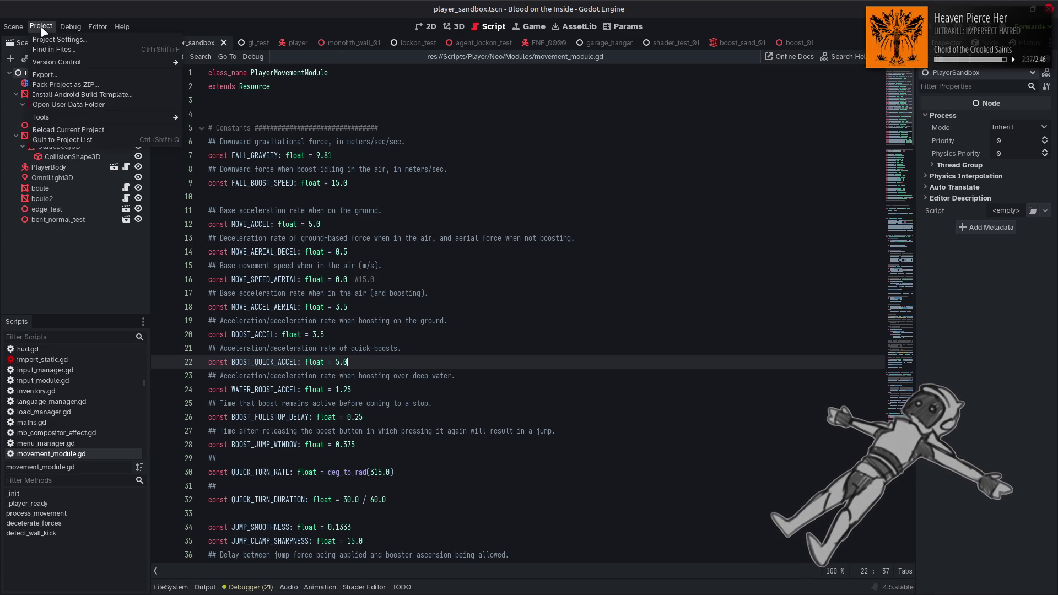
{"action": "left_click", "coordinate": [130, 130]}
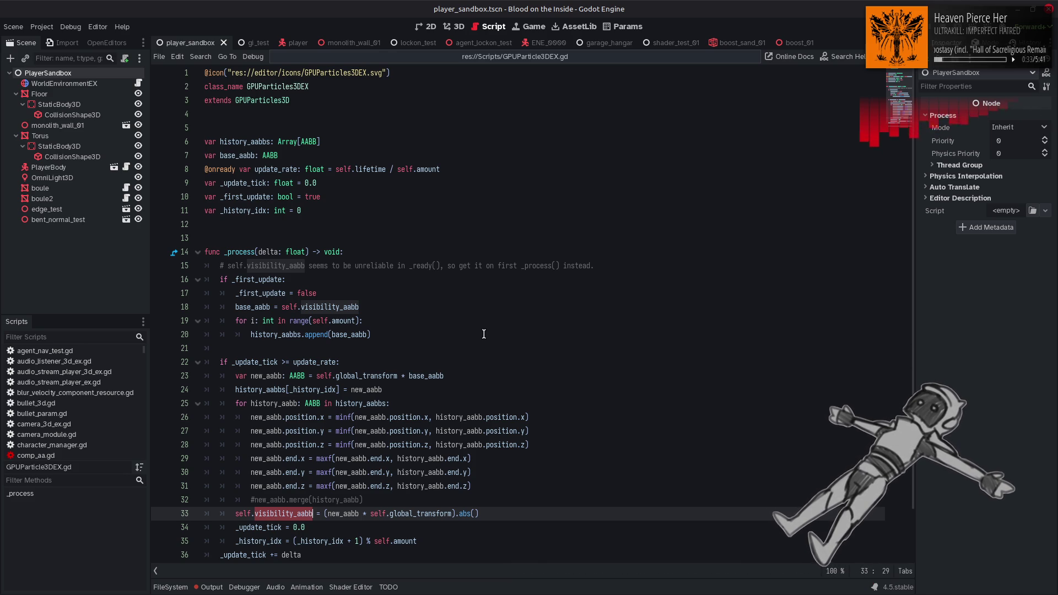
{"action": "mouse_move", "coordinate": [375, 376]}
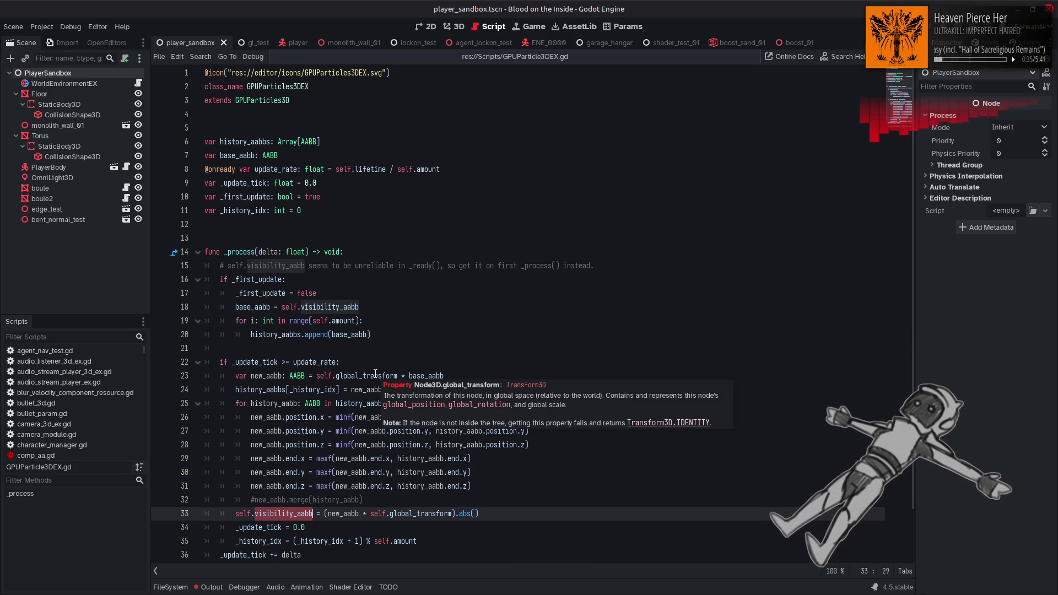
{"action": "right_click", "coordinate": [298, 378]}
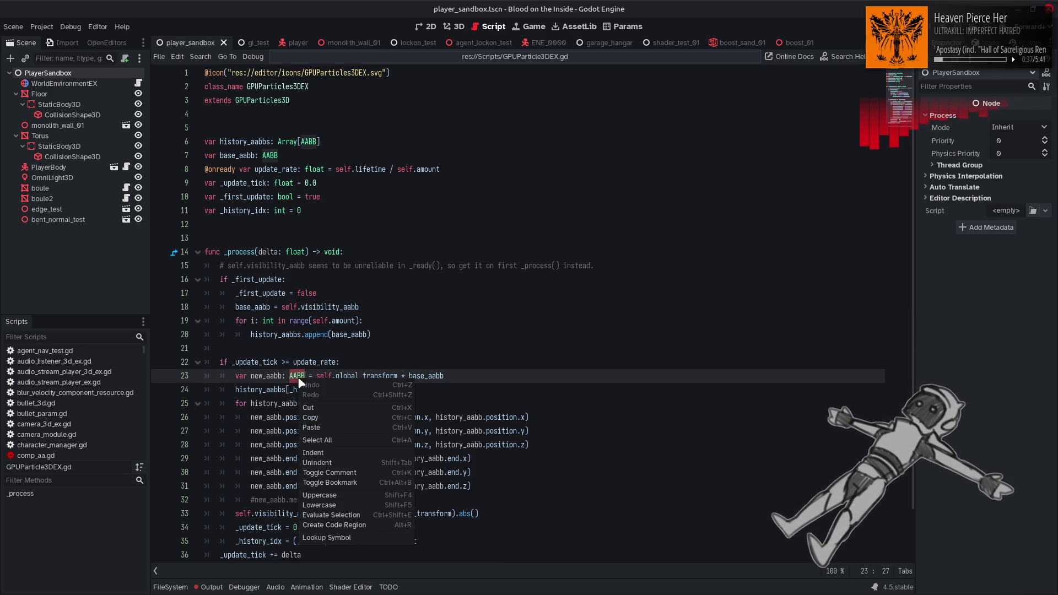
{"action": "left_click", "coordinate": [371, 539]}
{"action": "scroll", "coordinate": [435, 300], "scroll_direction": "down", "scroll_amount": 5}
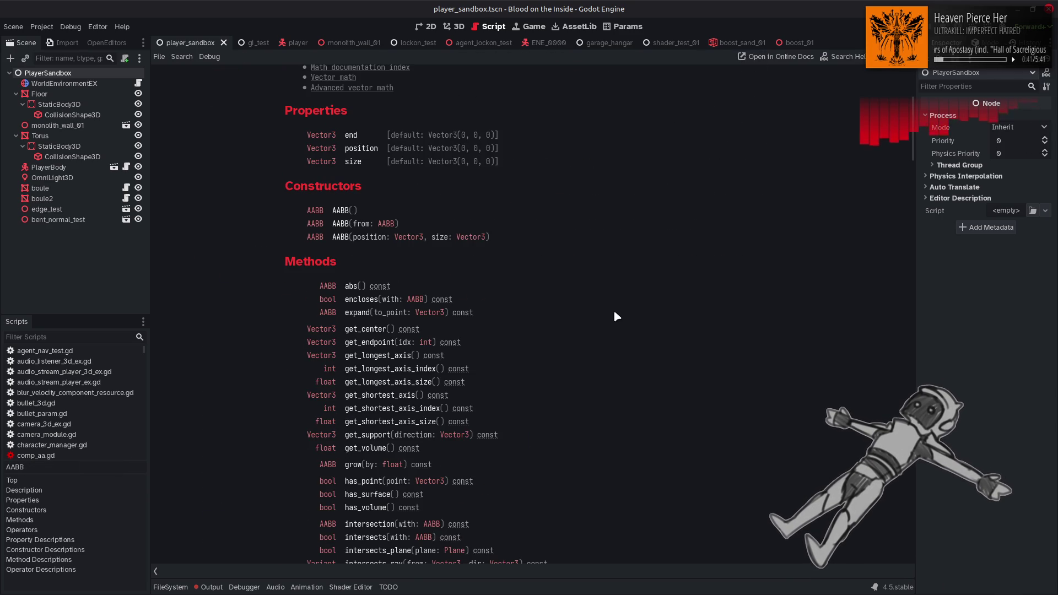
{"action": "scroll", "coordinate": [614, 313], "scroll_direction": "down", "scroll_amount": 6}
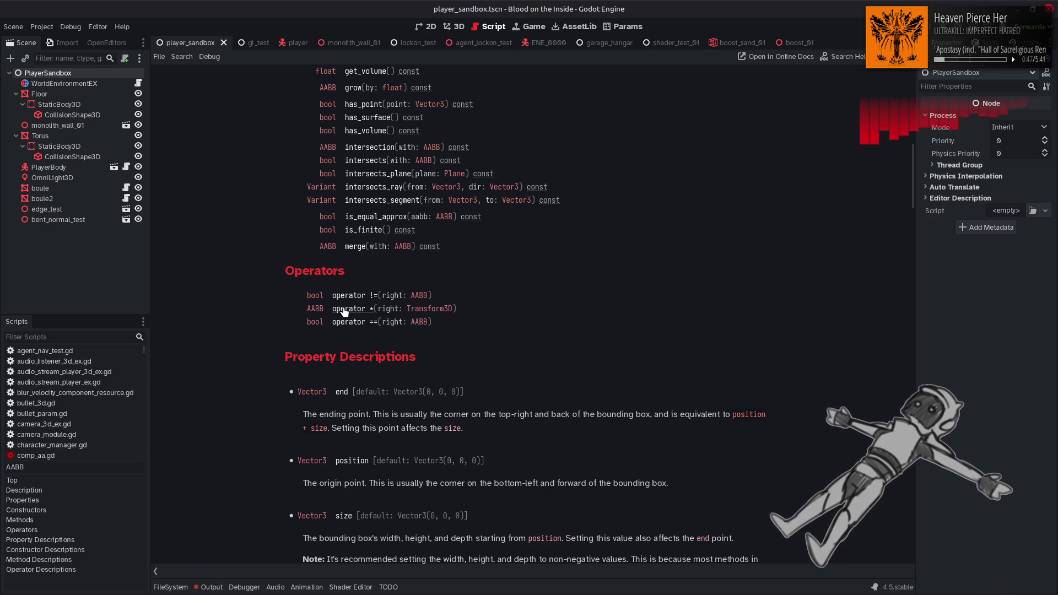
{"action": "left_click", "coordinate": [437, 309]}
{"action": "scroll", "coordinate": [439, 311], "scroll_direction": "down", "scroll_amount": 5}
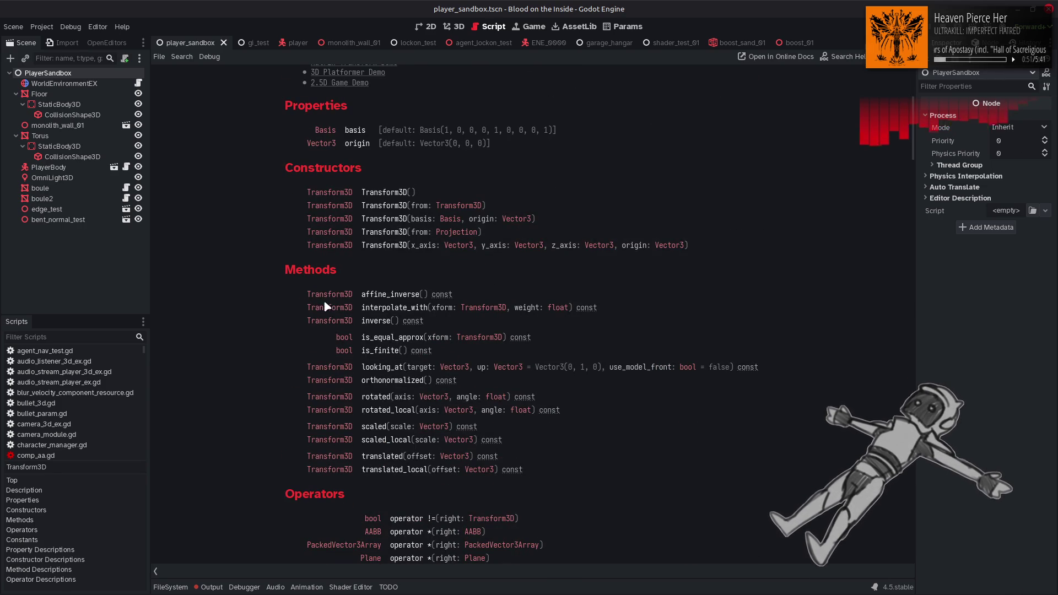
{"action": "scroll", "coordinate": [276, 304], "scroll_direction": "down", "scroll_amount": 10}
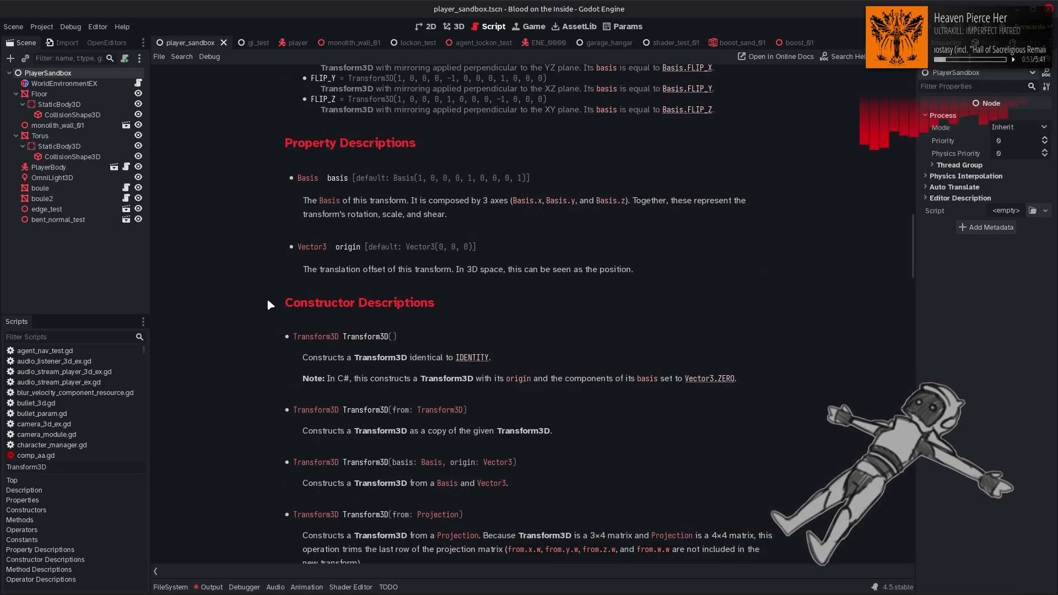
{"action": "scroll", "coordinate": [267, 301], "scroll_direction": "up", "scroll_amount": 8}
{"action": "scroll", "coordinate": [266, 299], "scroll_direction": "up", "scroll_amount": 4}
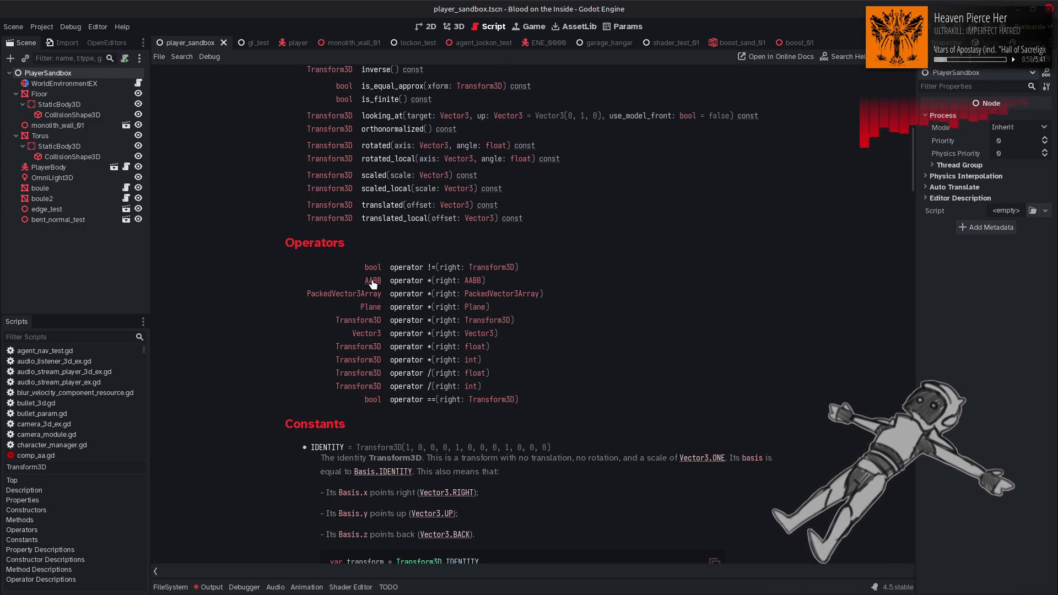
{"action": "key", "text": "alt+Left"}
{"action": "key", "text": "alt+Right"}
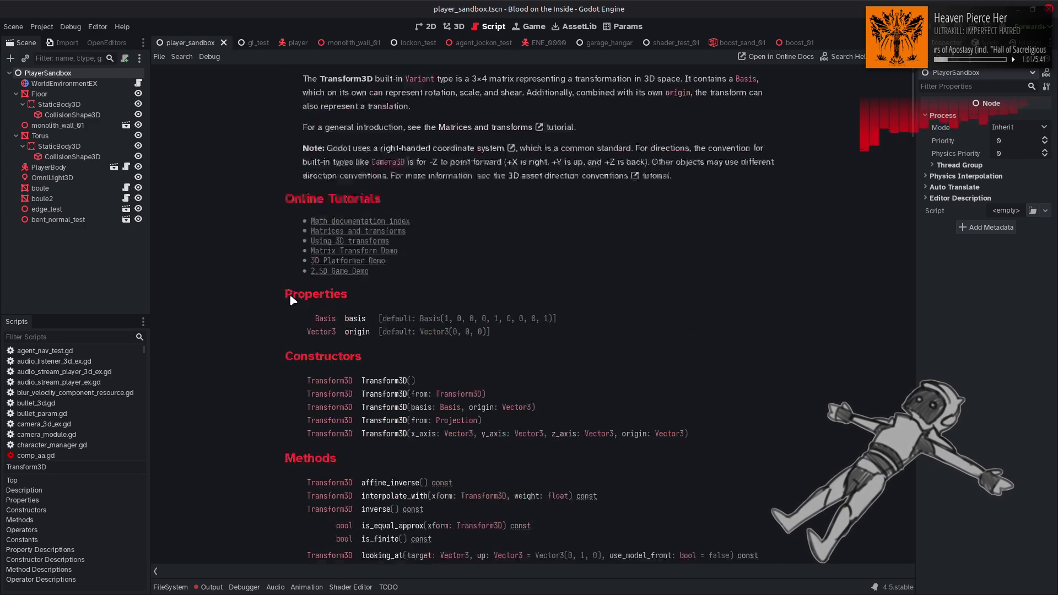
{"action": "scroll", "coordinate": [291, 300], "scroll_direction": "down", "scroll_amount": 3}
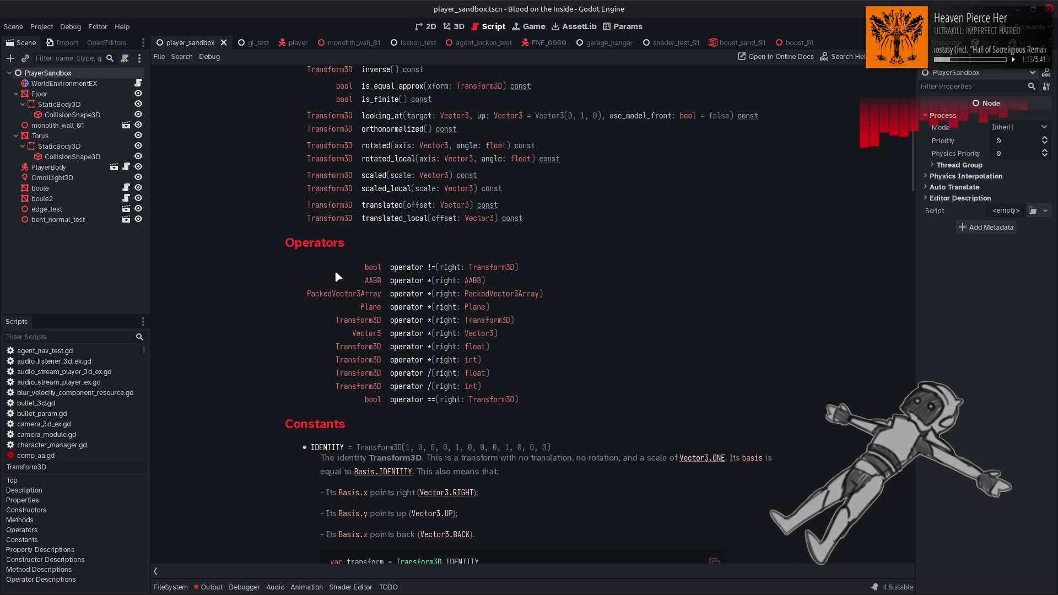
{"action": "key", "text": "alt+Left"}
{"action": "key", "text": "alt+Left"}
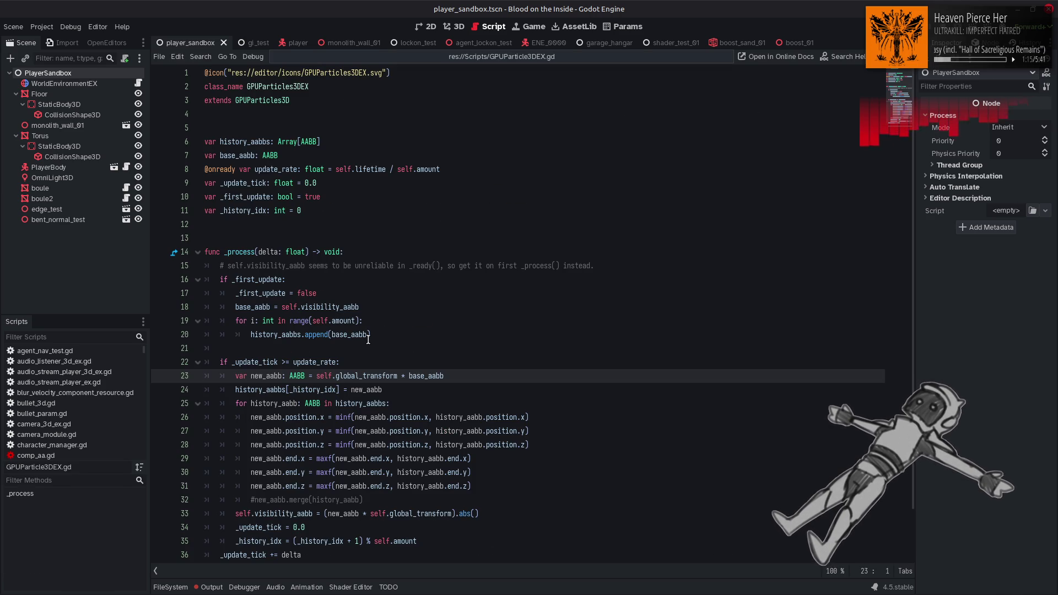
Rewrite line 33 so visibility_aabb uses self.global_transform.affine_inverse() * new_aabb.
{"action": "mouse_move", "coordinate": [368, 338]}
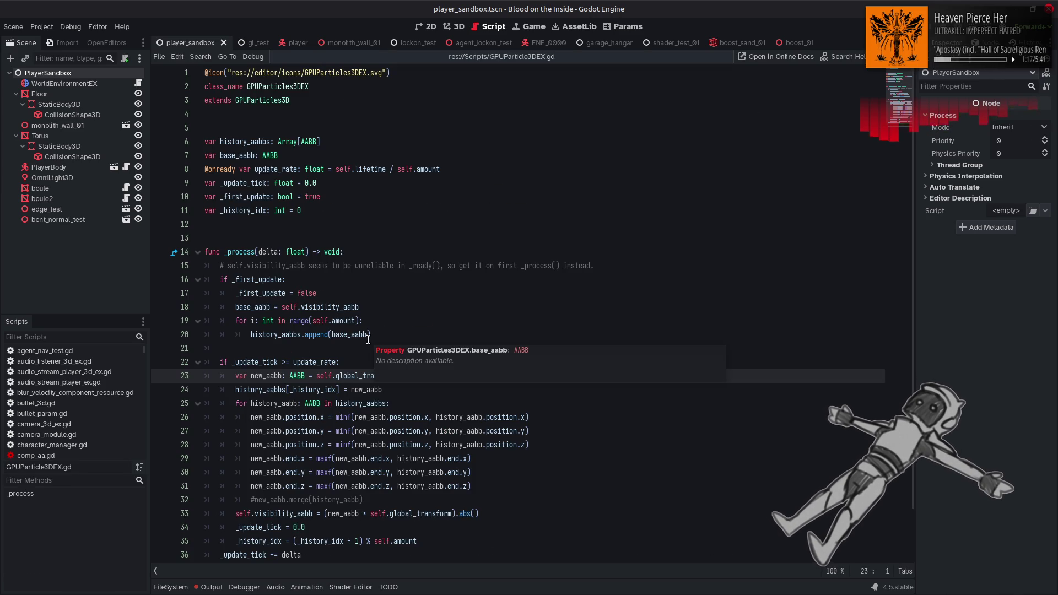
{"action": "scroll", "coordinate": [368, 339], "scroll_direction": "down", "scroll_amount": 2}
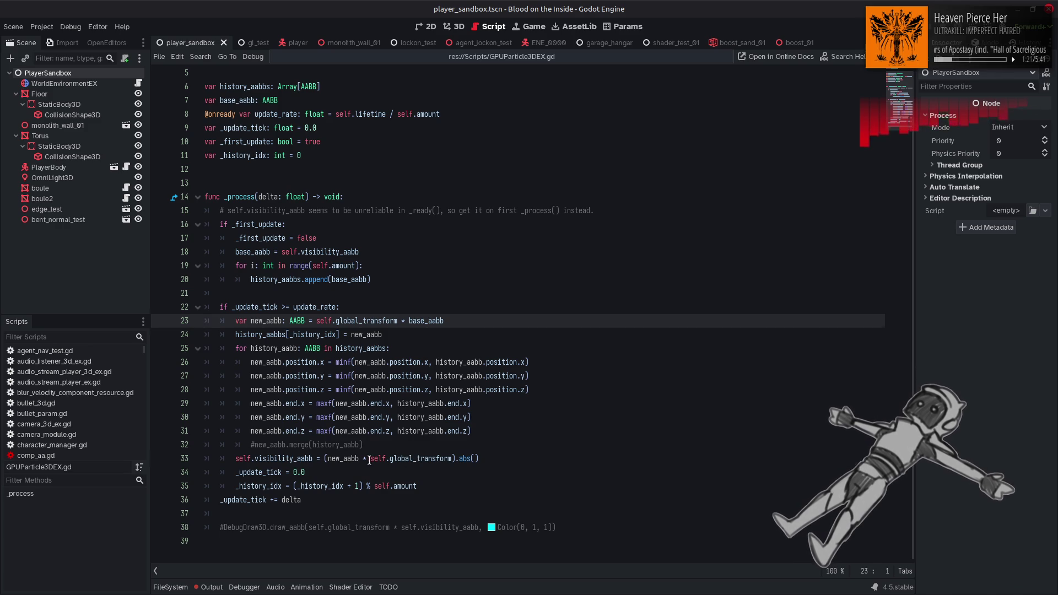
{"action": "left_click_drag", "start_coordinate": [371, 458], "coordinate": [451, 459]}
{"action": "key", "text": "BackSpace"}
{"action": "key", "text": "BackSpace"}
{"action": "key", "text": "BackSpace"}
{"action": "key", "text": "BackSpace"}
{"action": "left_click", "coordinate": [327, 458]}
{"action": "type", "text": "self.global_transform "}
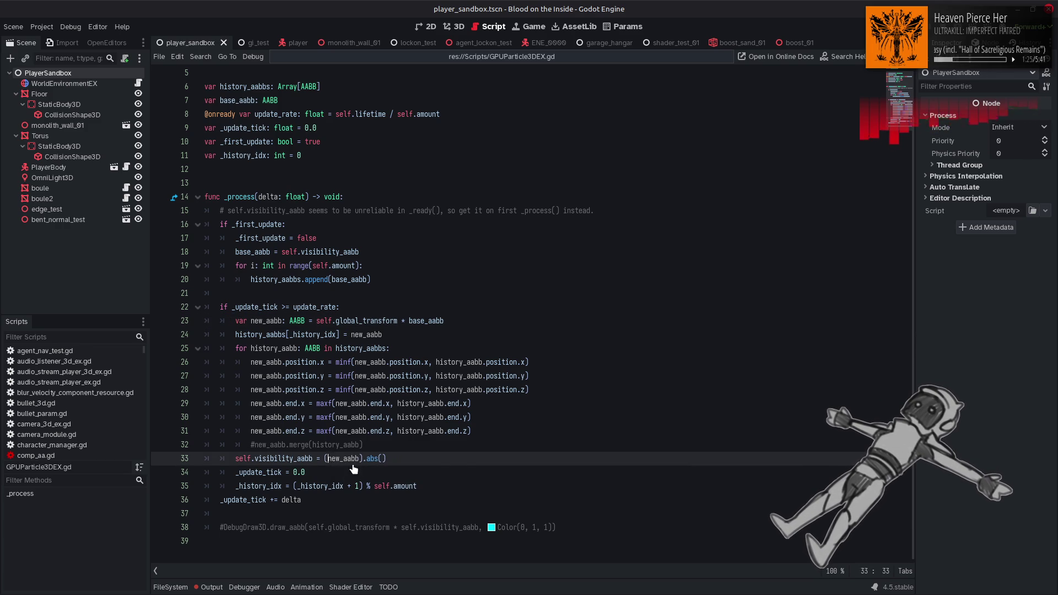
{"action": "type", "text": "*"}
{"action": "left_click", "coordinate": [409, 458]}
{"action": "type", "text": ".inv"}
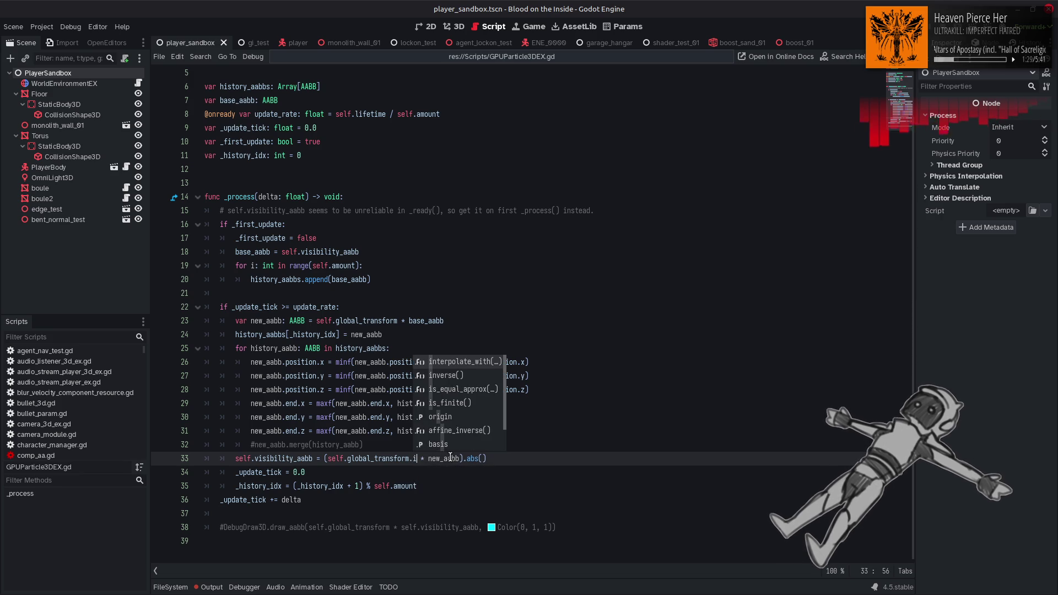
{"action": "key", "text": "Return"}
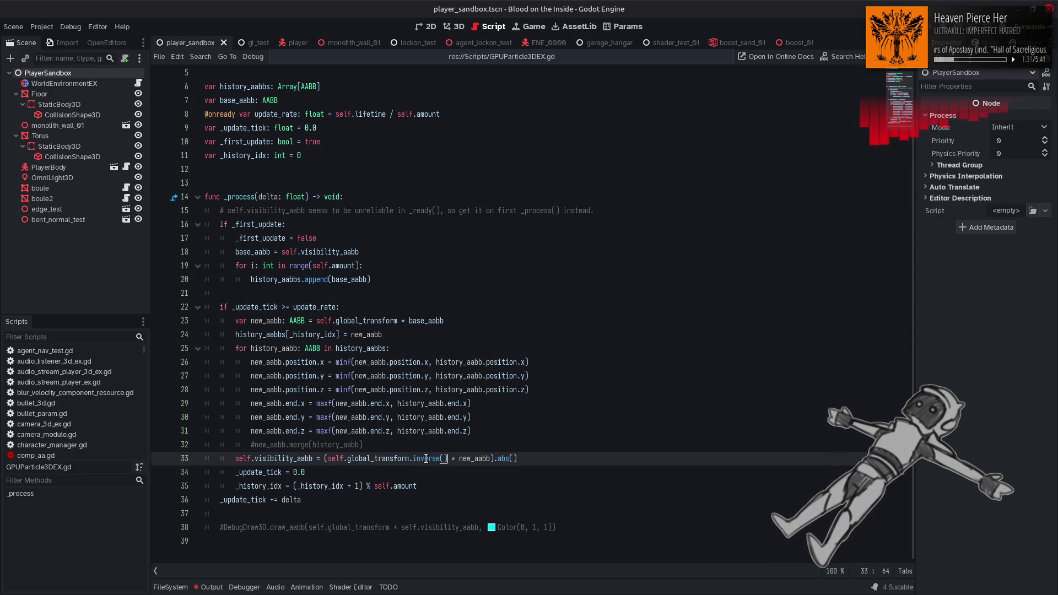
{"action": "mouse_move", "coordinate": [426, 458]}
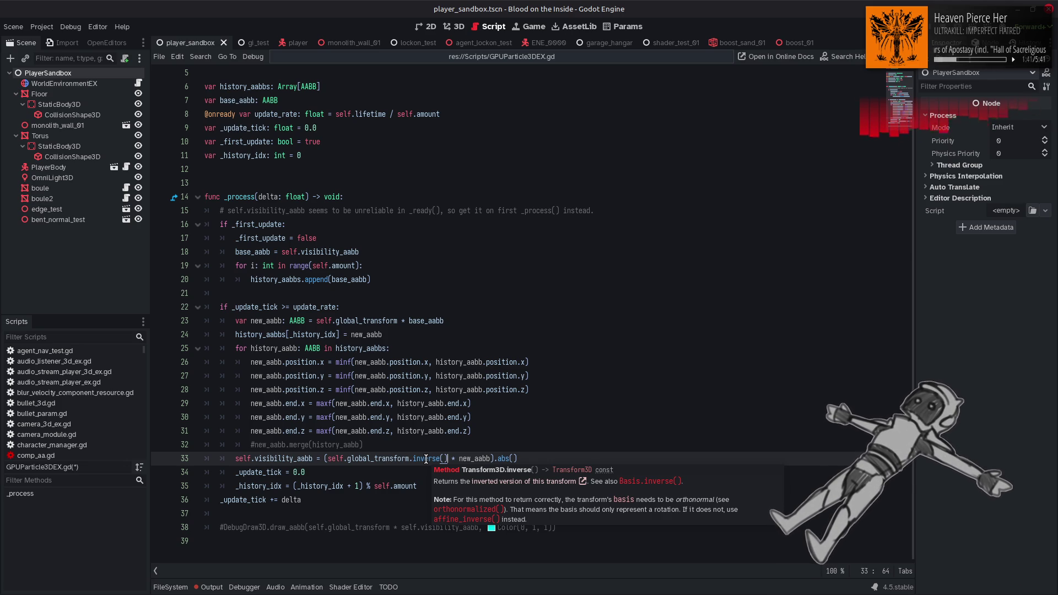
{"action": "double_click", "coordinate": [426, 459]}
{"action": "type", "text": "aff"}
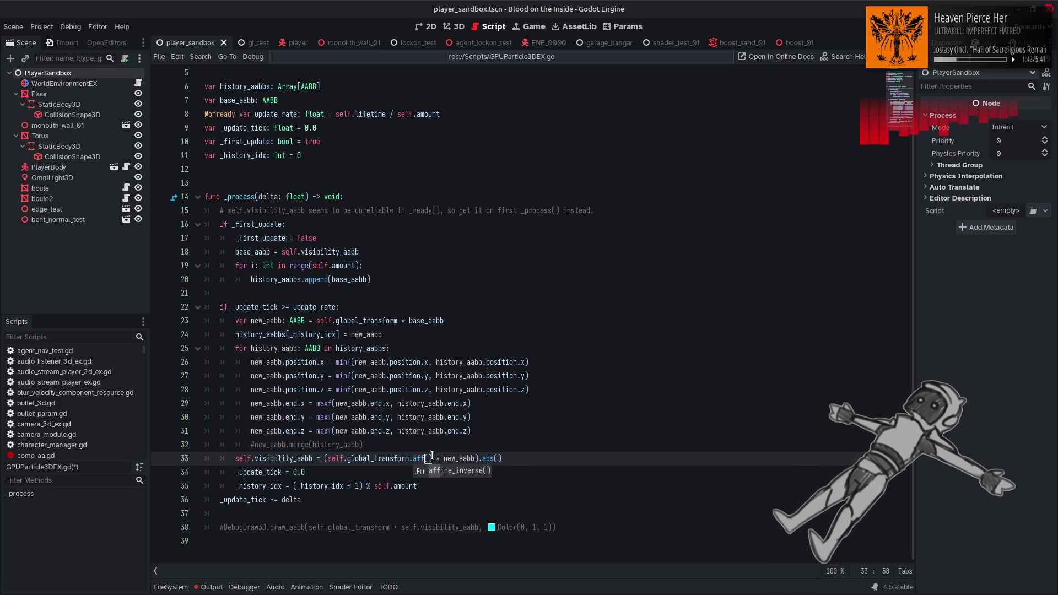
{"action": "left_click", "coordinate": [454, 473]}
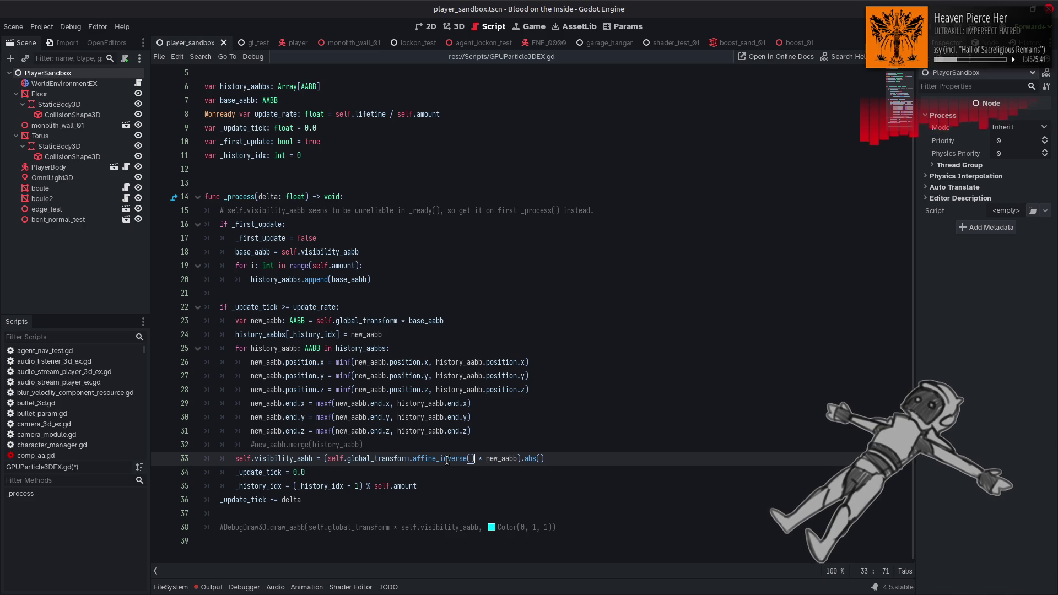
Clear the Output log, hide it, and save the script.
{"action": "mouse_move", "coordinate": [446, 460]}
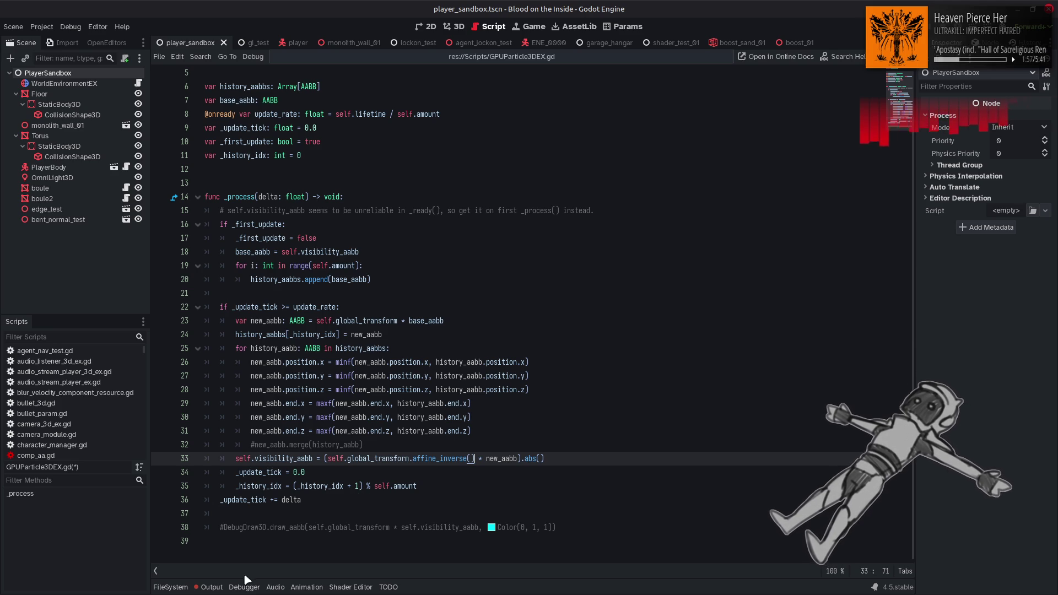
{"action": "left_click", "coordinate": [211, 586]}
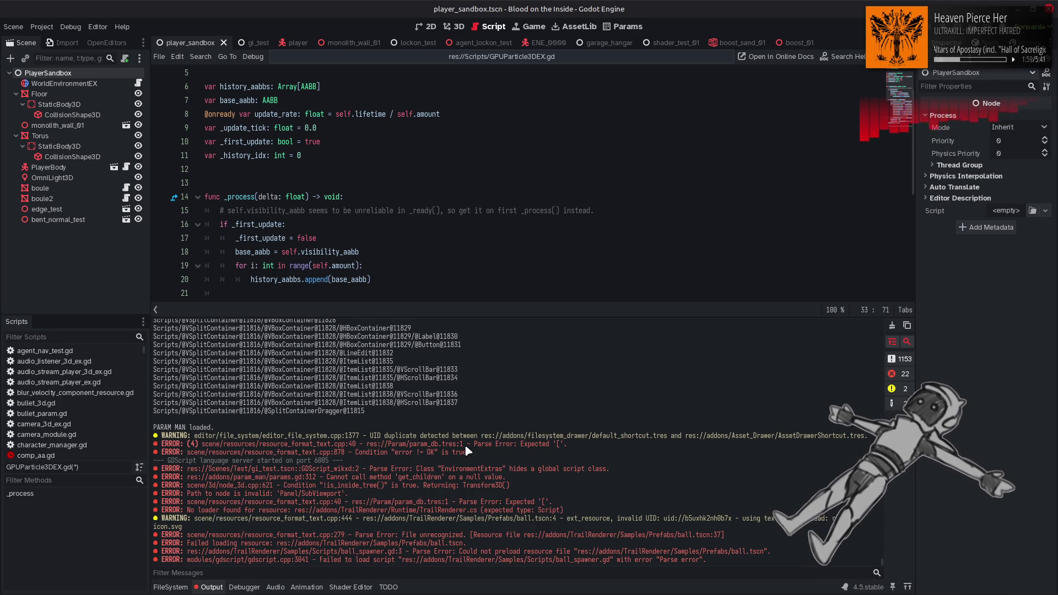
{"action": "left_click", "coordinate": [891, 325]}
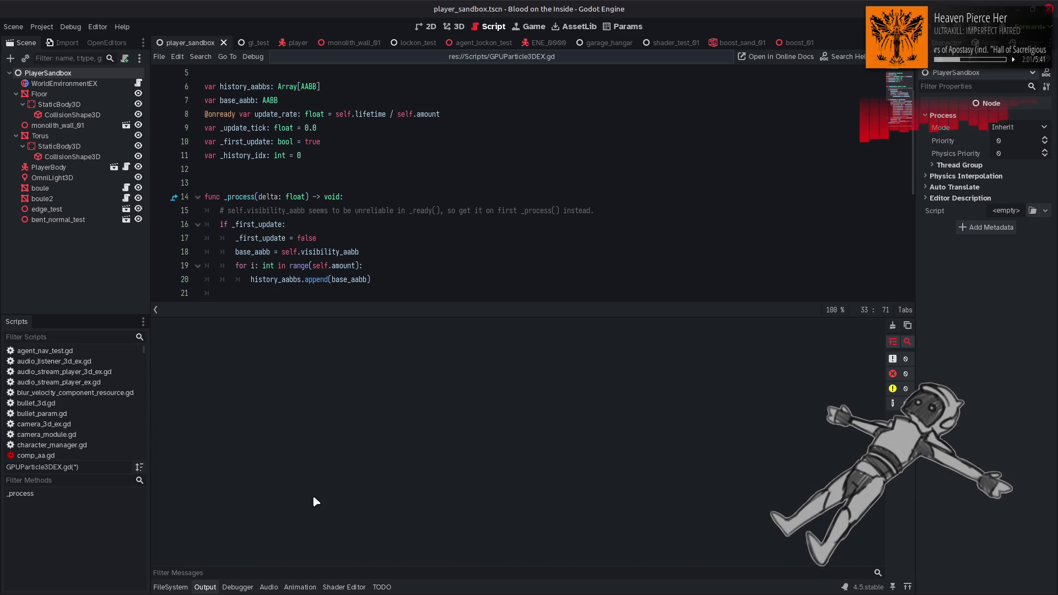
{"action": "left_click", "coordinate": [204, 586]}
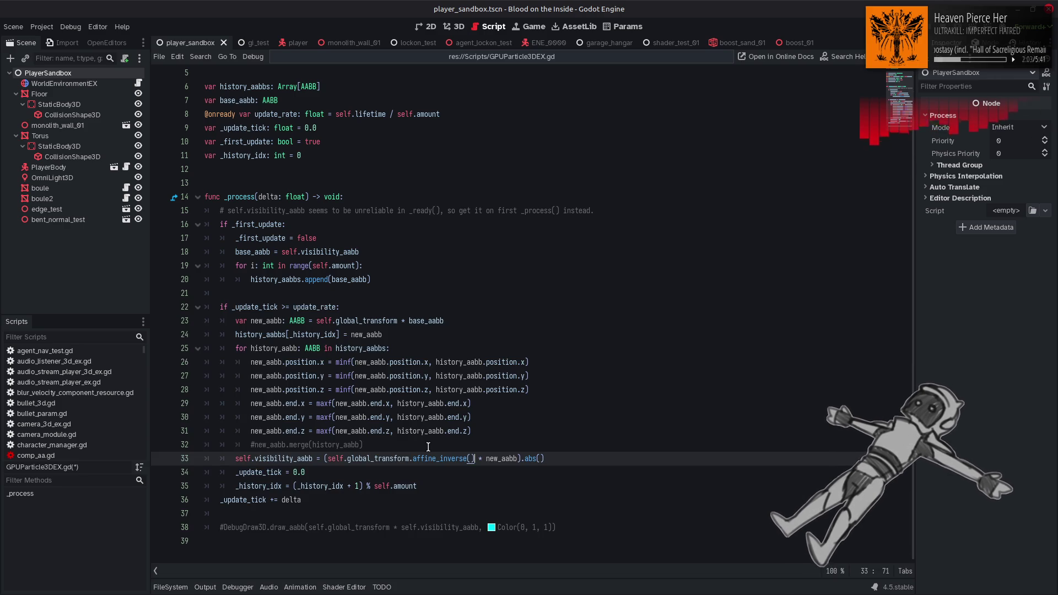
{"action": "key", "text": "ctrl+s"}
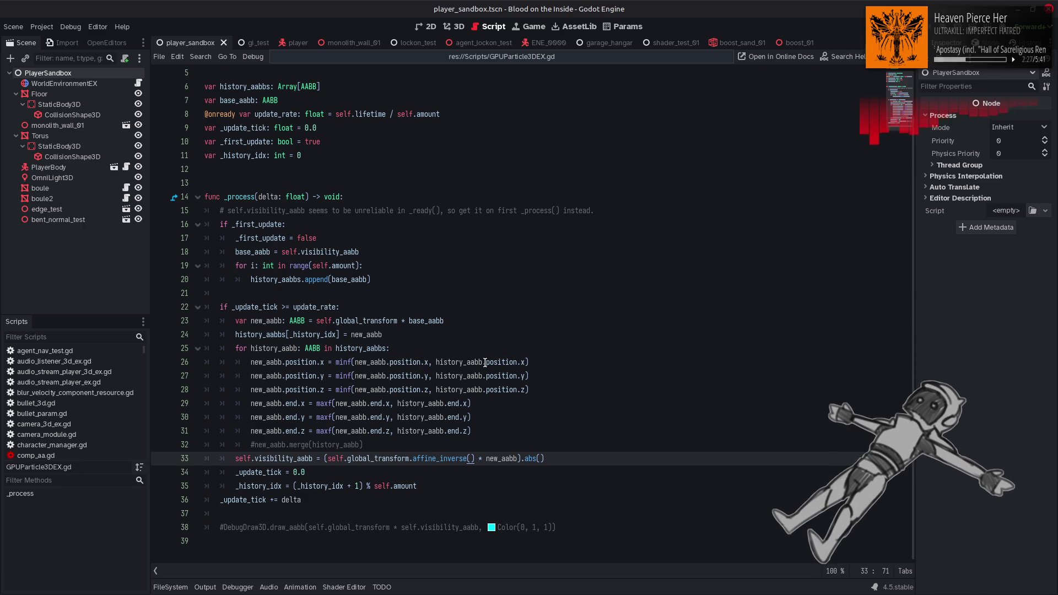
Read the documentation popup for a code symbol in the saved GPUParticles3DEX.gd.
{"action": "mouse_move", "coordinate": [485, 363]}
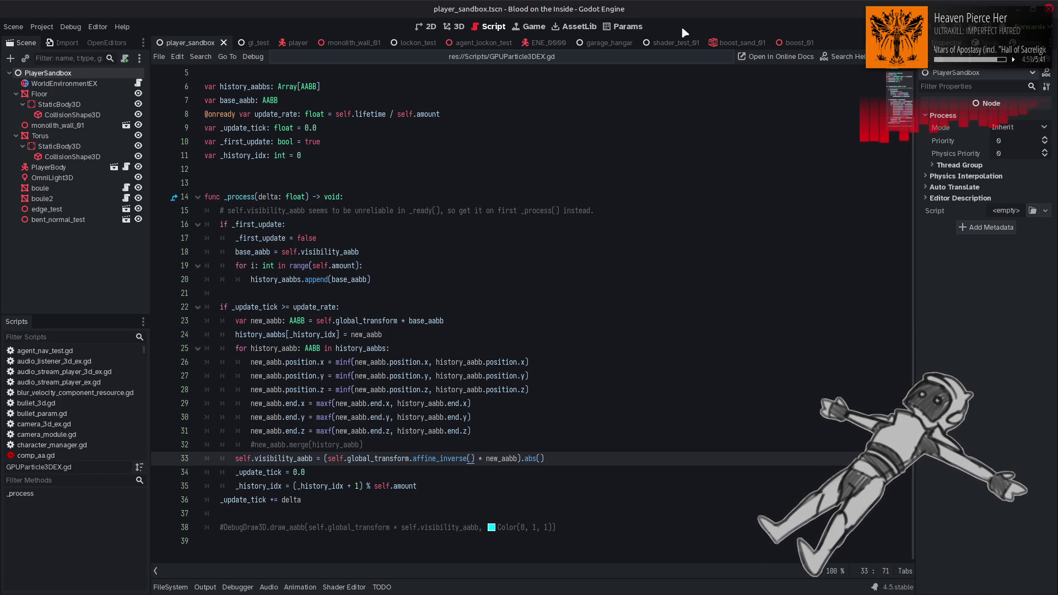
Preview the Typewriter Label, Animated Hardware Cursor and Godot IDE Extension assets, then return to GPUParticle3DEX.gd.
{"action": "left_click", "coordinate": [581, 27]}
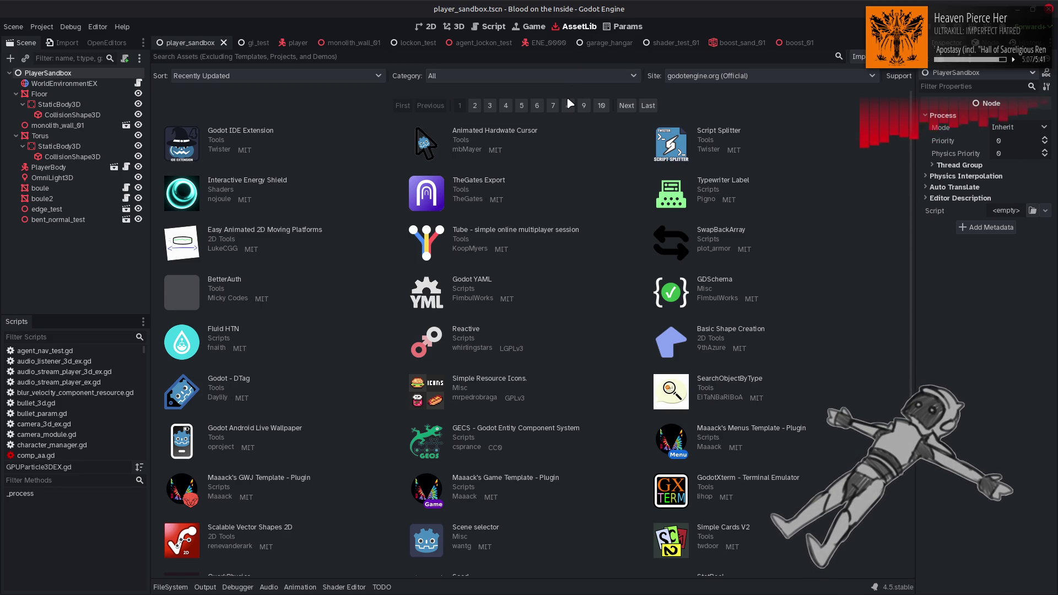
{"action": "left_click", "coordinate": [713, 181]}
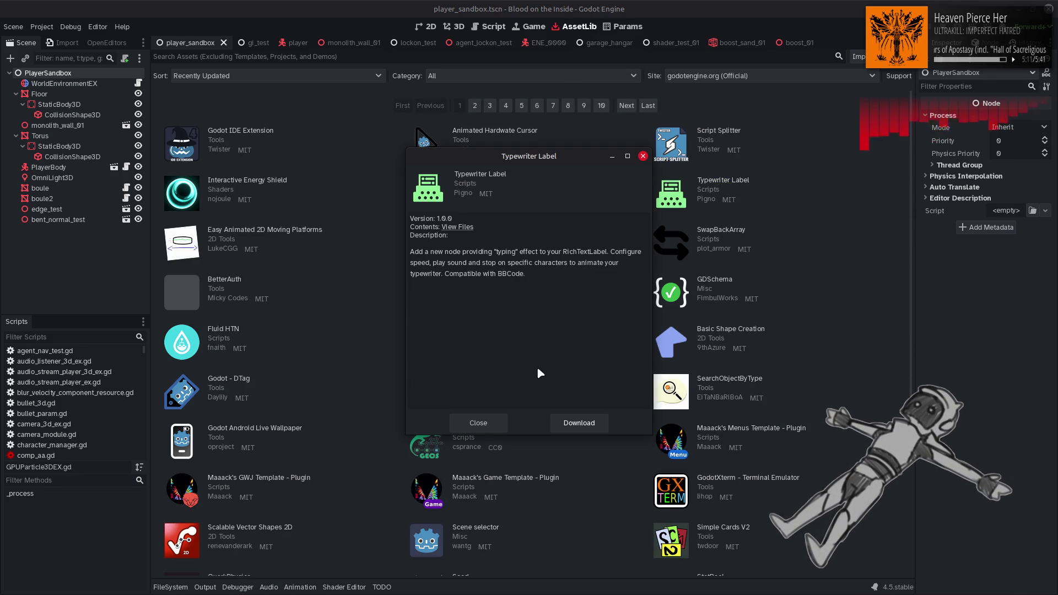
{"action": "left_click", "coordinate": [481, 428]}
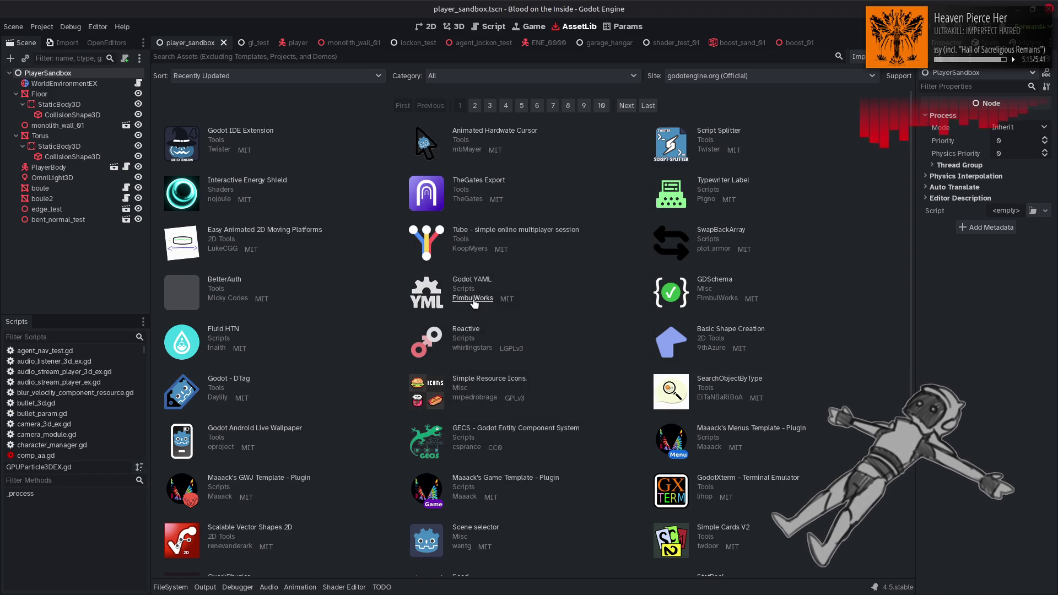
{"action": "left_click", "coordinate": [494, 133]}
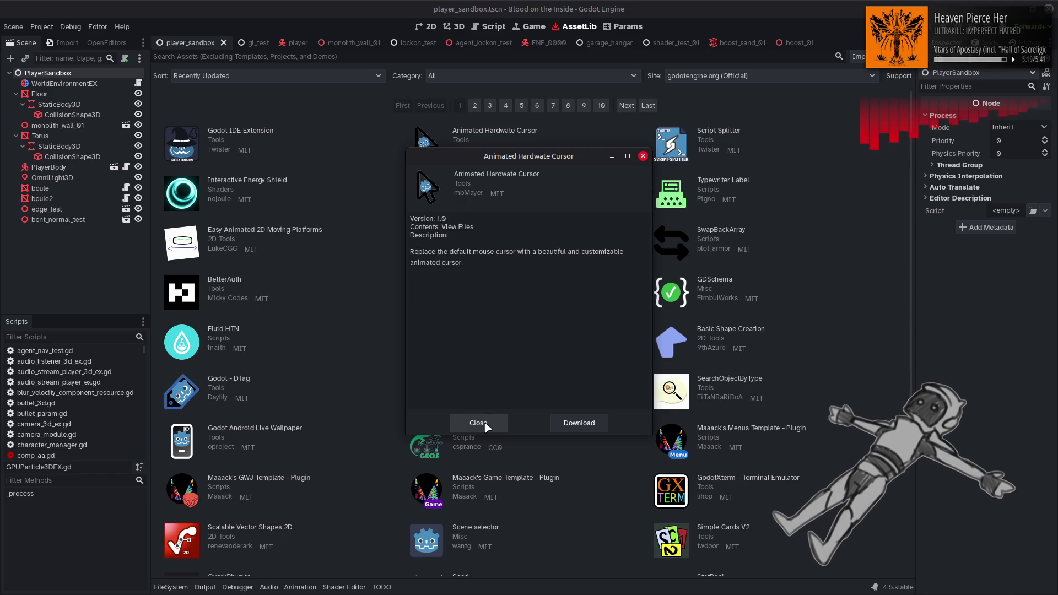
{"action": "left_click", "coordinate": [480, 423]}
{"action": "left_click", "coordinate": [261, 132]}
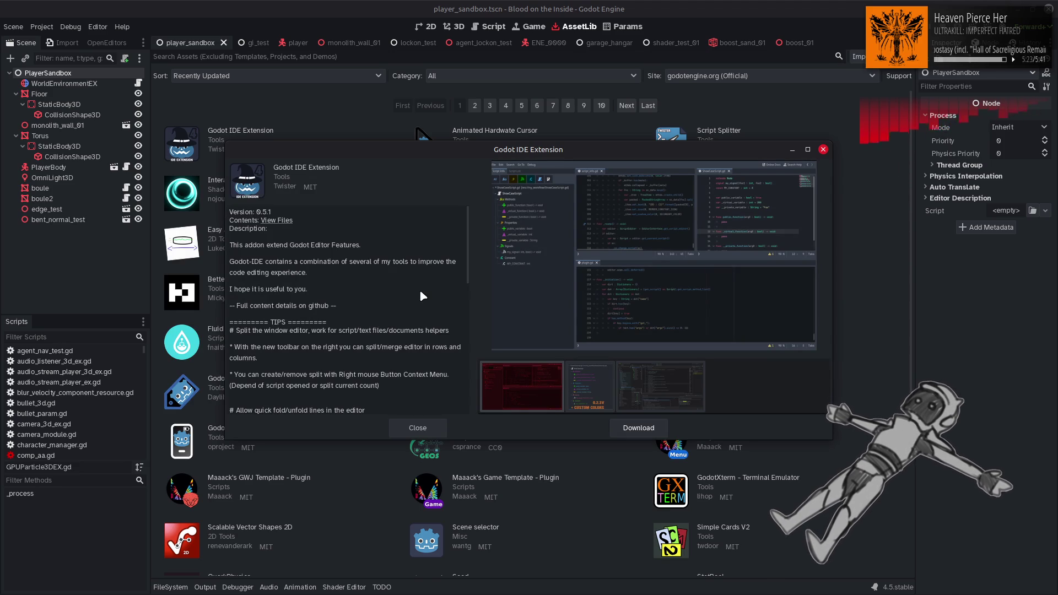
{"action": "left_click", "coordinate": [599, 369]}
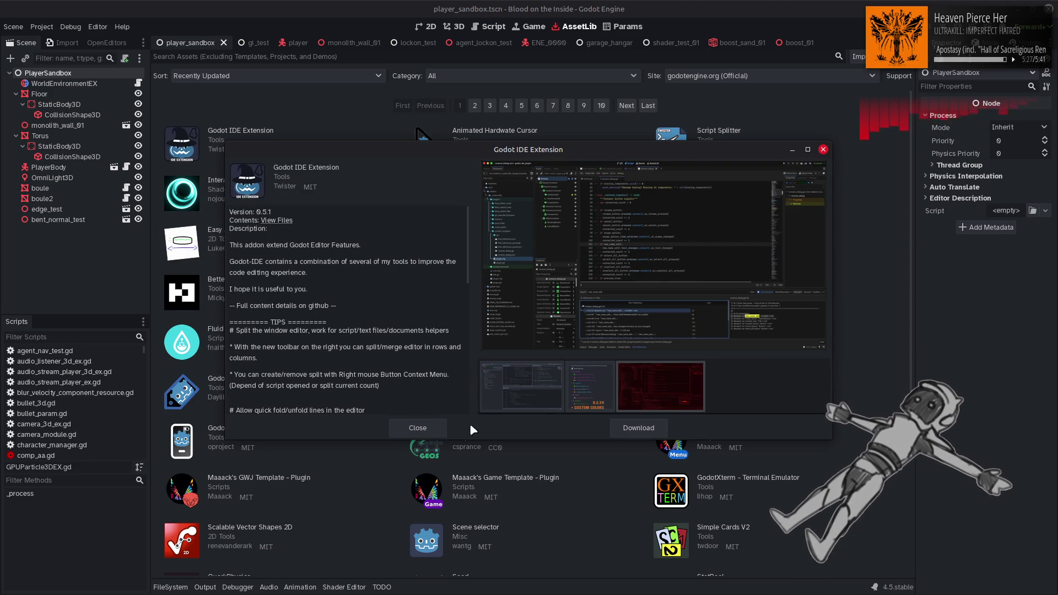
{"action": "left_click", "coordinate": [418, 428]}
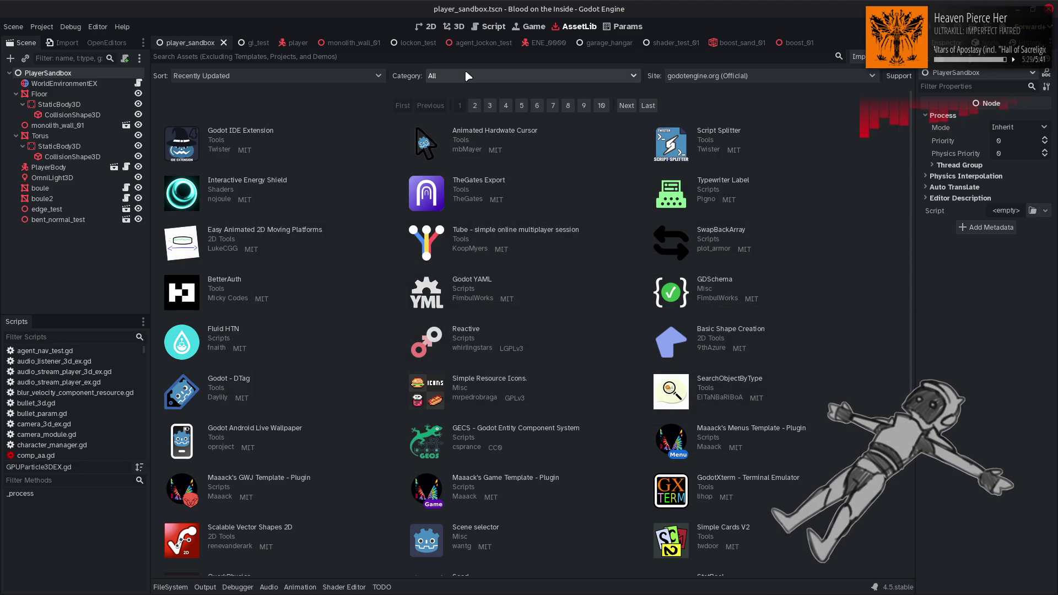
{"action": "left_click", "coordinate": [489, 26]}
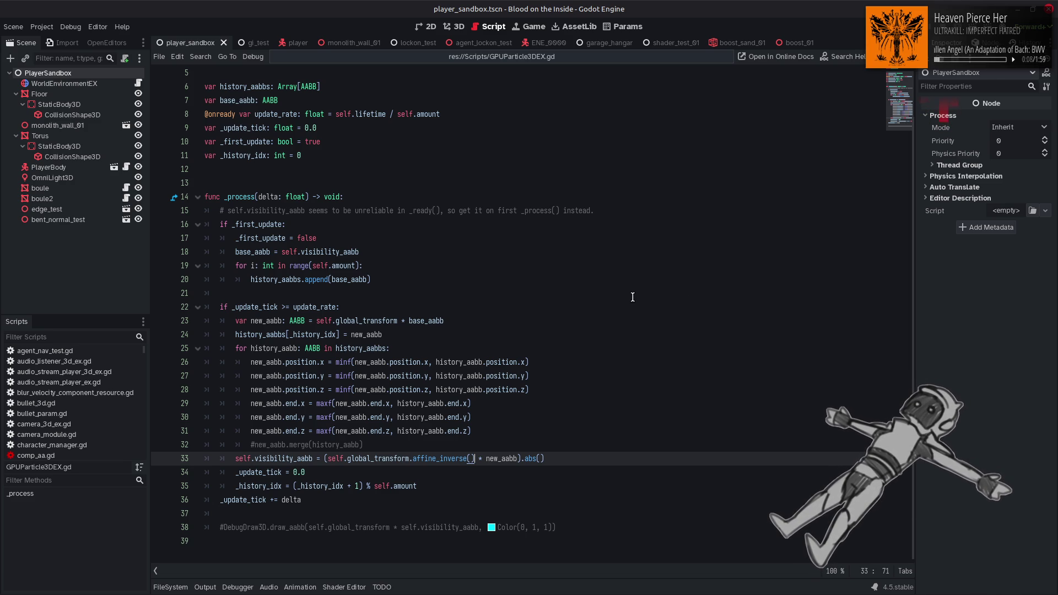
{"action": "left_click", "coordinate": [325, 335]}
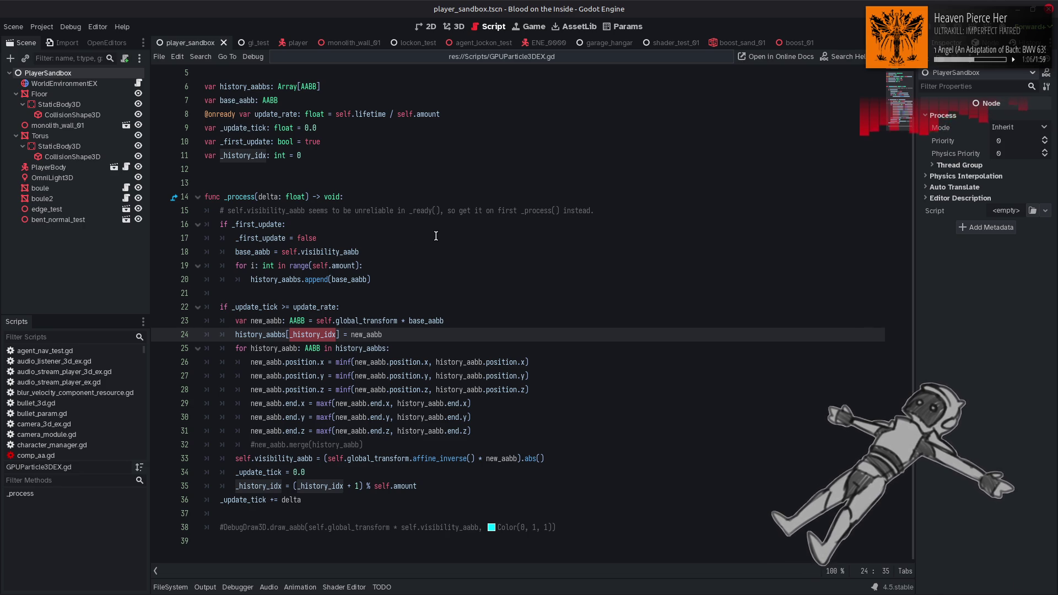
{"action": "double_click", "coordinate": [282, 114]}
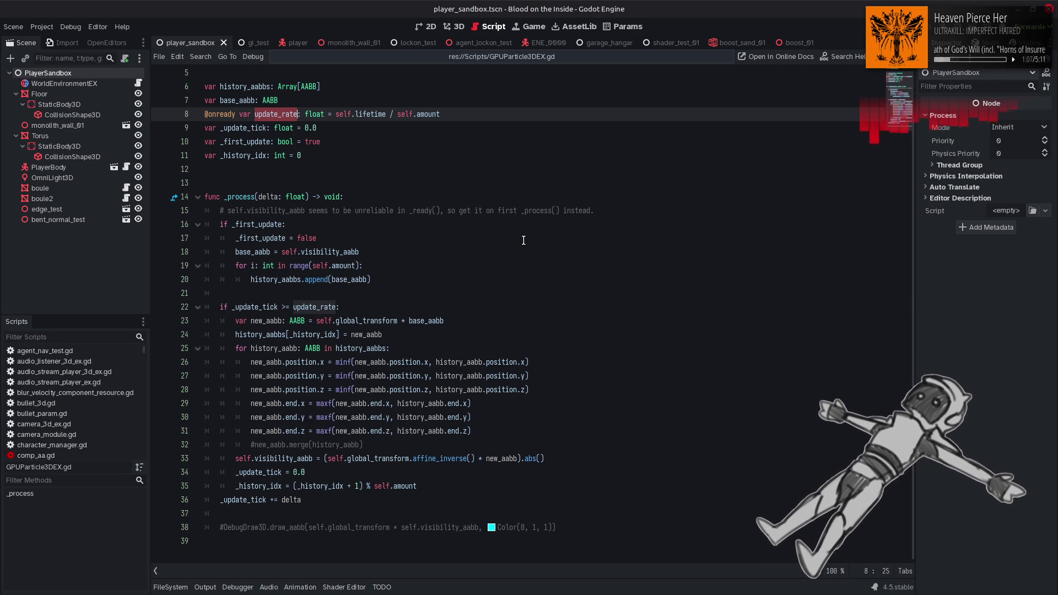
{"action": "key", "text": "BackSpace"}
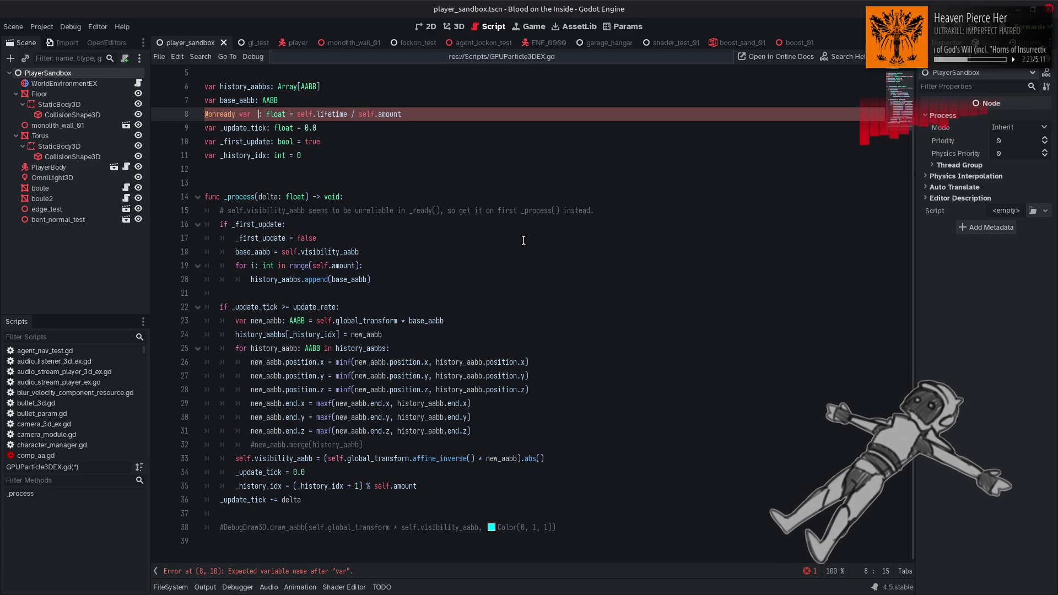
{"action": "type", "text": "update_rate"}
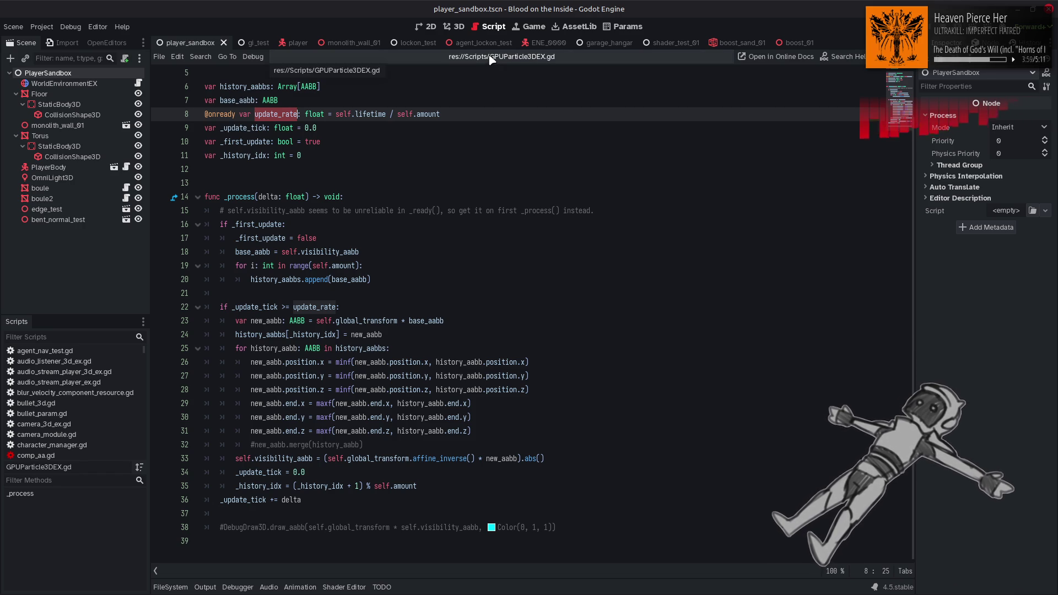
Switch the script editor to camera_module.gd from the Scripts list.
{"action": "left_click", "coordinate": [66, 434]}
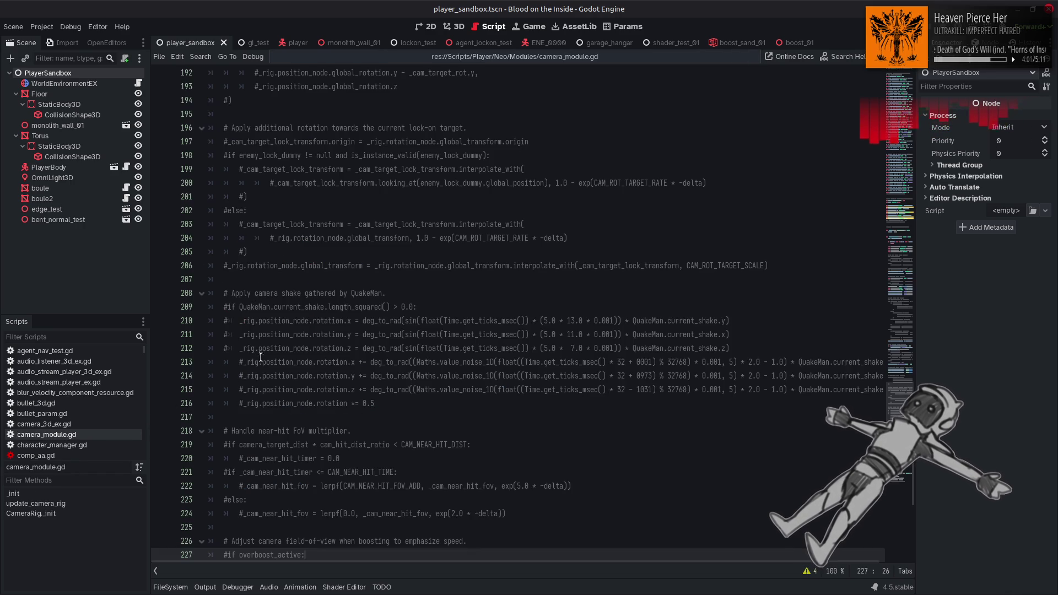
Find movement_module.gd in the Scripts list and open it on the PlayerMovementModule constants.
{"action": "left_click_drag", "start_coordinate": [144, 359], "coordinate": [141, 395]}
{"action": "scroll", "coordinate": [120, 388], "scroll_direction": "down", "scroll_amount": 2}
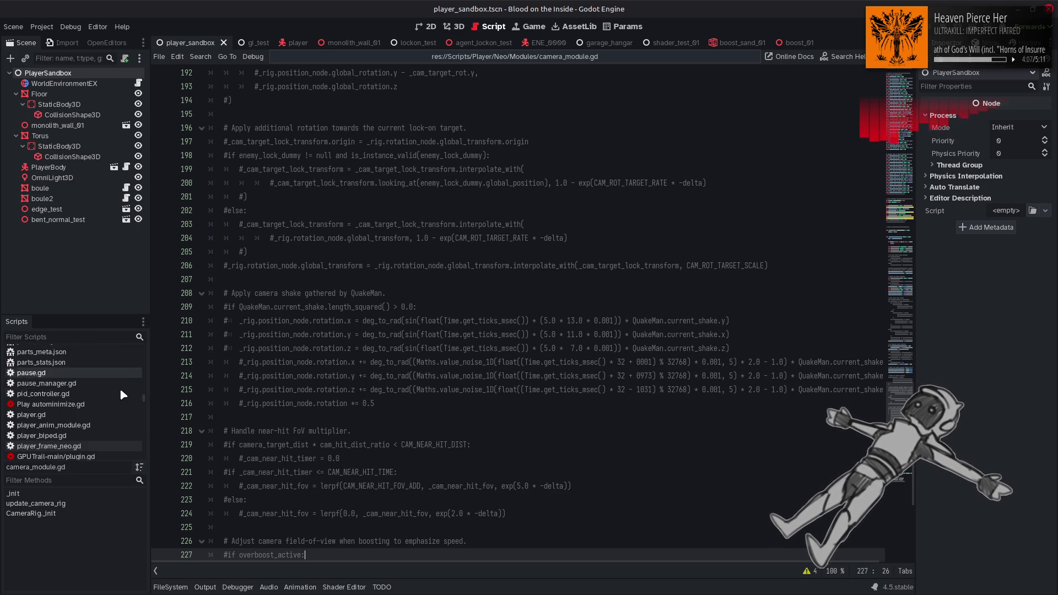
{"action": "scroll", "coordinate": [120, 388], "scroll_direction": "down", "scroll_amount": 3}
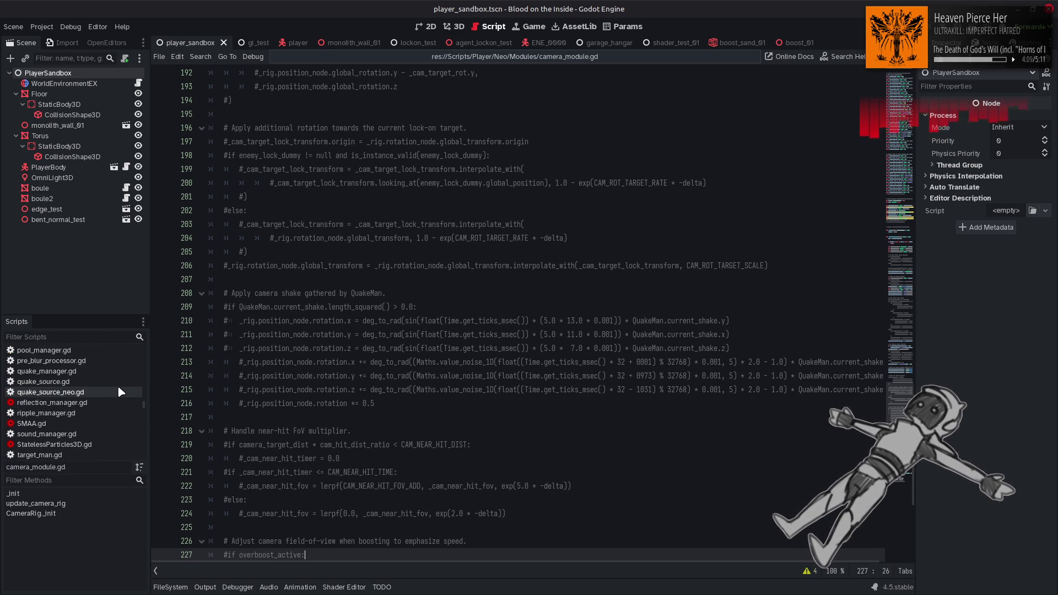
{"action": "scroll", "coordinate": [118, 387], "scroll_direction": "up", "scroll_amount": 10}
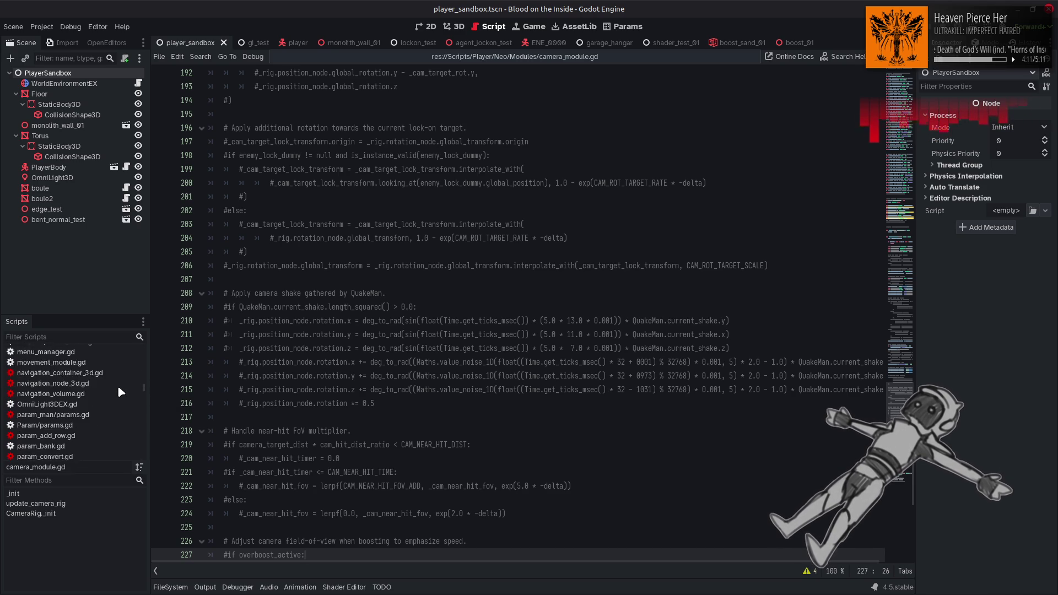
{"action": "scroll", "coordinate": [116, 385], "scroll_direction": "down", "scroll_amount": 2}
{"action": "left_click", "coordinate": [88, 420]}
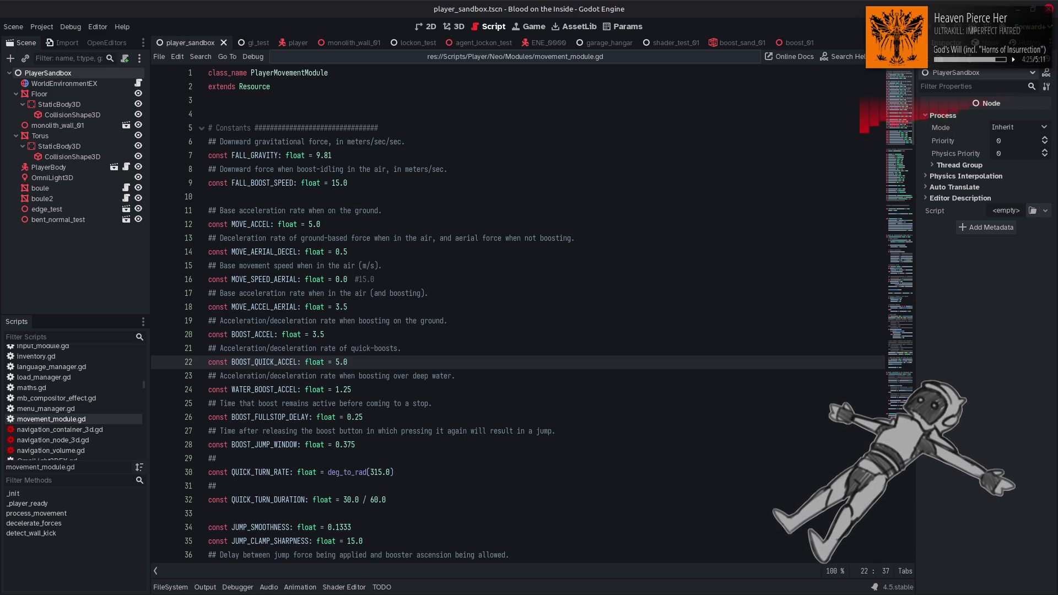
Launch the game with F6 to playtest the robot's movement.
{"action": "key", "text": "F6"}
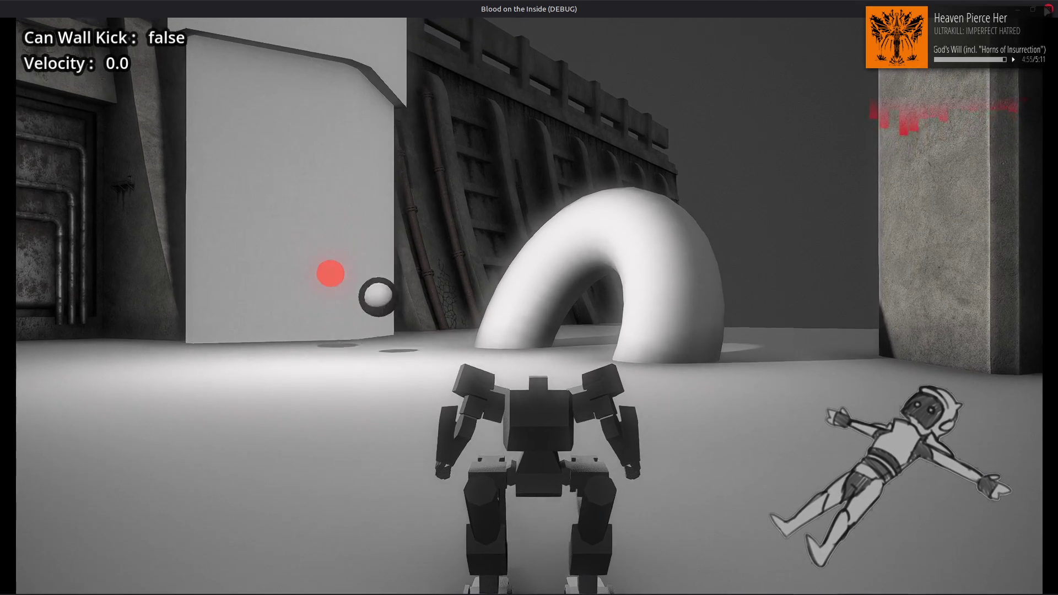
Stop the game, set BOOST_QUICK_ACCEL to 3.5 and BOOST_ACCEL to 2.0, and save.
{"action": "key", "text": "F8"}
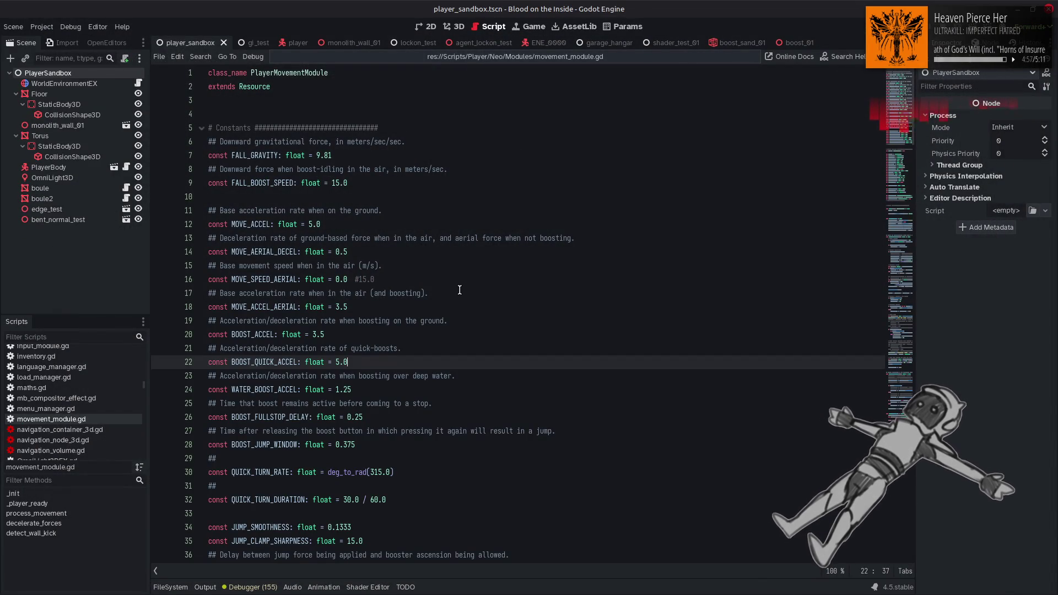
{"action": "left_click_drag", "start_coordinate": [466, 293], "coordinate": [462, 282]}
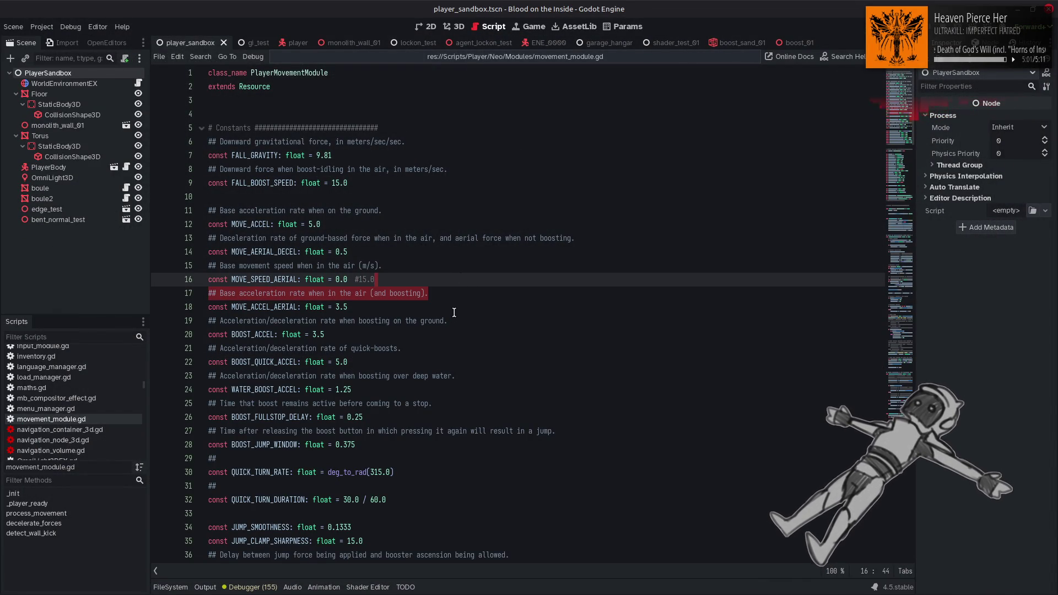
{"action": "left_click", "coordinate": [345, 363]}
{"action": "type", "text": "3."}
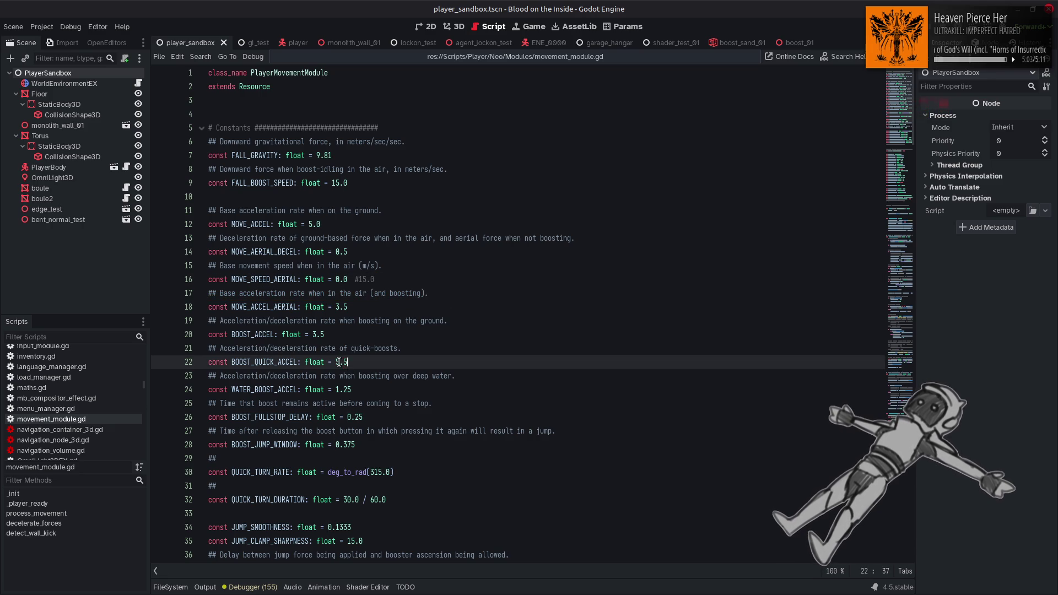
{"action": "left_click", "coordinate": [325, 334]}
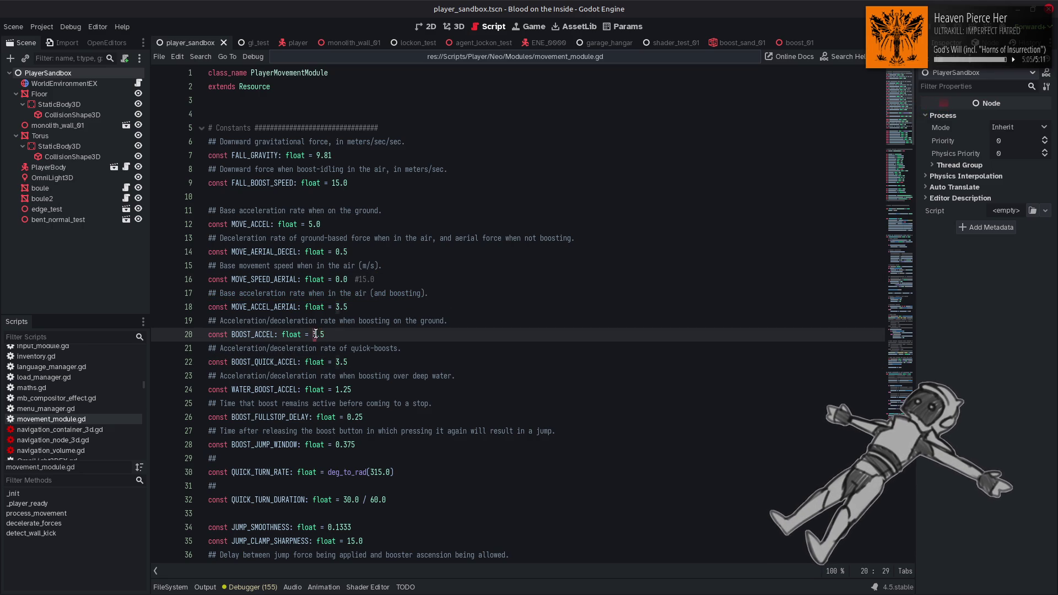
{"action": "key", "text": "ctrl+s"}
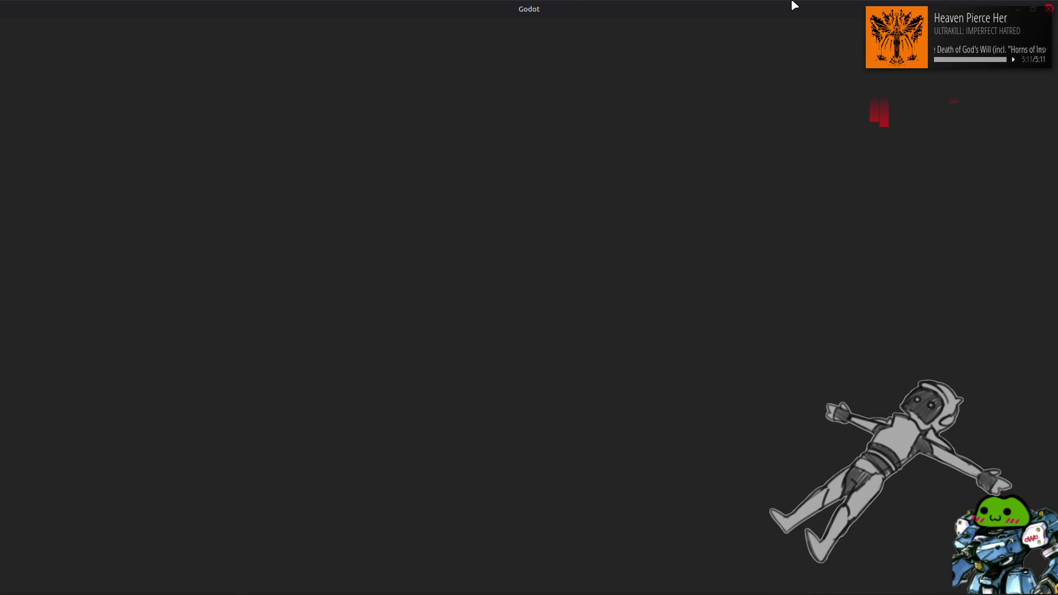
{"action": "key", "text": "w"}
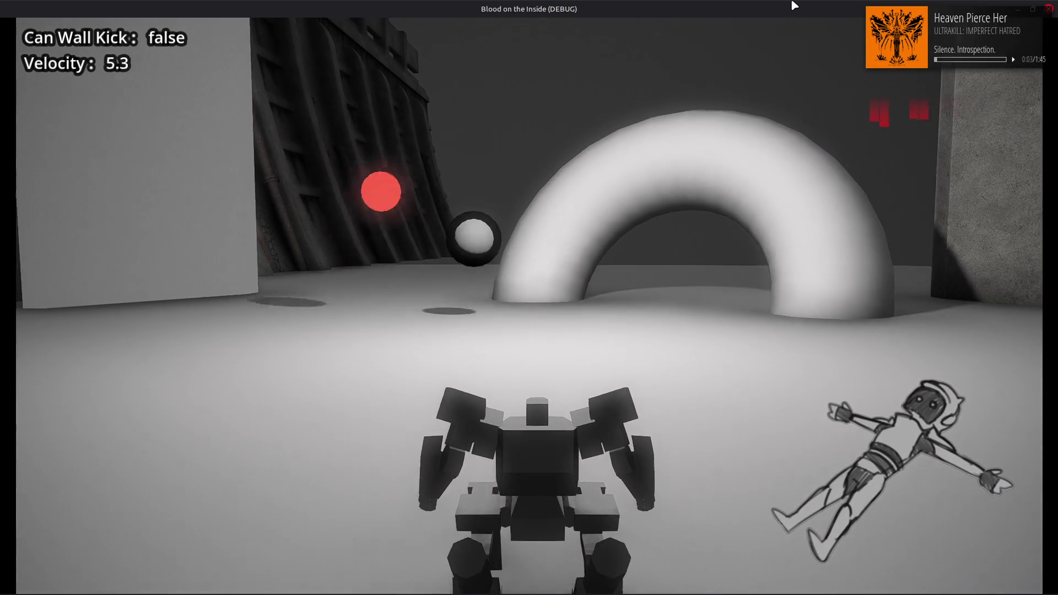
{"action": "key", "text": "w"}
{"action": "key", "text": "w"}
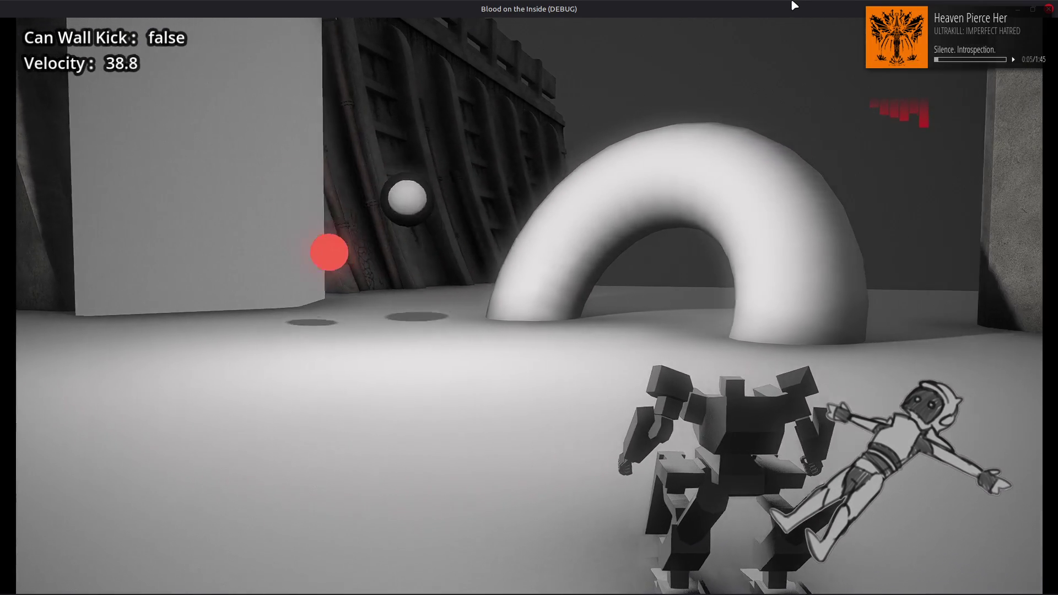
{"action": "key", "text": "w"}
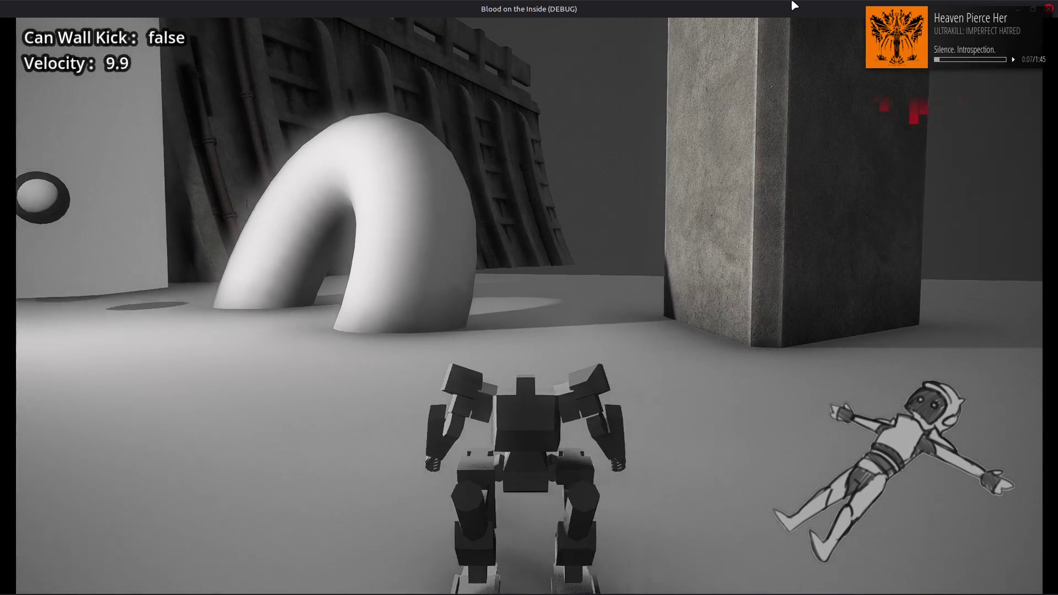
{"action": "key", "text": "w"}
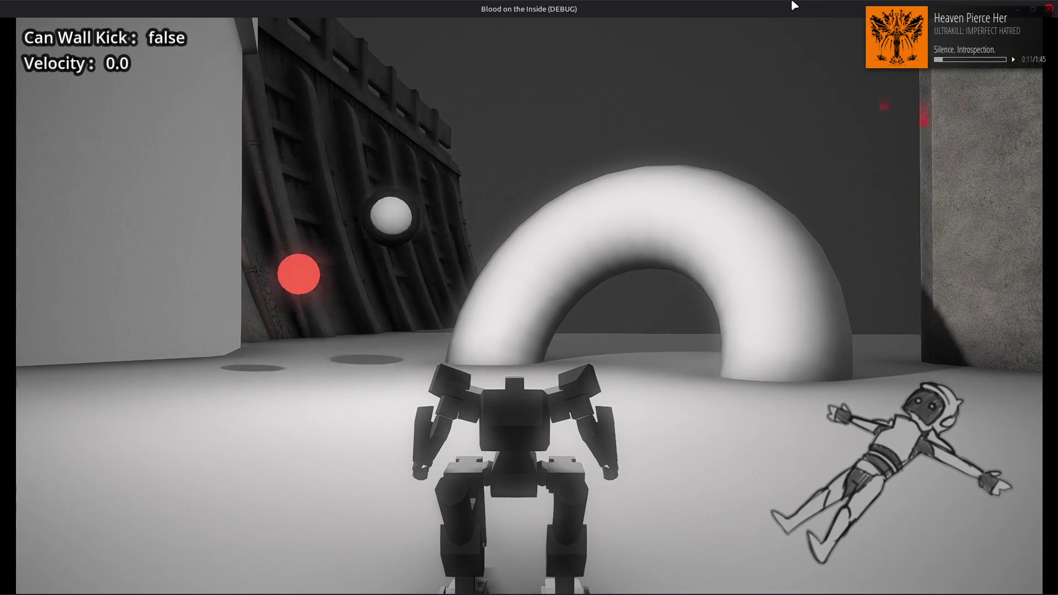
{"action": "left_click", "coordinate": [1048, 9]}
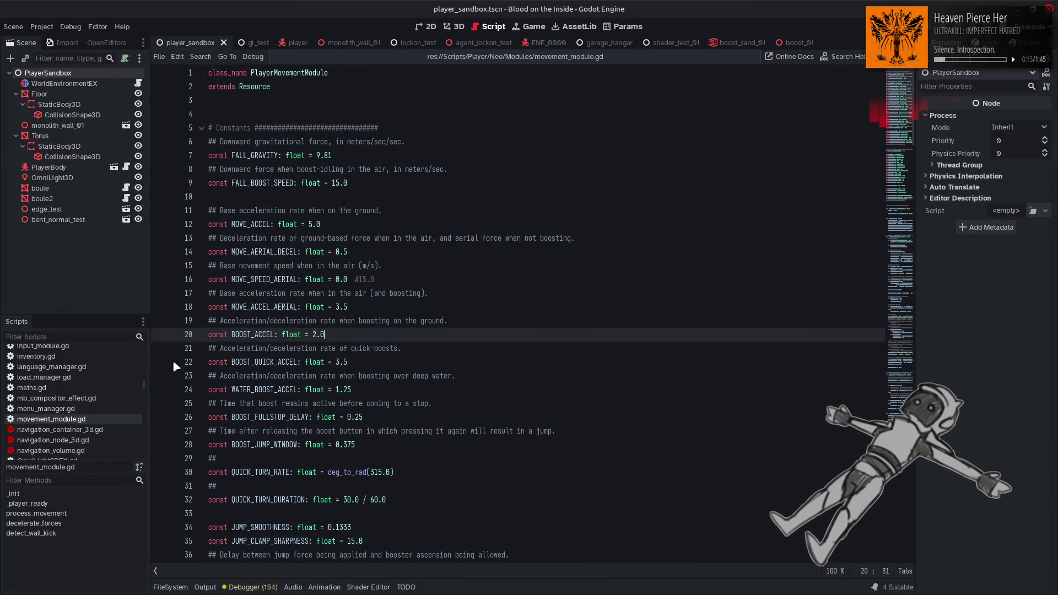
Change camera_module.gd line 182's linestep start from 15.0 to 5.0, save, and relaunch the game.
{"action": "key", "text": "alt+Left"}
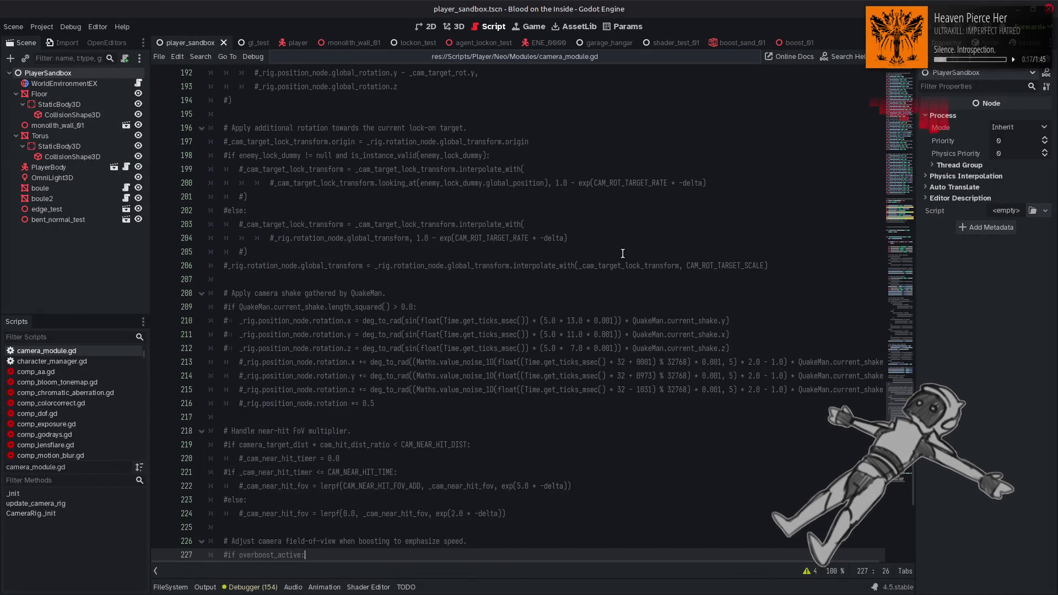
{"action": "scroll", "coordinate": [883, 390], "scroll_direction": "down", "scroll_amount": 7}
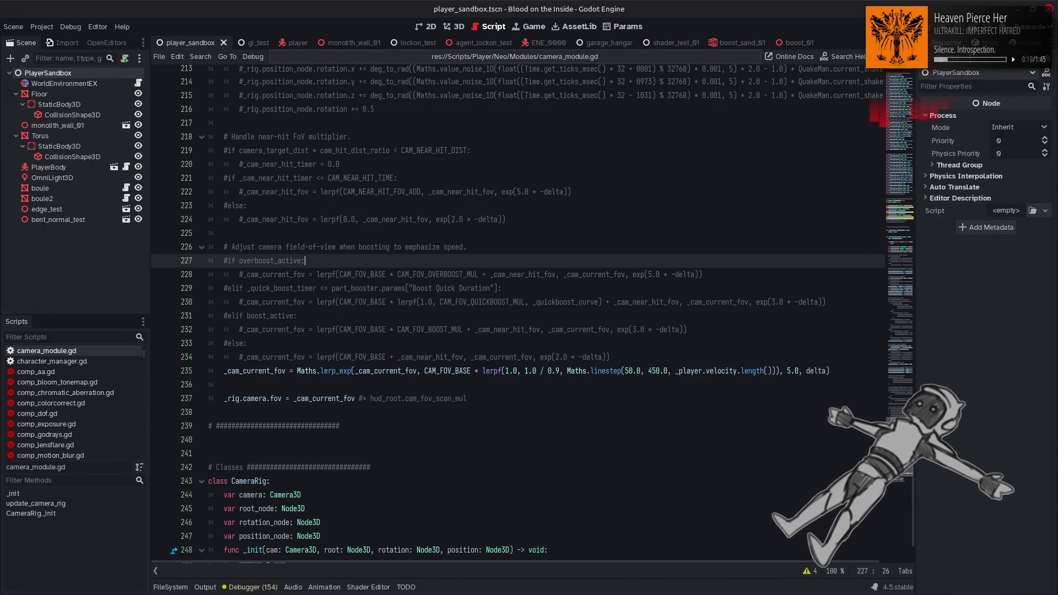
{"action": "scroll", "coordinate": [596, 419], "scroll_direction": "up", "scroll_amount": 10}
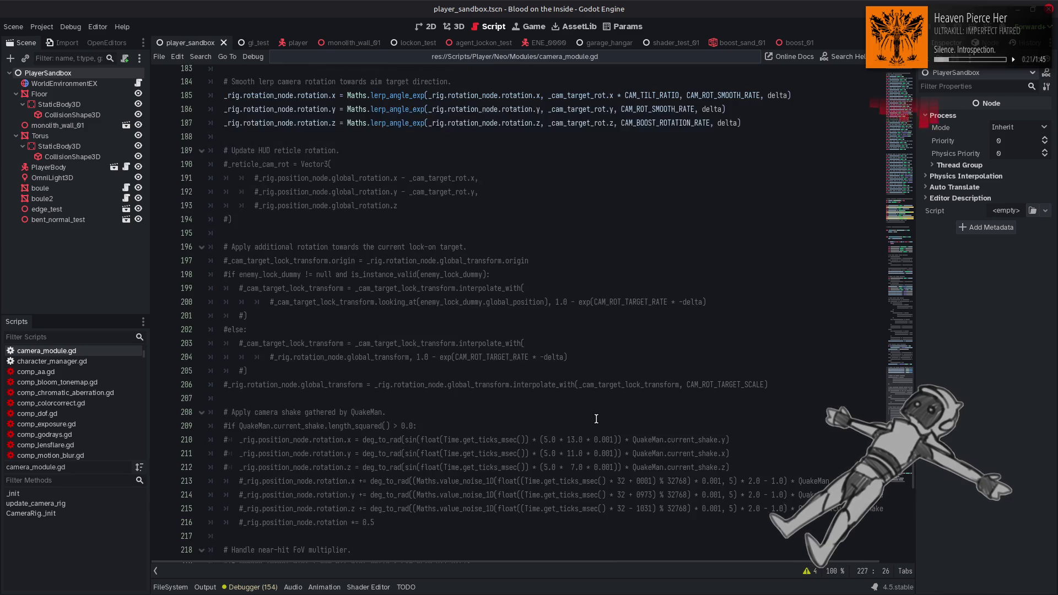
{"action": "scroll", "coordinate": [596, 419], "scroll_direction": "down", "scroll_amount": 8}
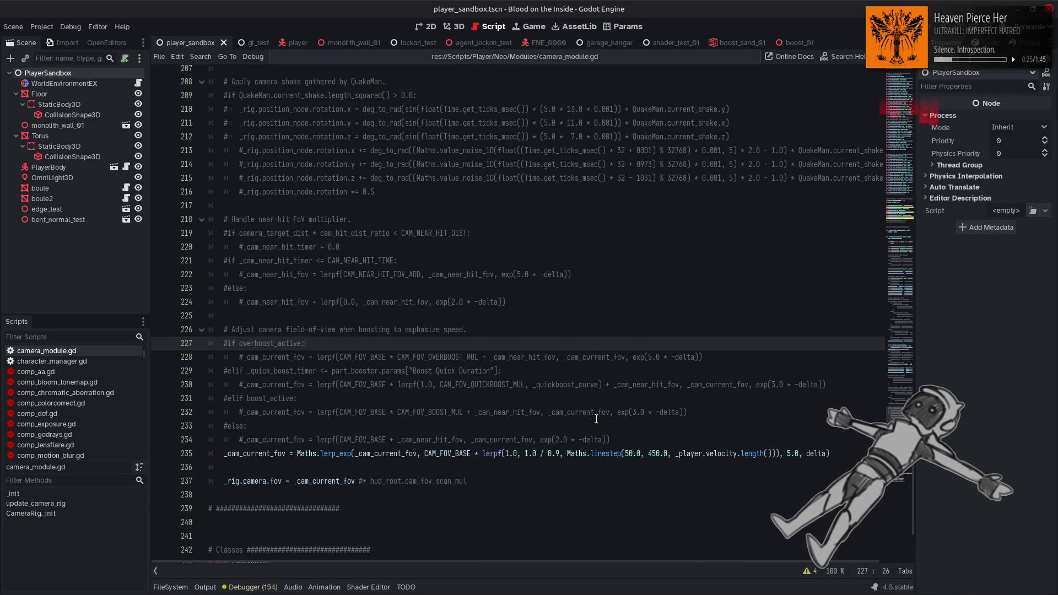
{"action": "scroll", "coordinate": [597, 418], "scroll_direction": "up", "scroll_amount": 11}
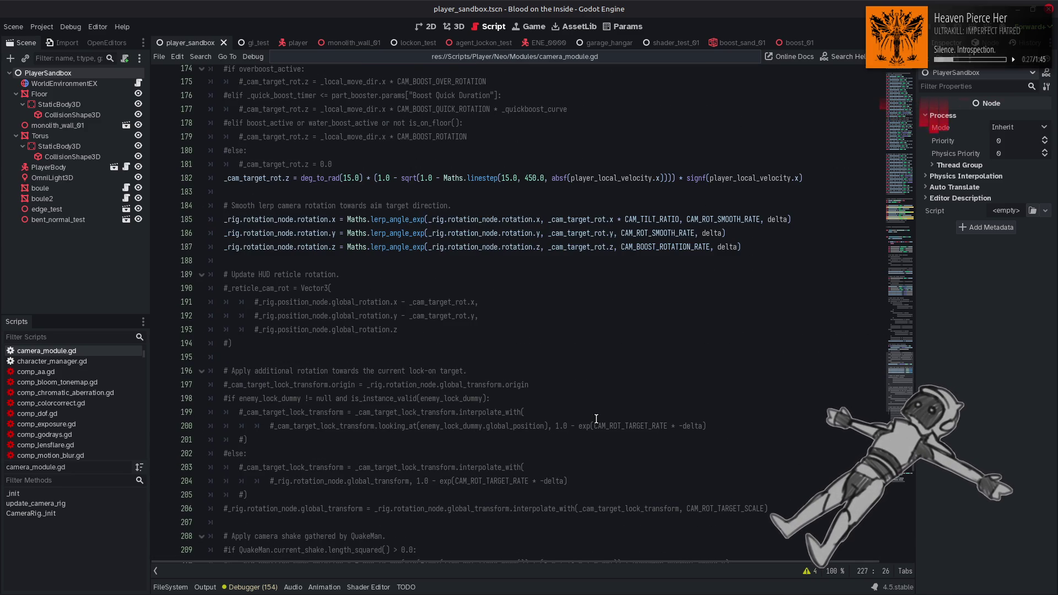
{"action": "scroll", "coordinate": [596, 418], "scroll_direction": "up", "scroll_amount": 5}
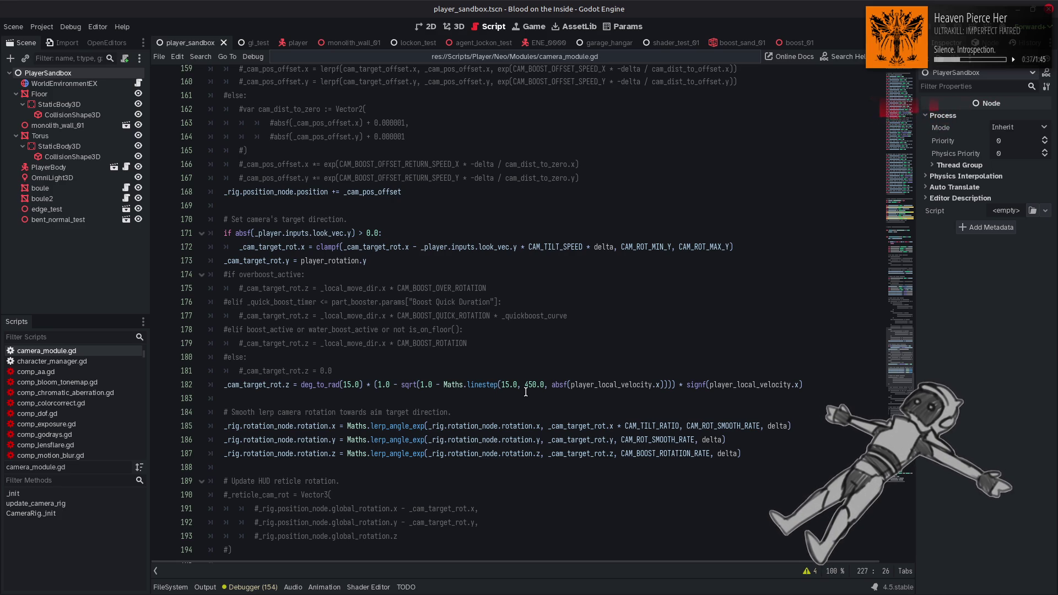
{"action": "left_click", "coordinate": [503, 384]}
{"action": "key", "text": "Delete"}
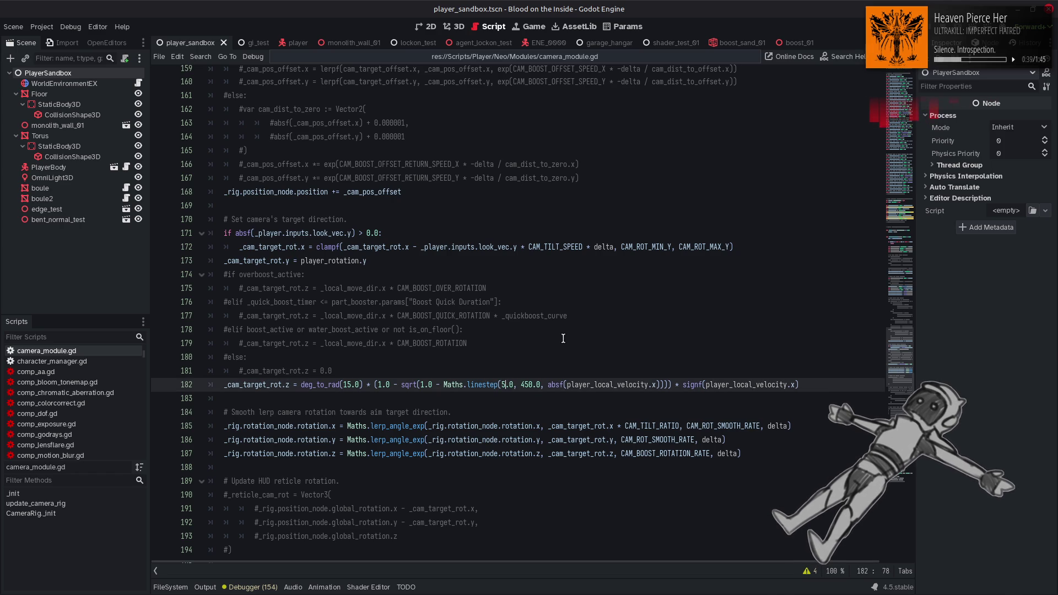
{"action": "key", "text": "ctrl+s"}
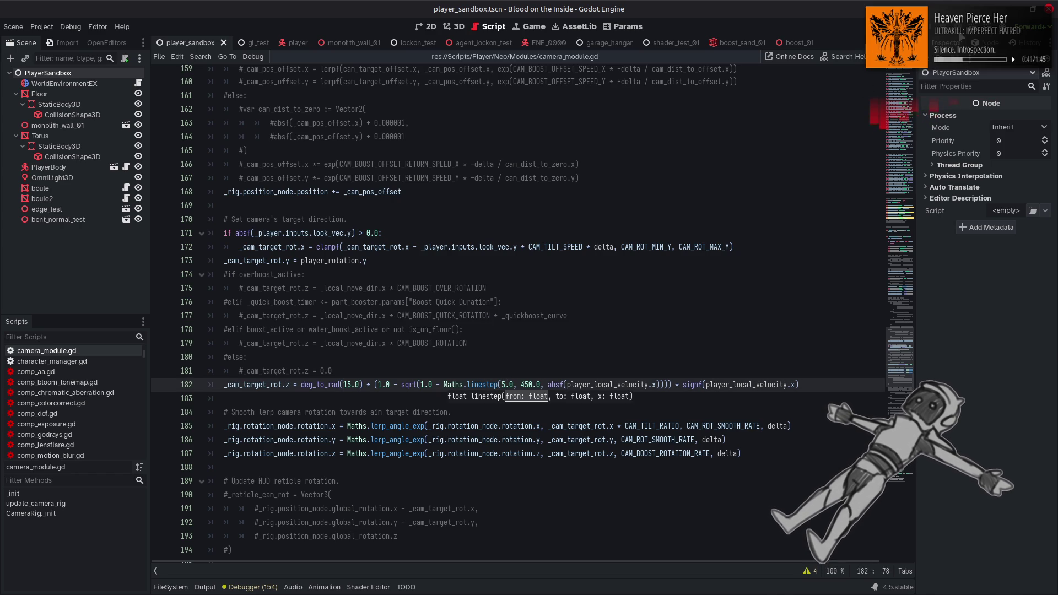
{"action": "key", "text": "F5"}
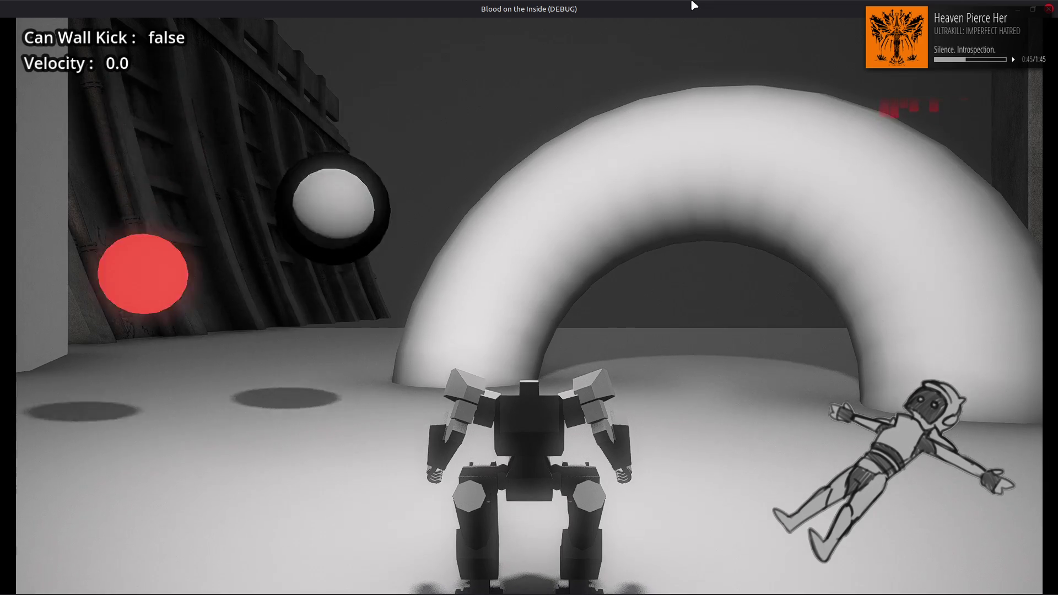
Run the mech toward the arch, quick-boost right and left, then close the game with F8.
{"action": "key", "text": "w"}
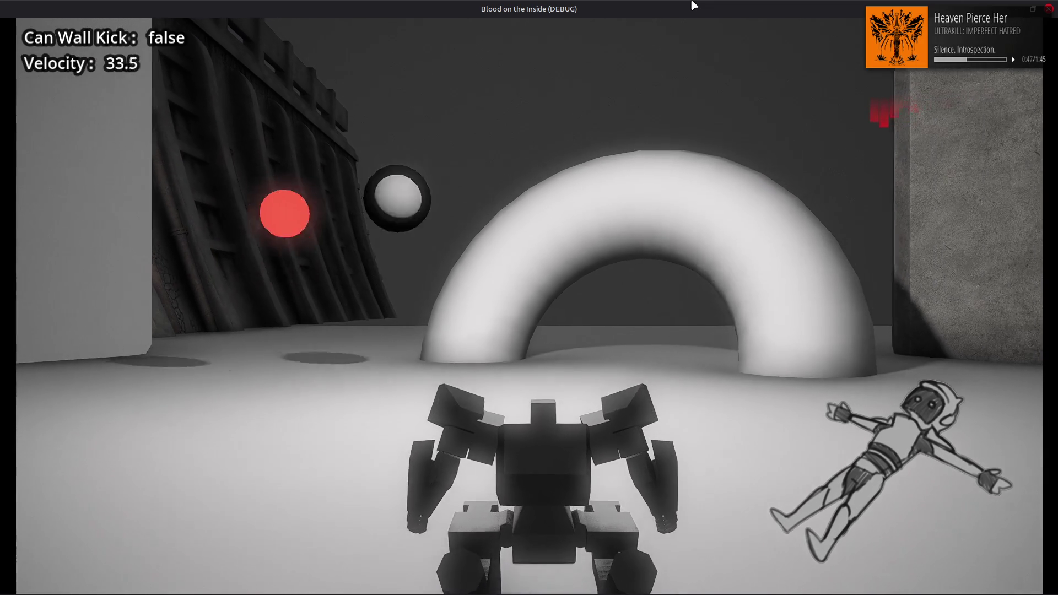
{"action": "key", "text": "a"}
{"action": "key", "text": "d"}
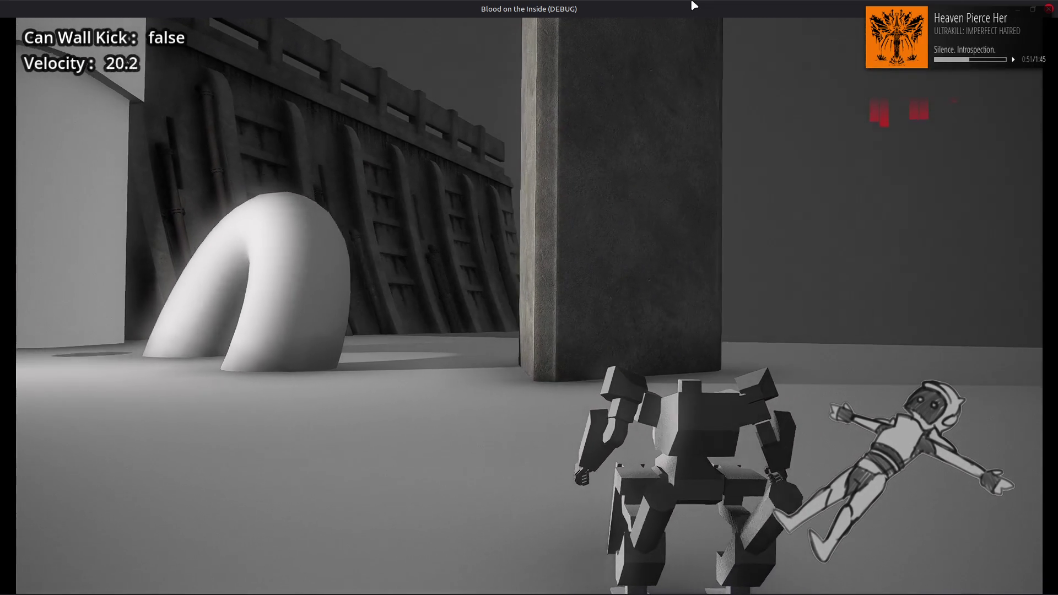
{"action": "key", "text": "a"}
{"action": "key", "text": "a"}
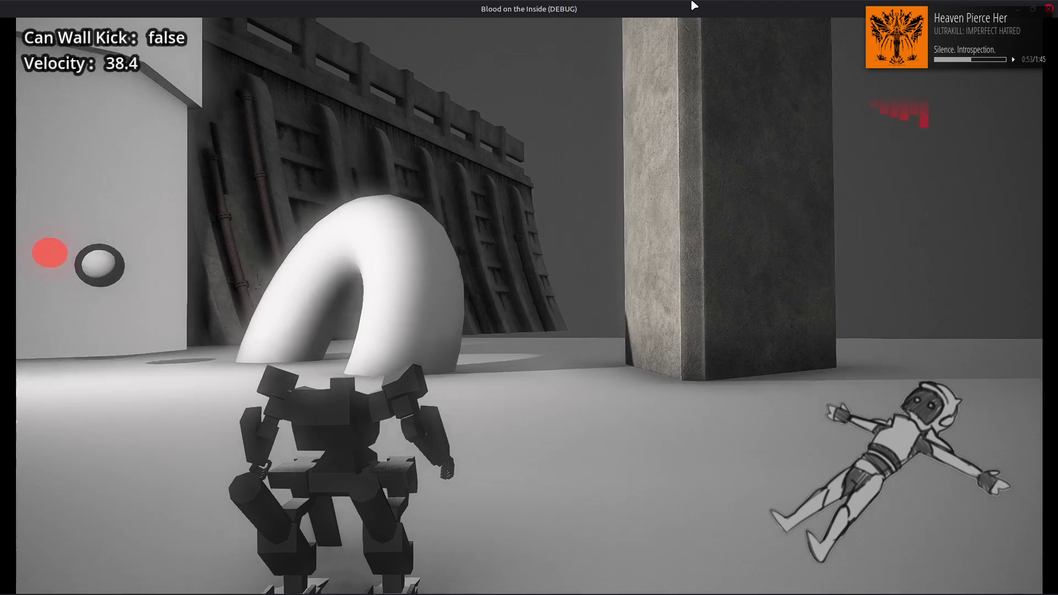
{"action": "key", "text": "d"}
{"action": "key", "text": "d"}
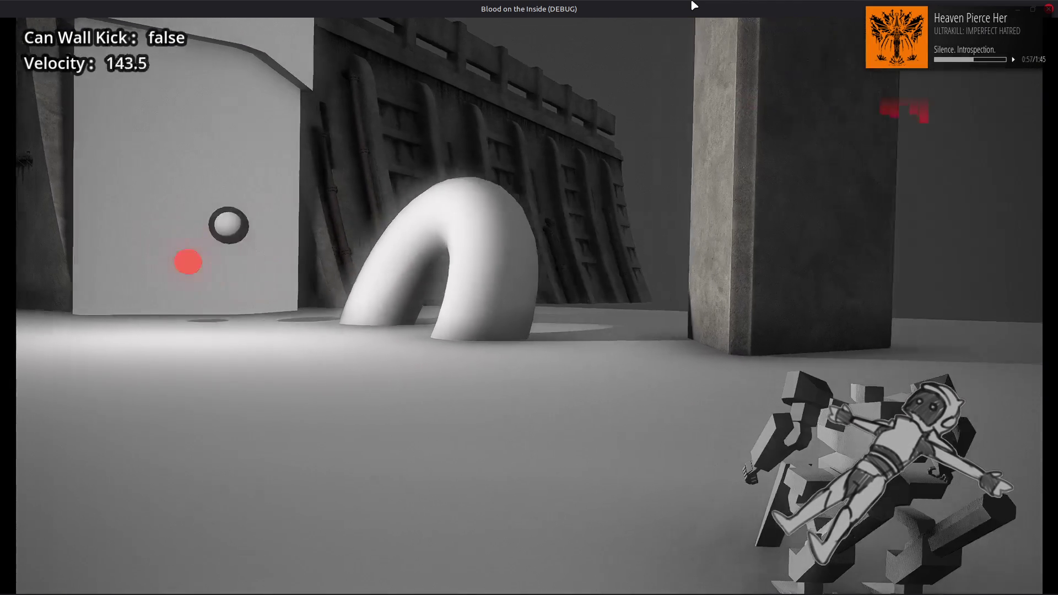
{"action": "key", "text": "a"}
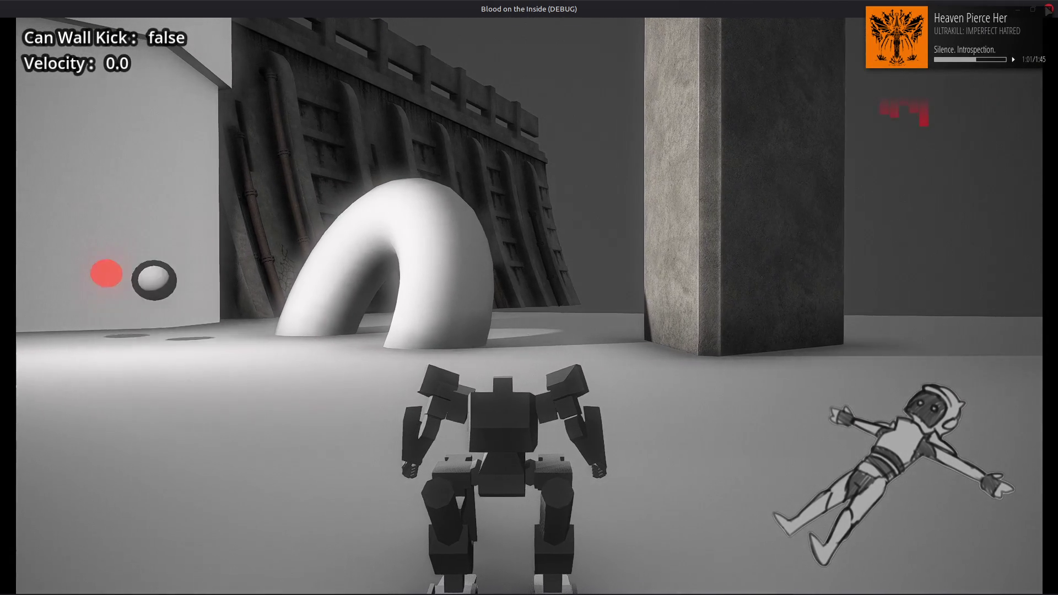
{"action": "key", "text": "F8"}
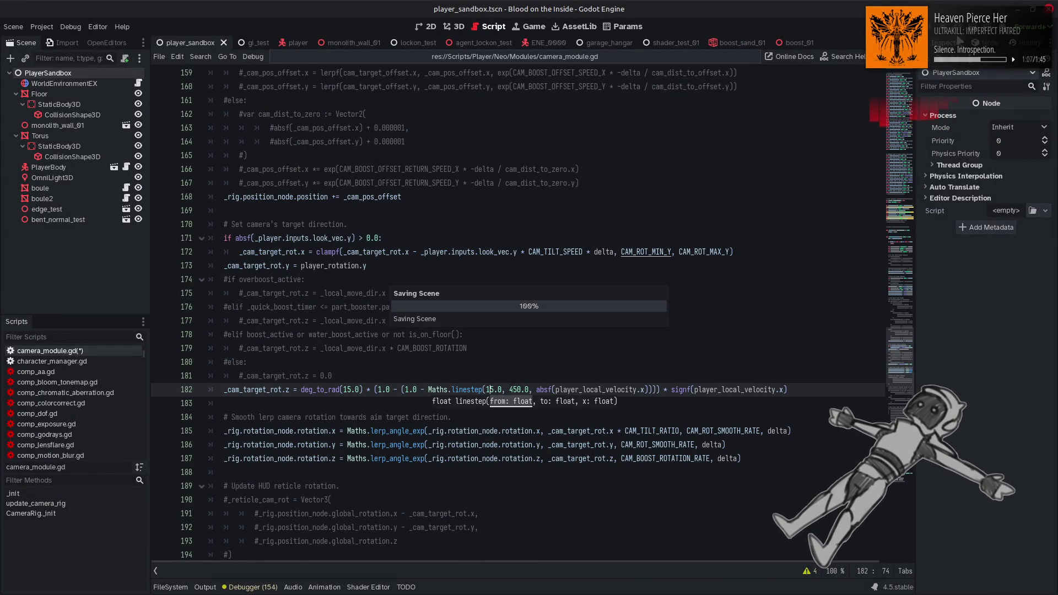
Relaunch with F5, run and boost the mech past the pillar toward the arch, then close it.
{"action": "key", "text": "F5"}
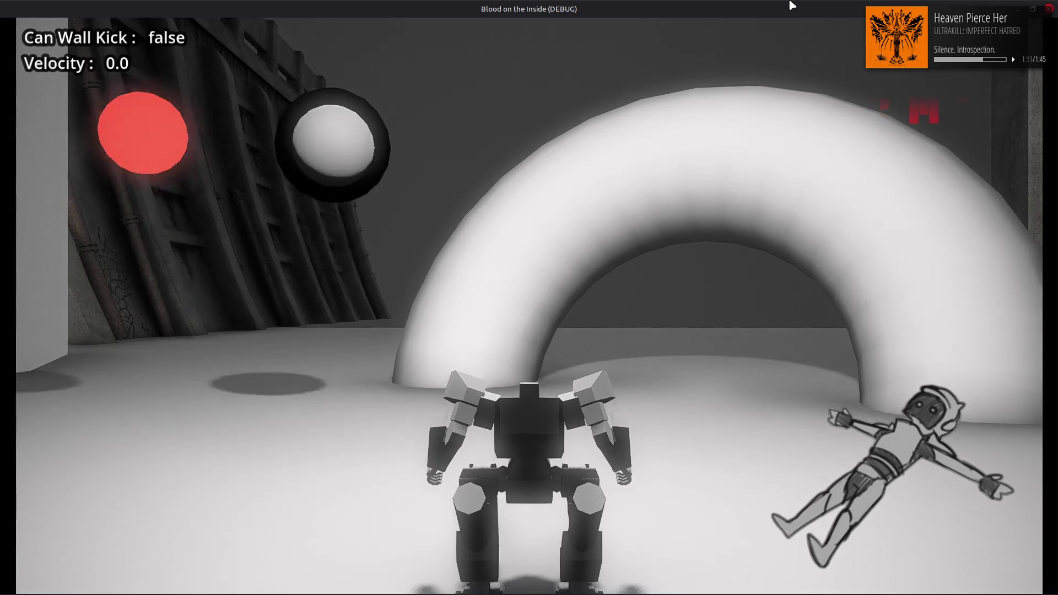
{"action": "key", "text": "w"}
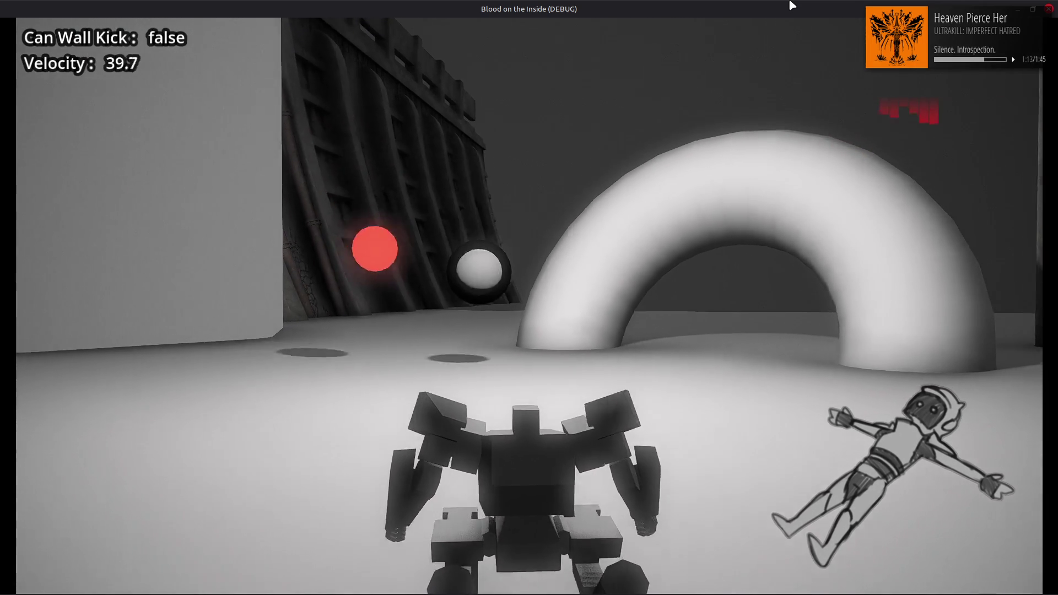
{"action": "key", "text": "a"}
{"action": "key", "text": "w"}
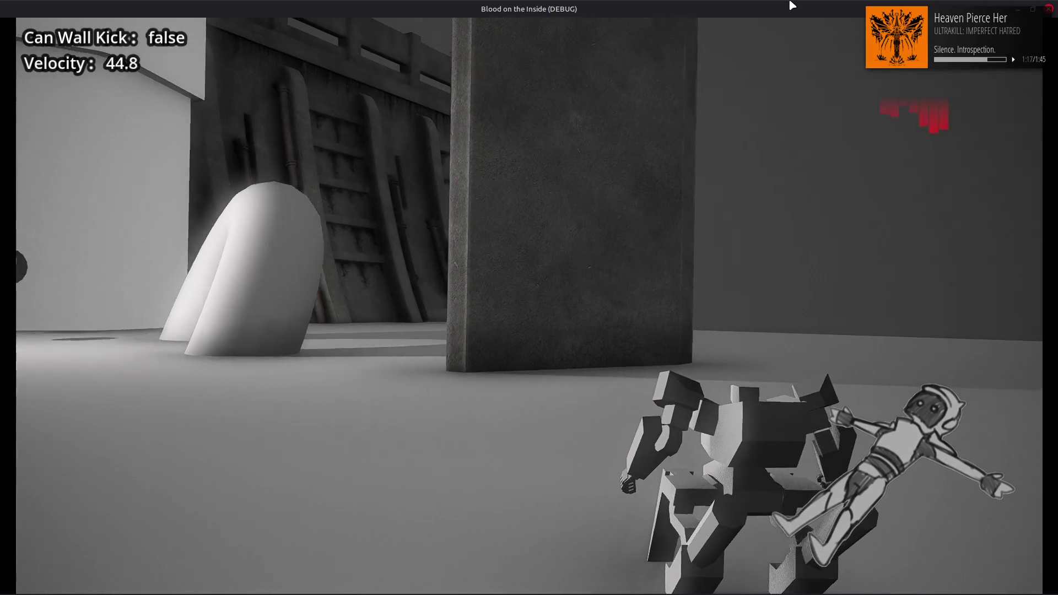
{"action": "key", "text": "w"}
{"action": "key", "text": "w"}
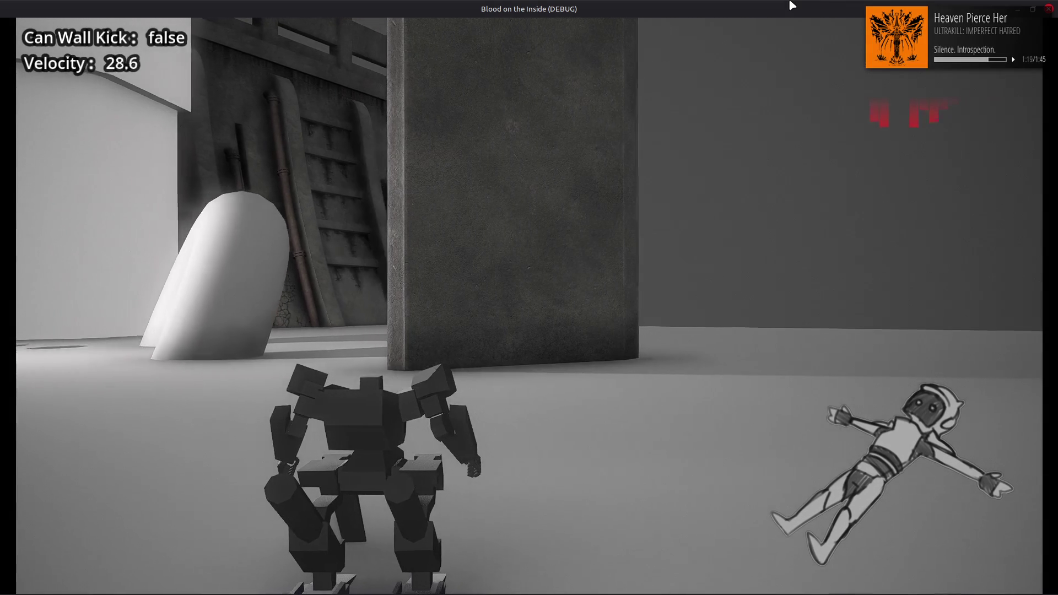
{"action": "key", "text": "w"}
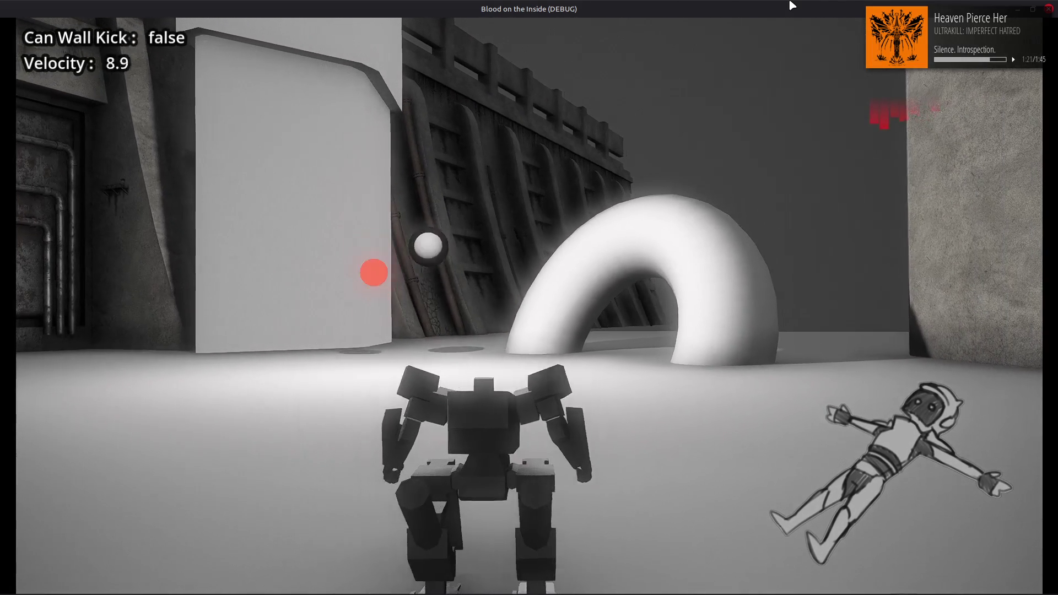
{"action": "key", "text": "w"}
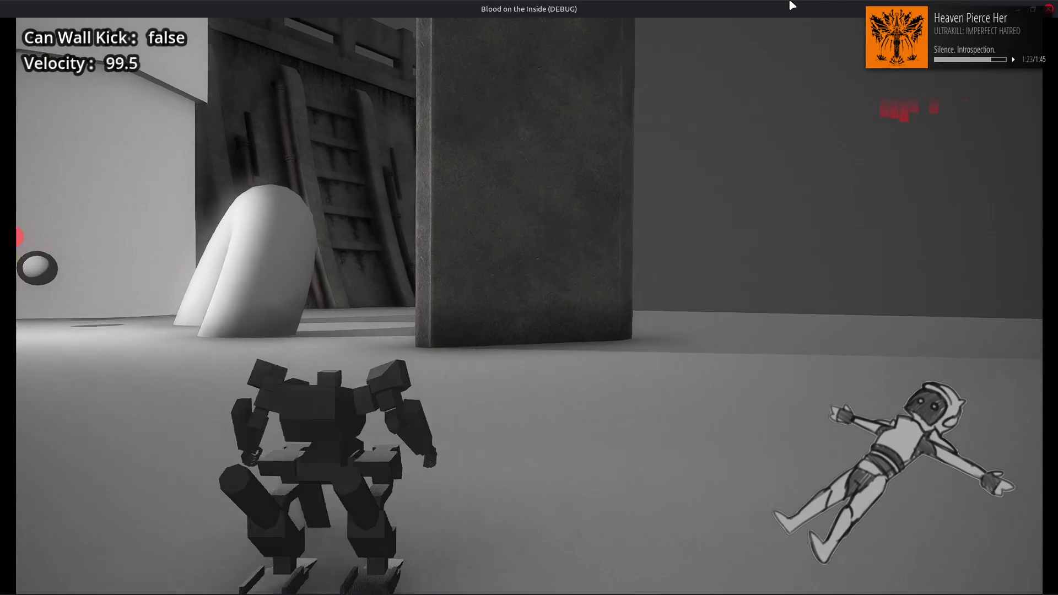
{"action": "key", "text": "w"}
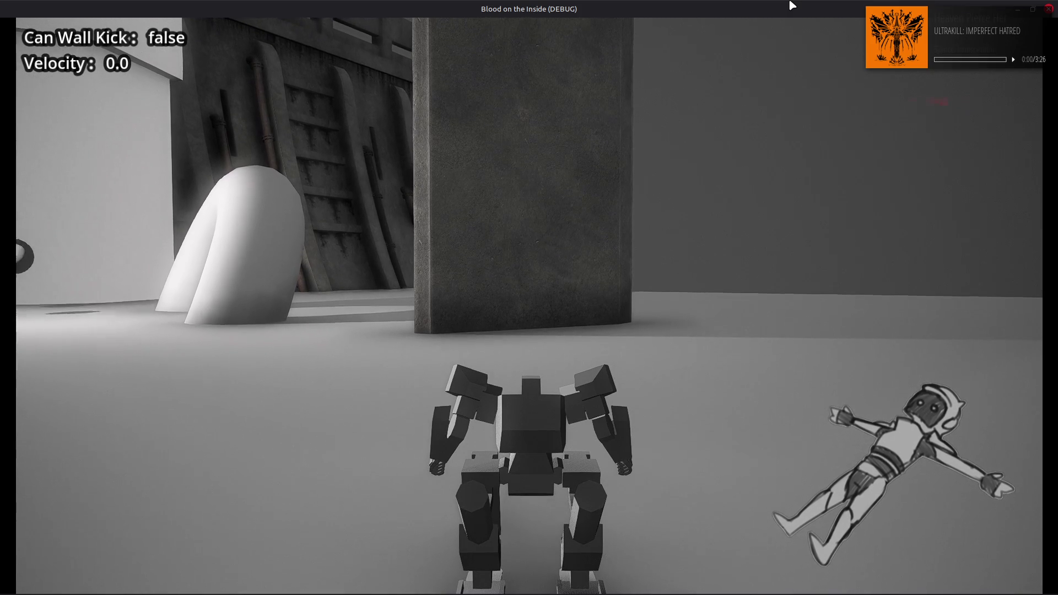
{"action": "left_click", "coordinate": [1049, 9]}
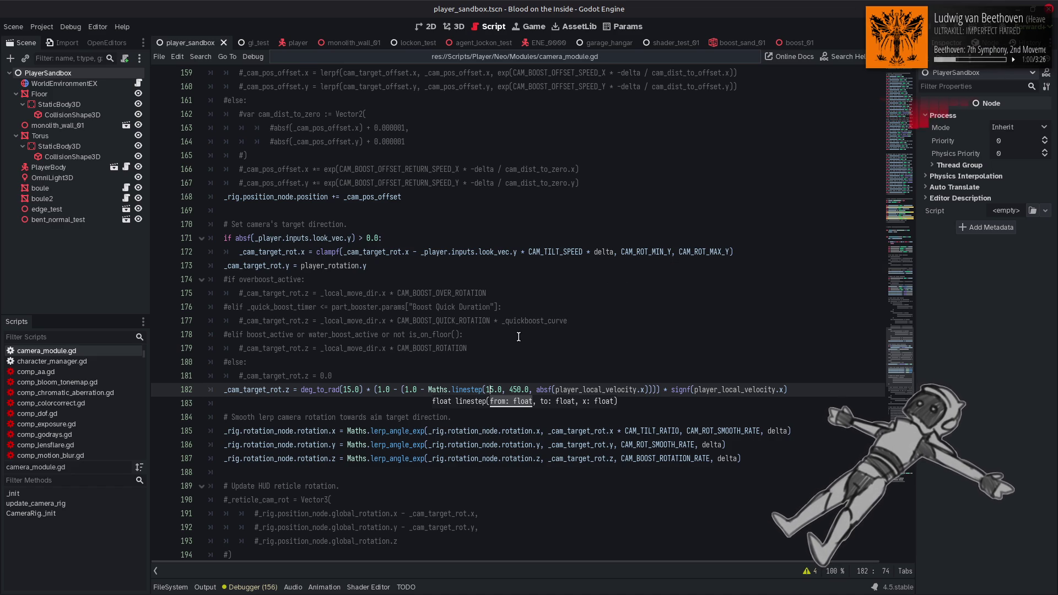
Look up the Maths symbol on line 182 to open maths.gd.
{"action": "double_click", "coordinate": [436, 390]}
{"action": "right_click", "coordinate": [435, 391]}
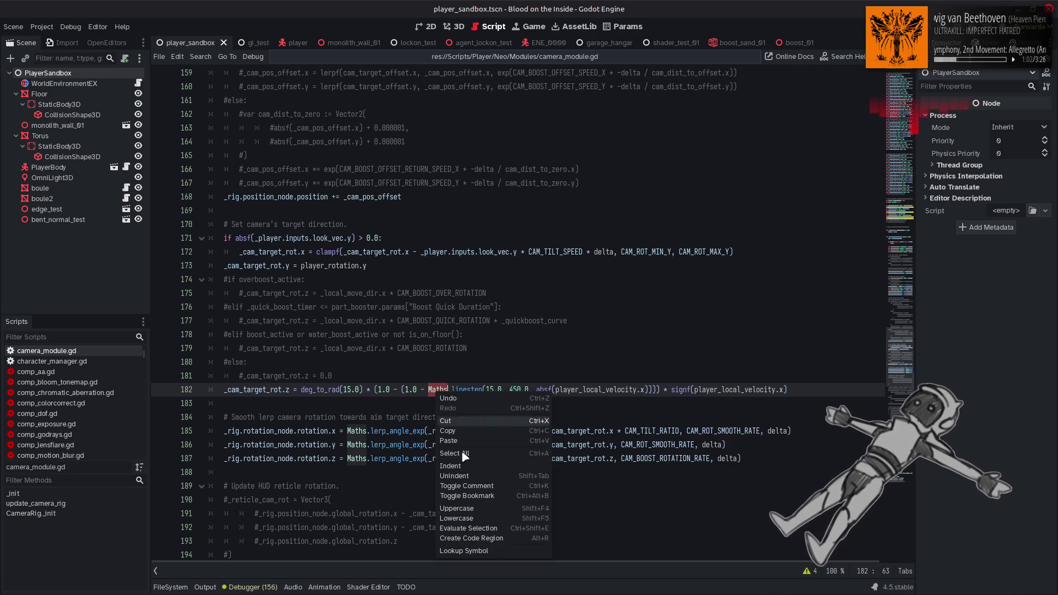
{"action": "left_click", "coordinate": [489, 552]}
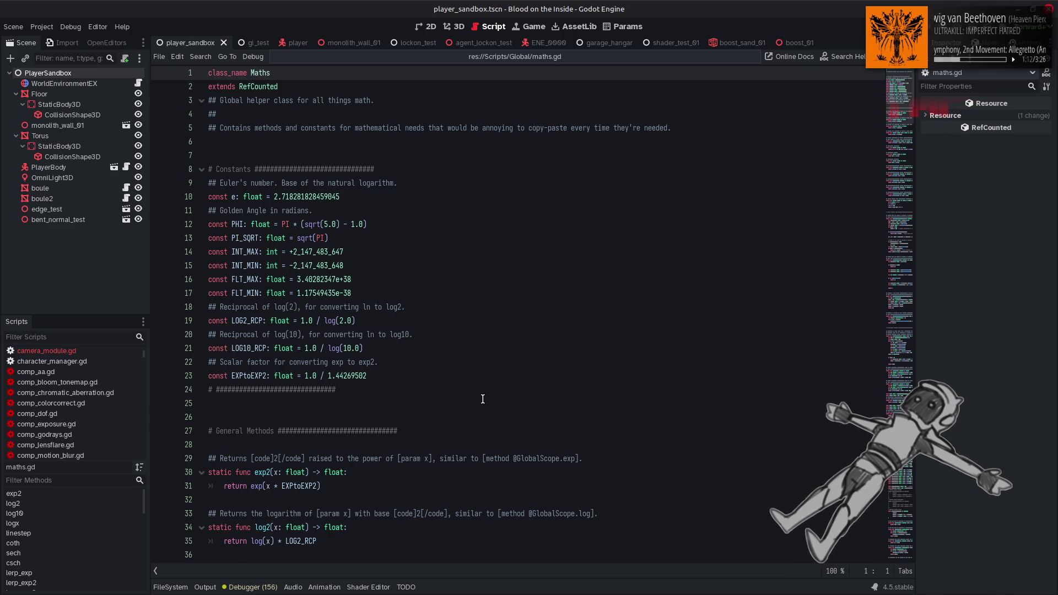
Below smin, add the header 'static func gcurve(v: float) -> float:' and start its body.
{"action": "scroll", "coordinate": [483, 399], "scroll_direction": "down", "scroll_amount": 8}
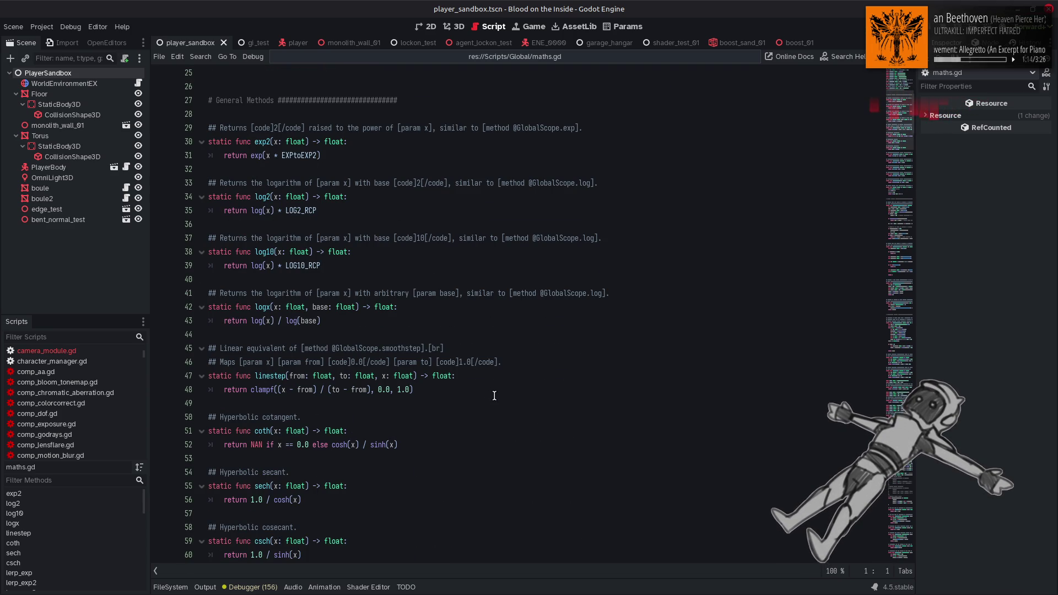
{"action": "scroll", "coordinate": [491, 393], "scroll_direction": "down", "scroll_amount": 13}
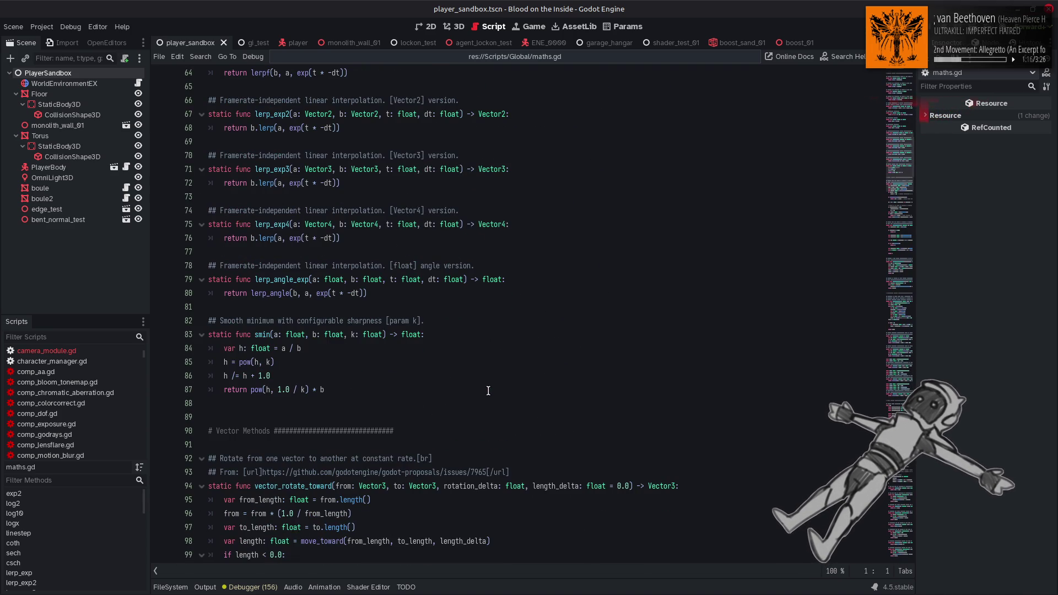
{"action": "left_click", "coordinate": [382, 396]}
{"action": "left_click", "coordinate": [391, 388]}
{"action": "key", "text": "Return"}
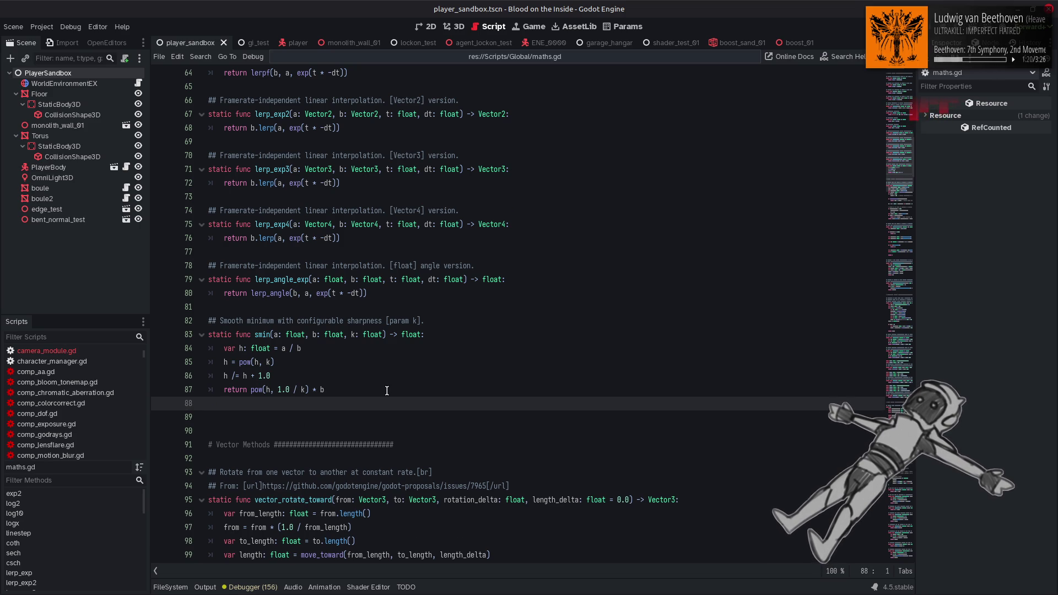
{"action": "key", "text": "Return"}
{"action": "key", "text": "Return"}
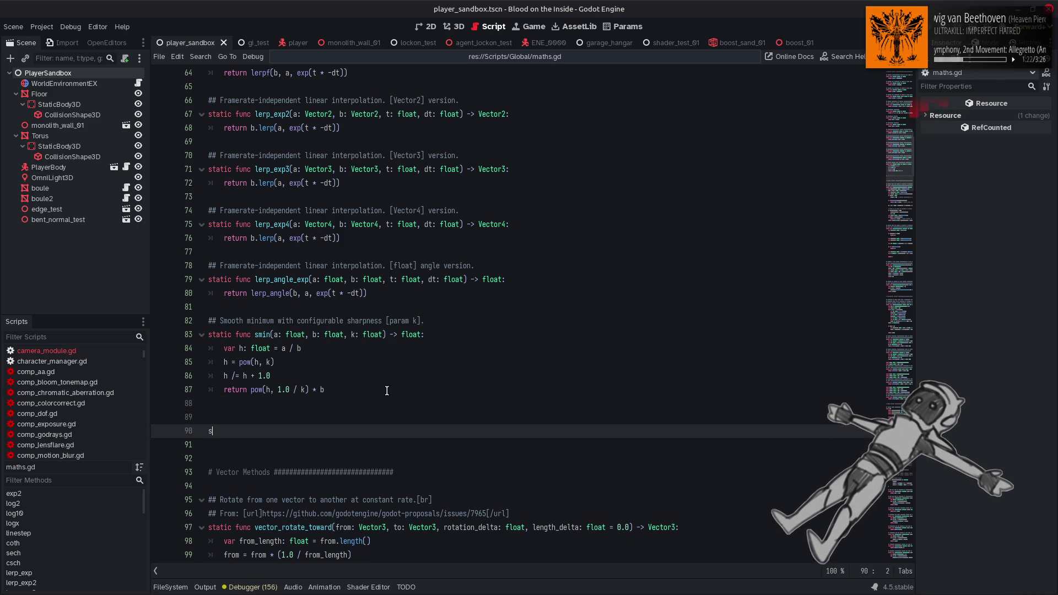
{"action": "type", "text": "static func "}
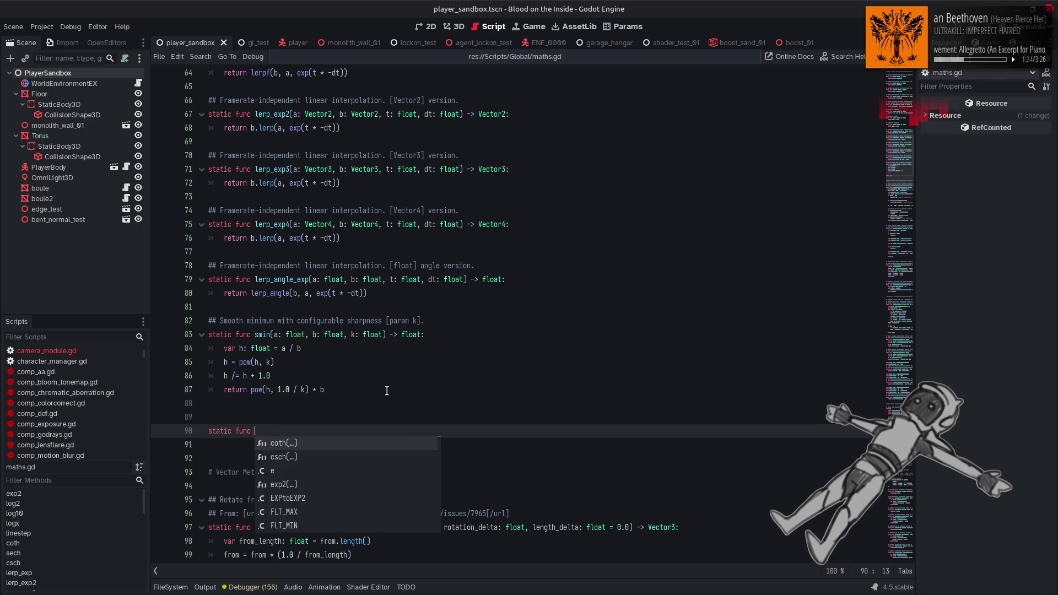
{"action": "type", "text": "gcu"}
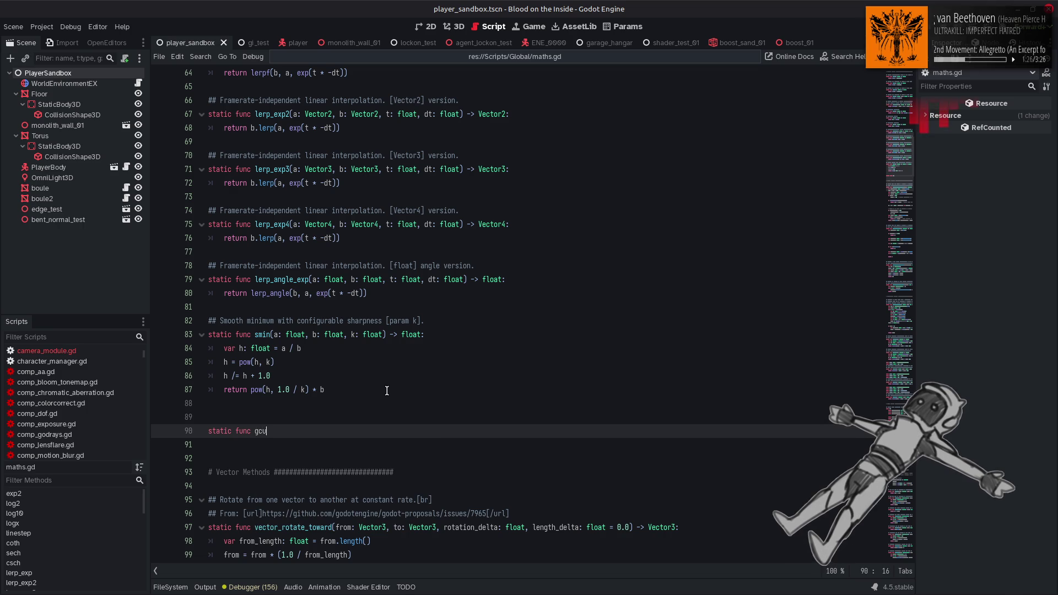
{"action": "type", "text": "ew"}
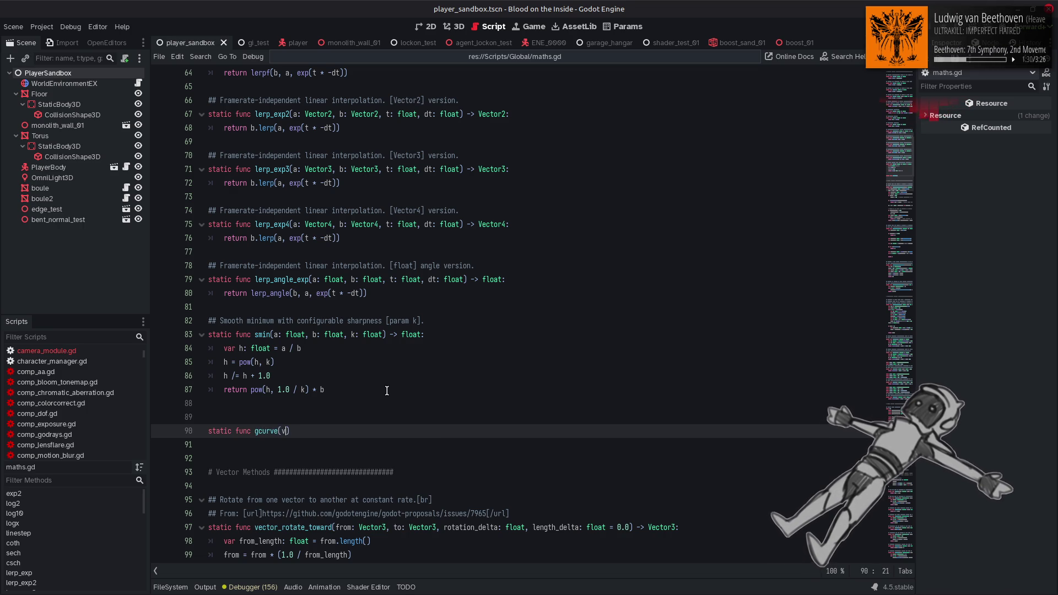
{"action": "type", "text": "float) - "}
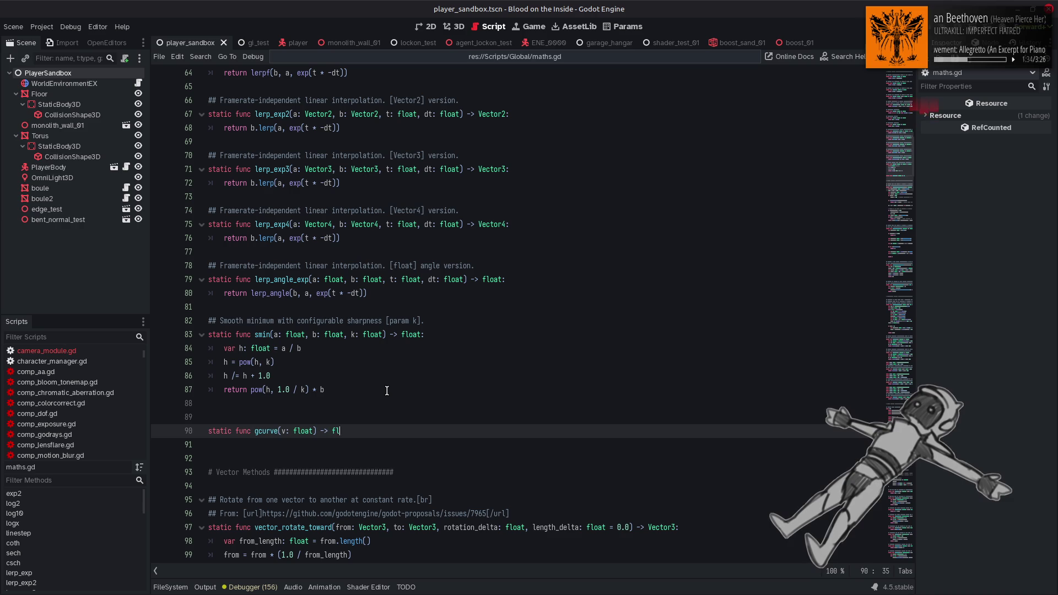
{"action": "type", "text": "t:"}
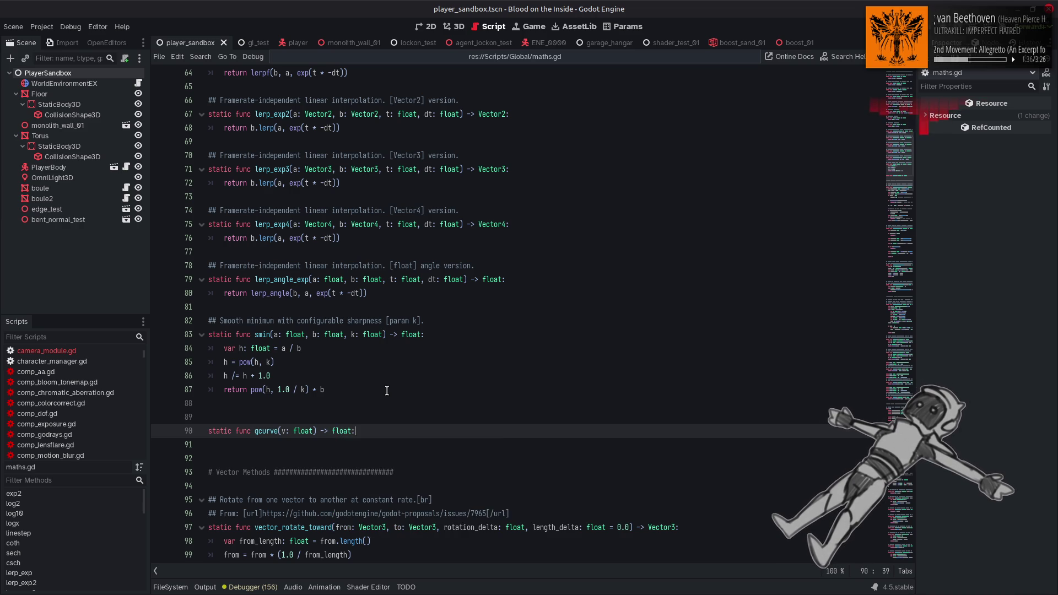
{"action": "key", "text": "Return"}
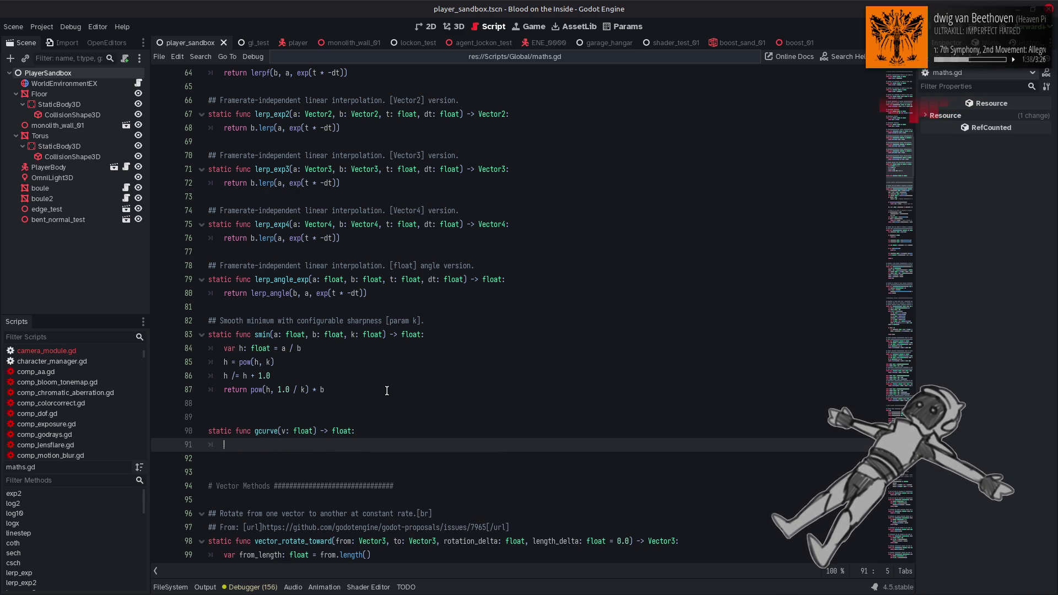
Write 'var v_inv: float = 1.0 - v' as gcurve's first line, fixing the variable name.
{"action": "type", "text": "return"}
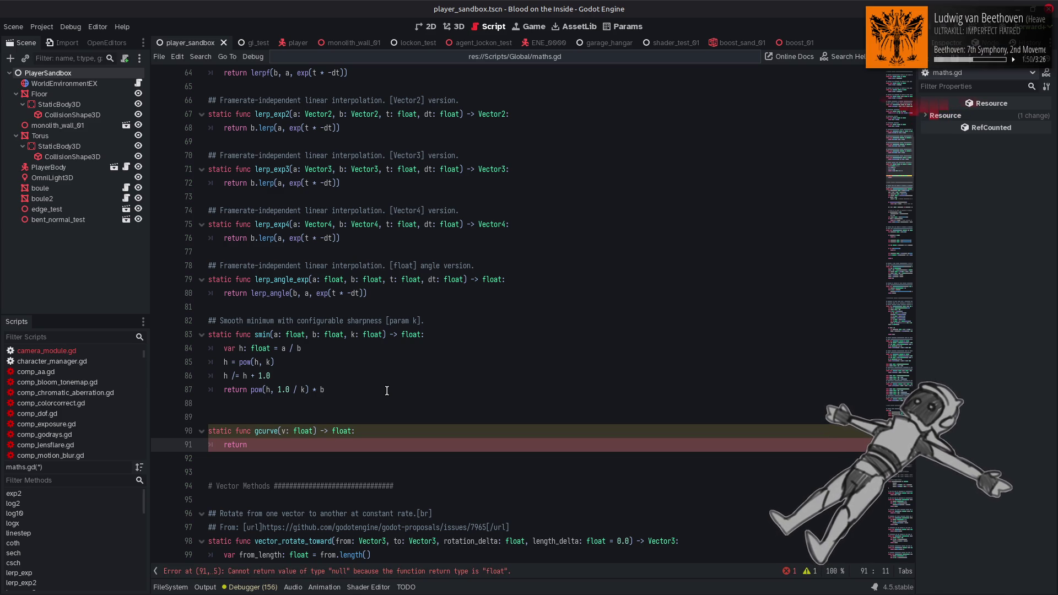
{"action": "key", "text": "ctrl+BackSpace"}
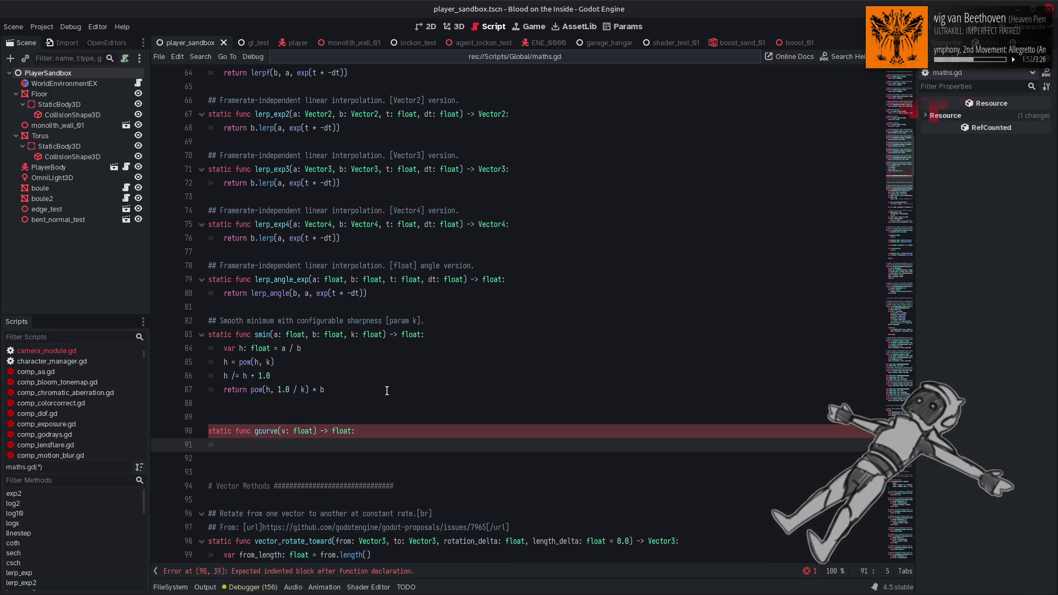
{"action": "type", "text": "var v2: float"}
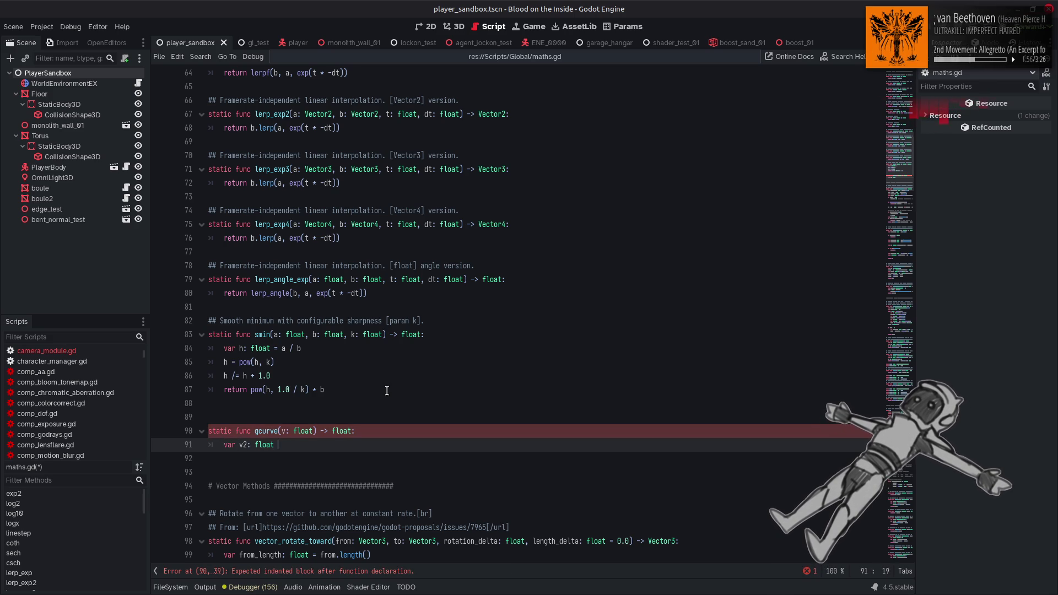
{"action": "type", "text": "= 1.0 -"}
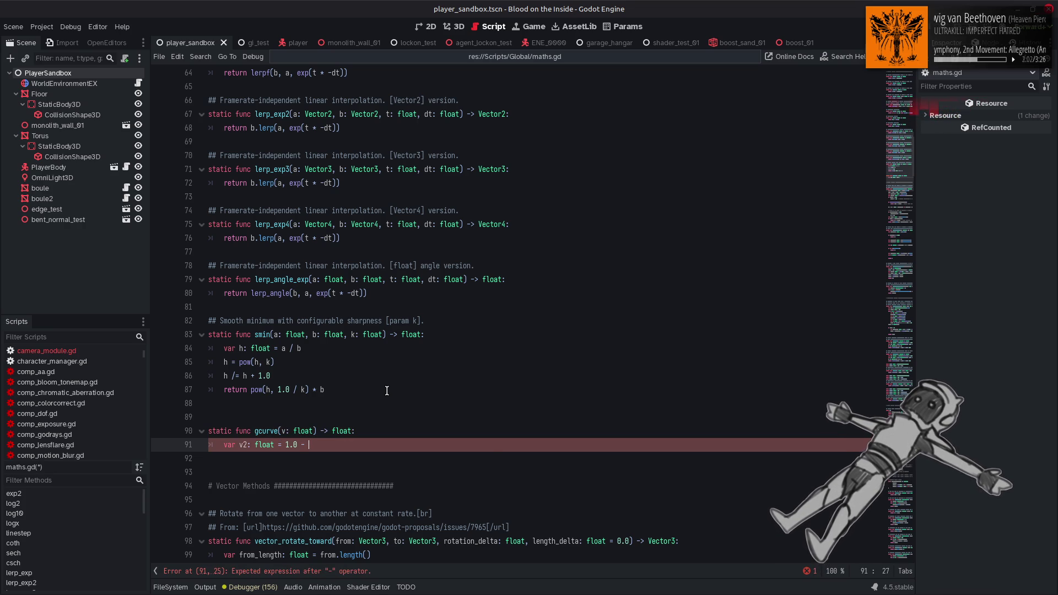
{"action": "type", "text": "v"}
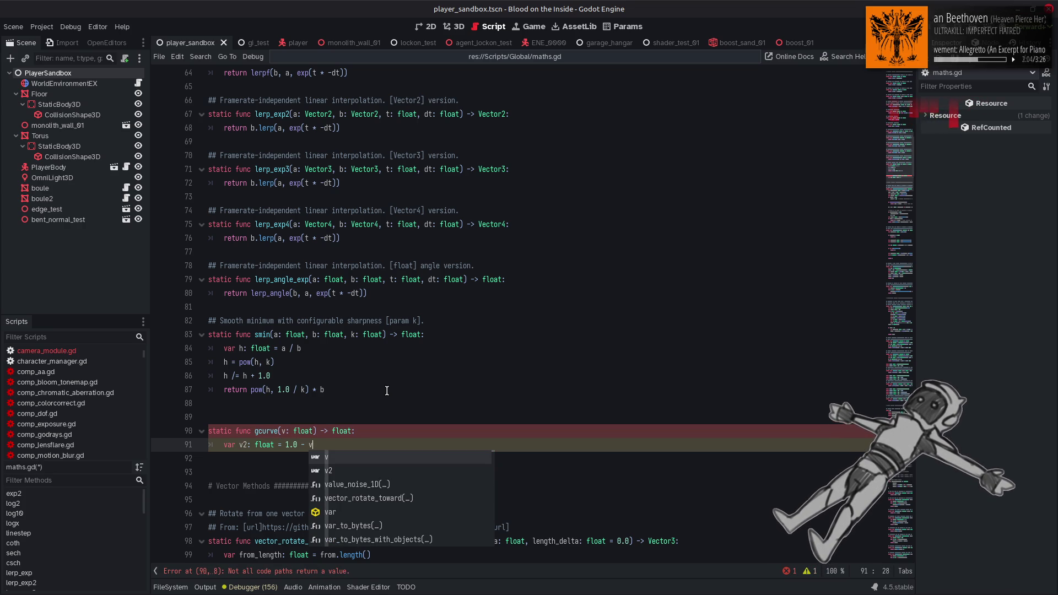
{"action": "left_click", "coordinate": [371, 413]}
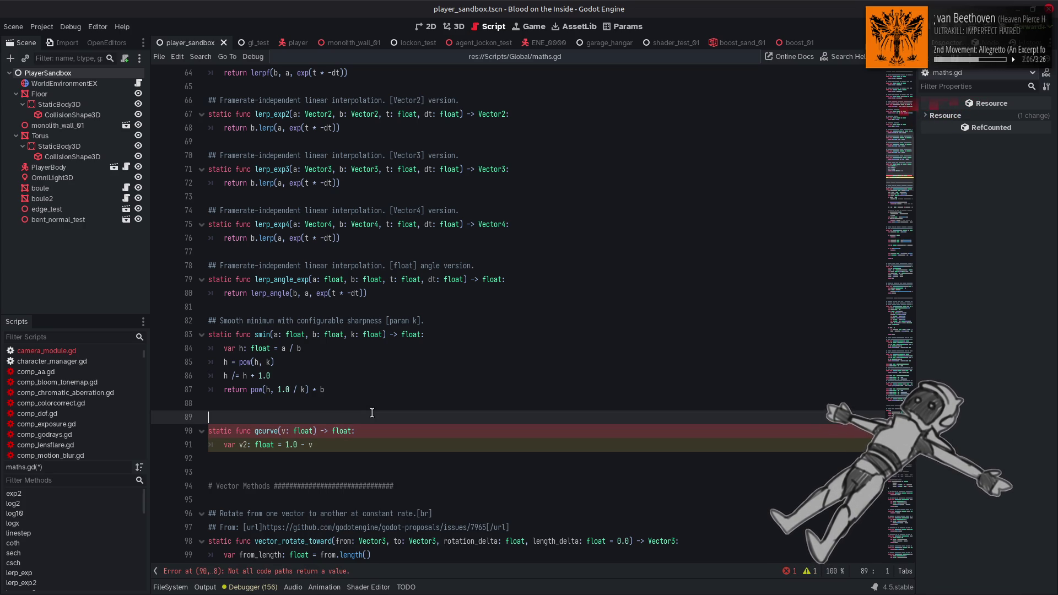
{"action": "left_click", "coordinate": [249, 445]}
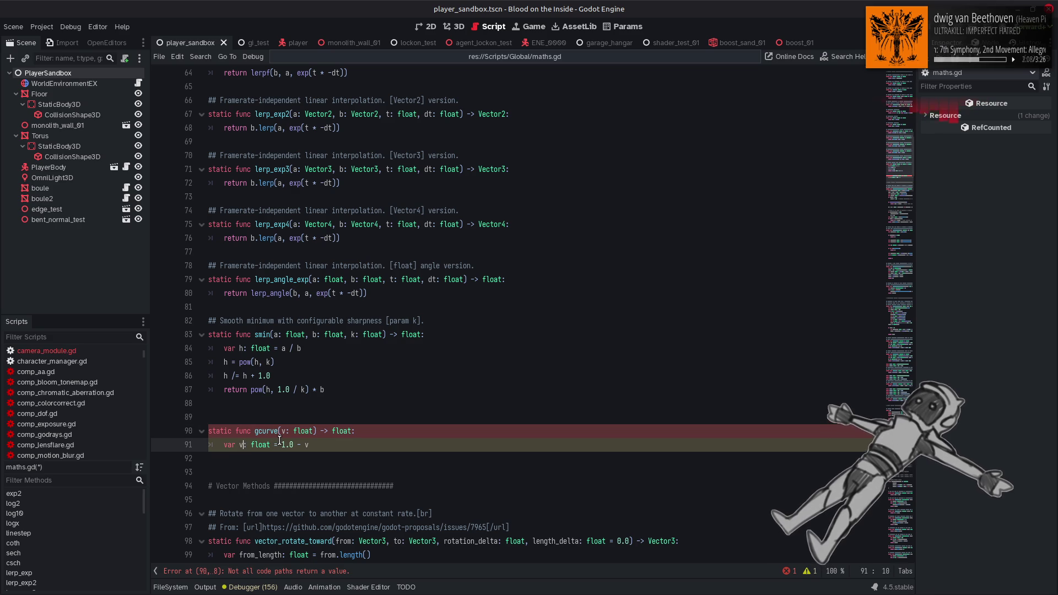
{"action": "key", "text": "BackSpace"}
{"action": "type", "text": "_inv"}
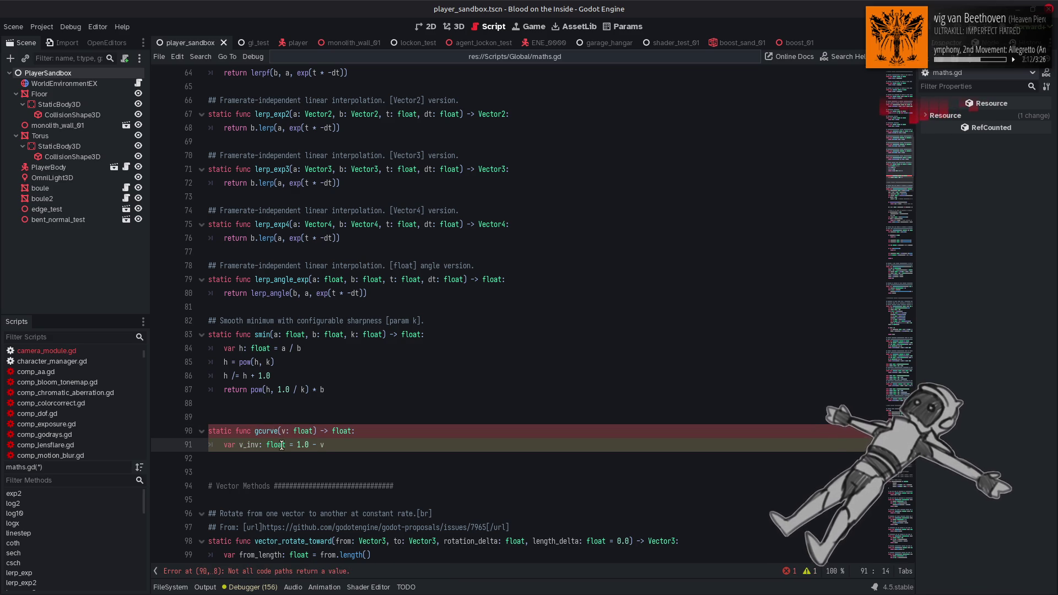
{"action": "left_click", "coordinate": [323, 444]}
{"action": "type", "text": "v"}
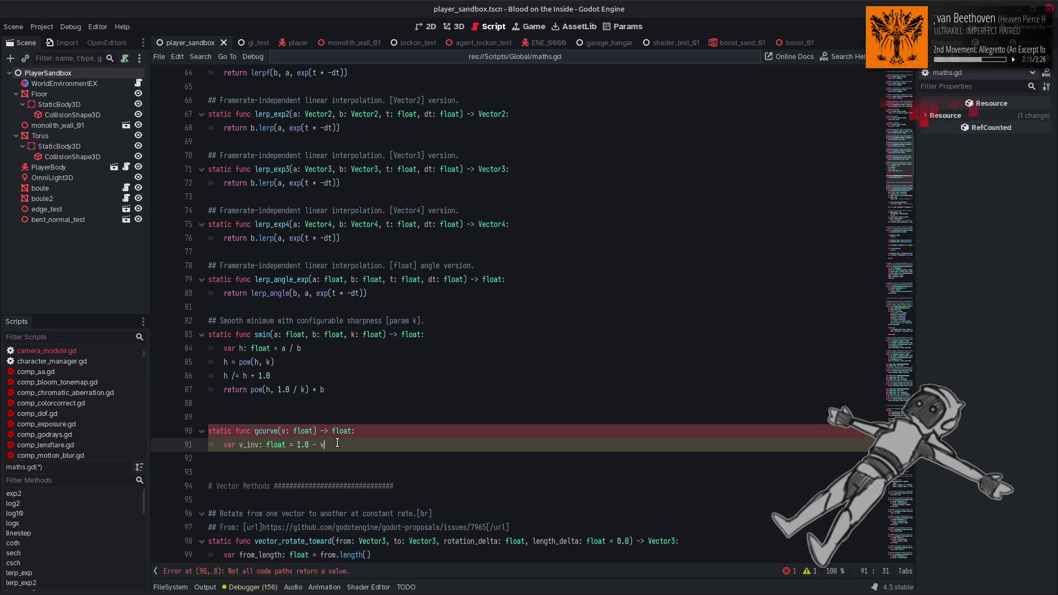
{"action": "key", "text": "Return"}
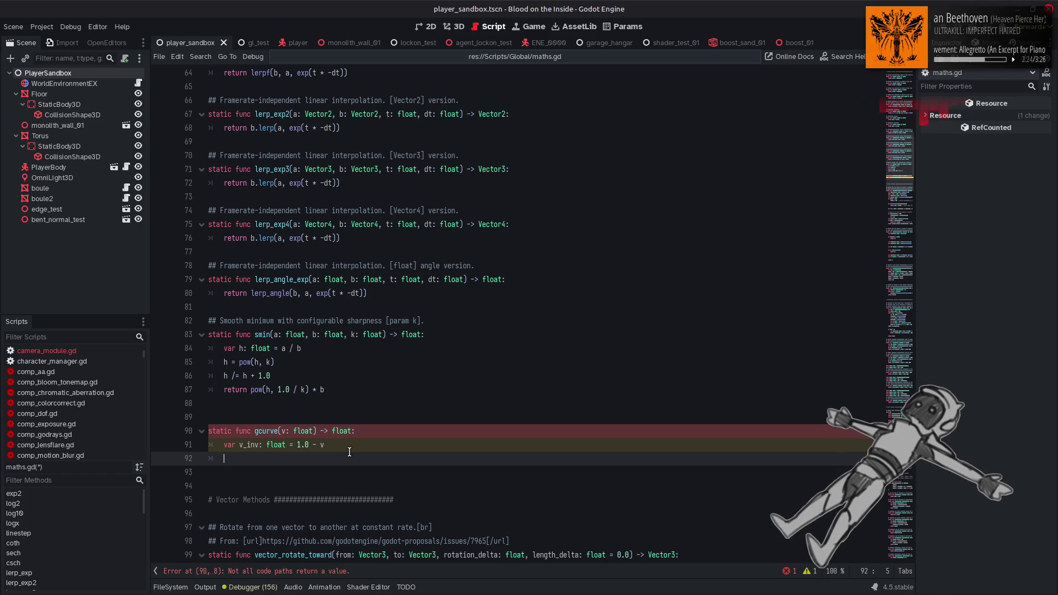
Finish gcurve: square upper twice, set lower = 1.0 - upper, return lower * lower.
{"action": "double_click", "coordinate": [250, 444]}
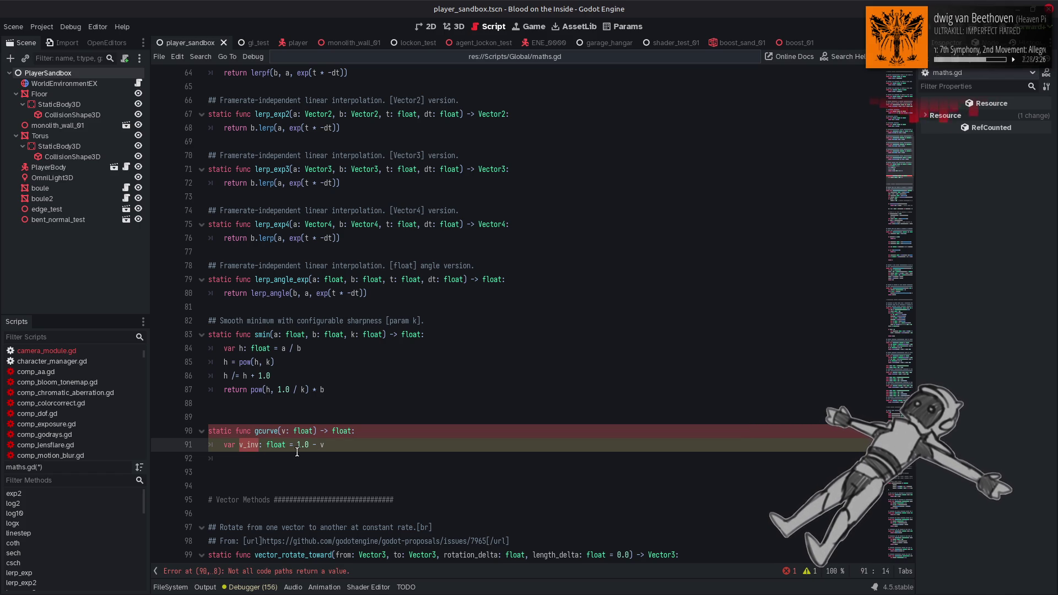
{"action": "key", "text": "ctrl+z"}
{"action": "type", "text": "var lower:"}
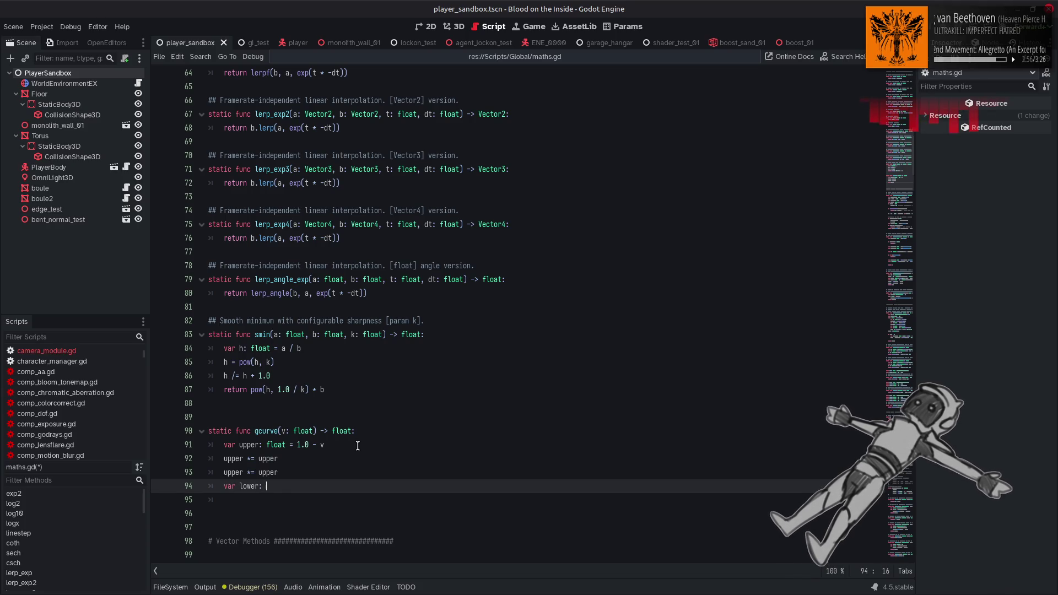
{"action": "type", "text": " float = 1."}
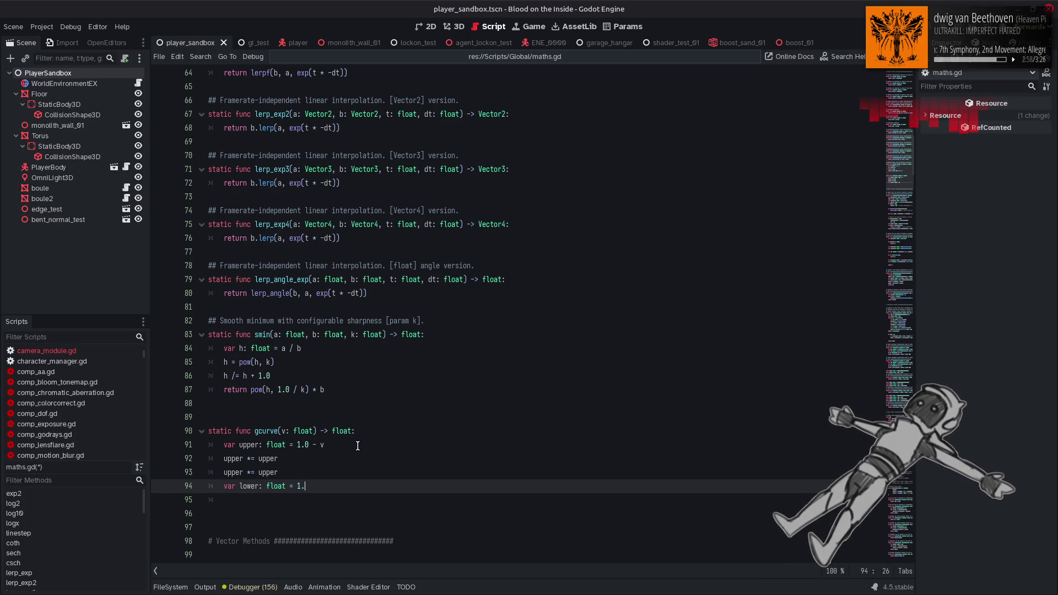
{"action": "type", "text": "0 - upper"}
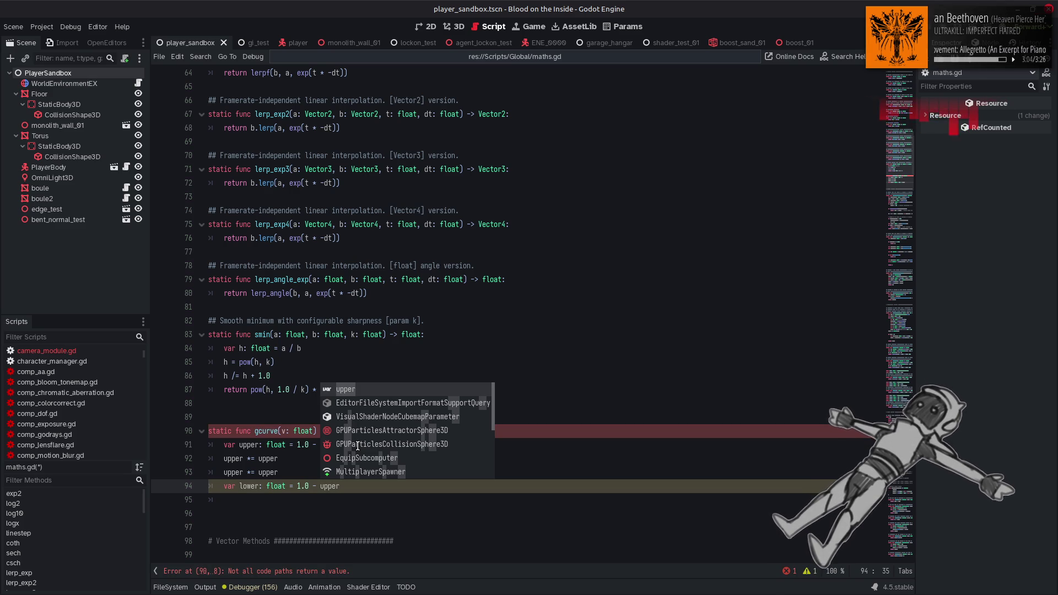
{"action": "key", "text": "Return"}
{"action": "key", "text": "Return"}
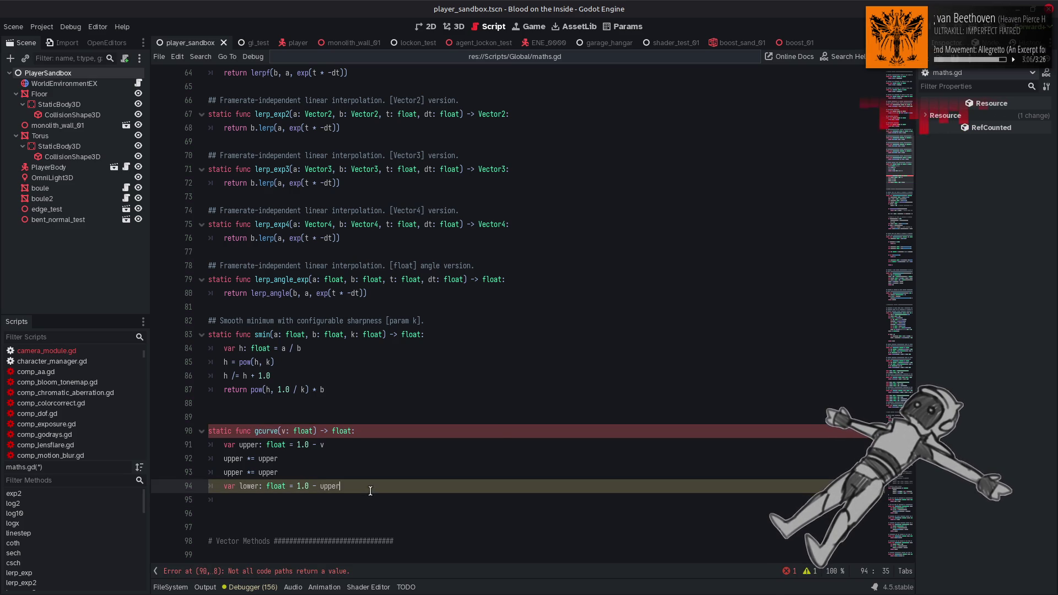
{"action": "type", "text": "return lower"}
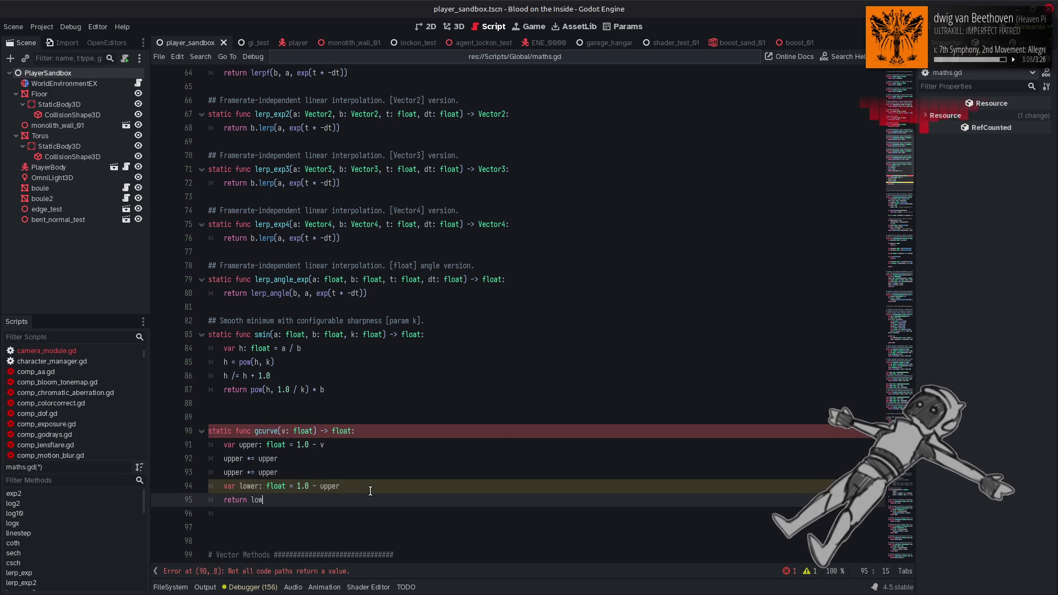
{"action": "type", "text": " * low"}
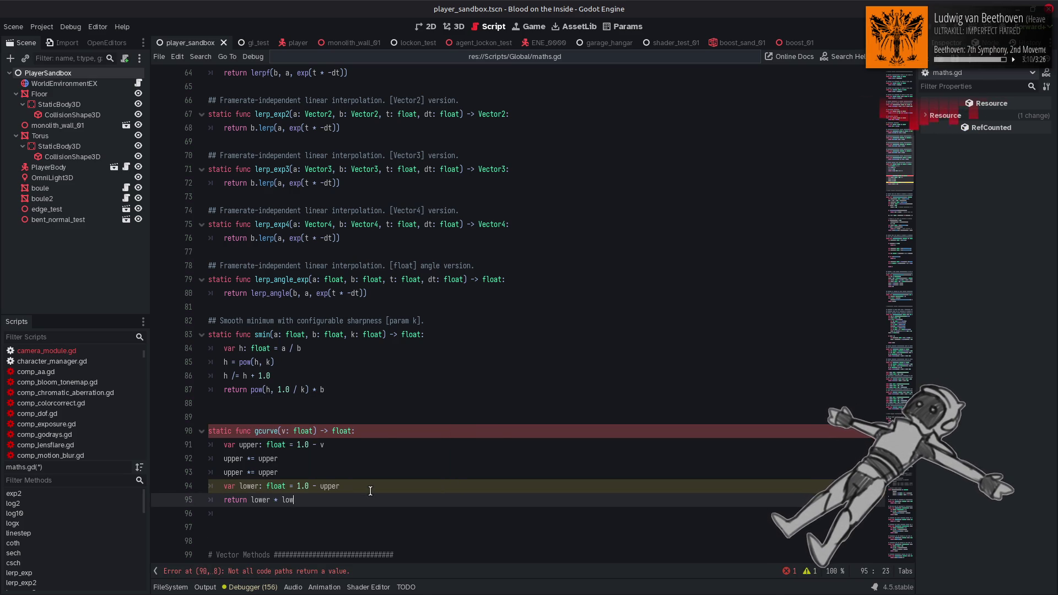
{"action": "left_click", "coordinate": [272, 515]}
{"action": "key", "text": "BackSpace"}
{"action": "key", "text": "BackSpace"}
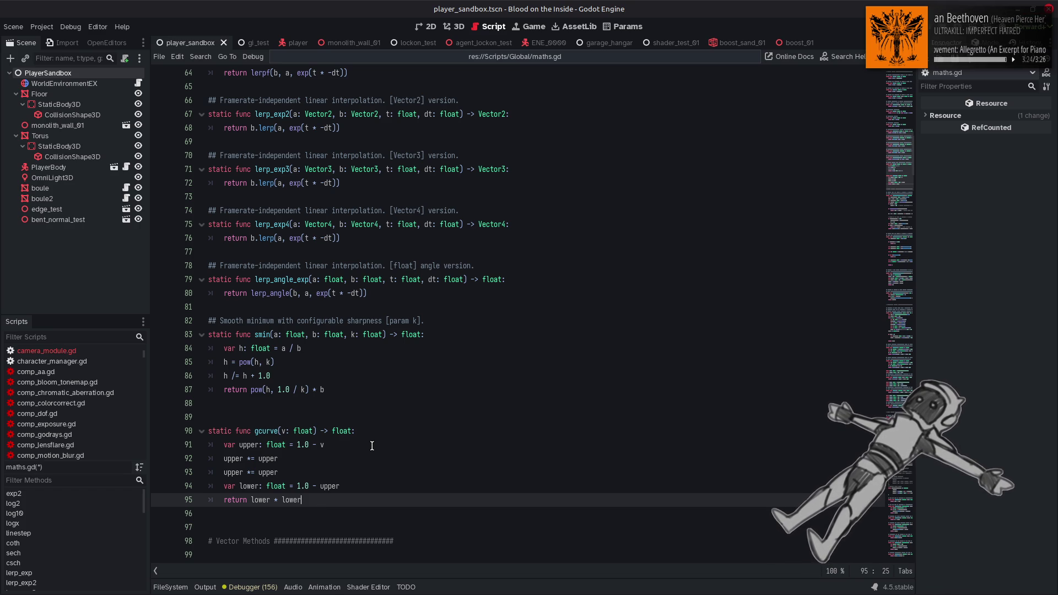
Save maths.gd and select the gcurve function name.
{"action": "key", "text": "ctrl+s"}
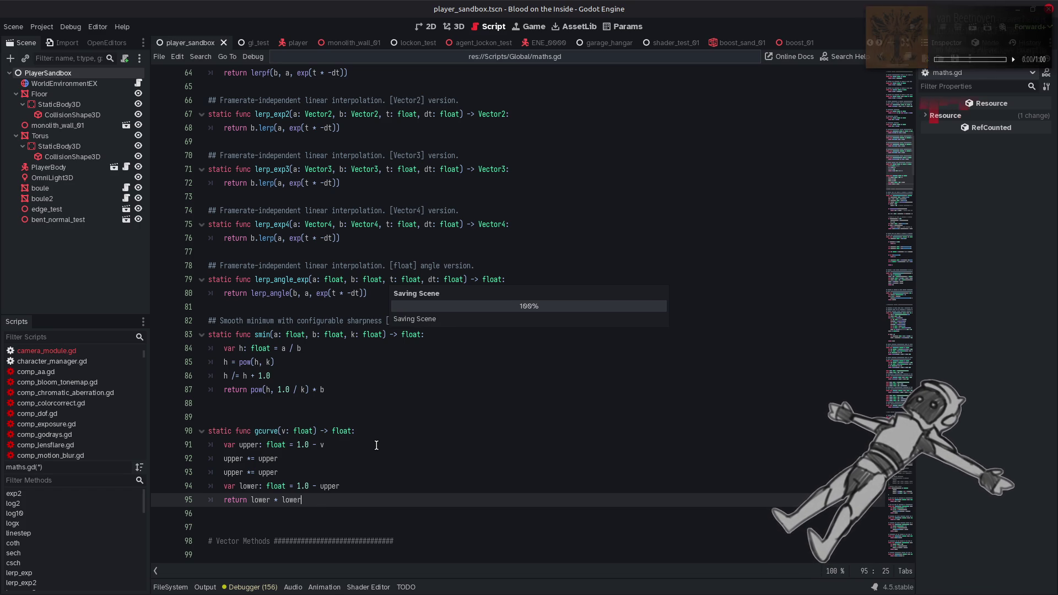
{"action": "double_click", "coordinate": [259, 428]}
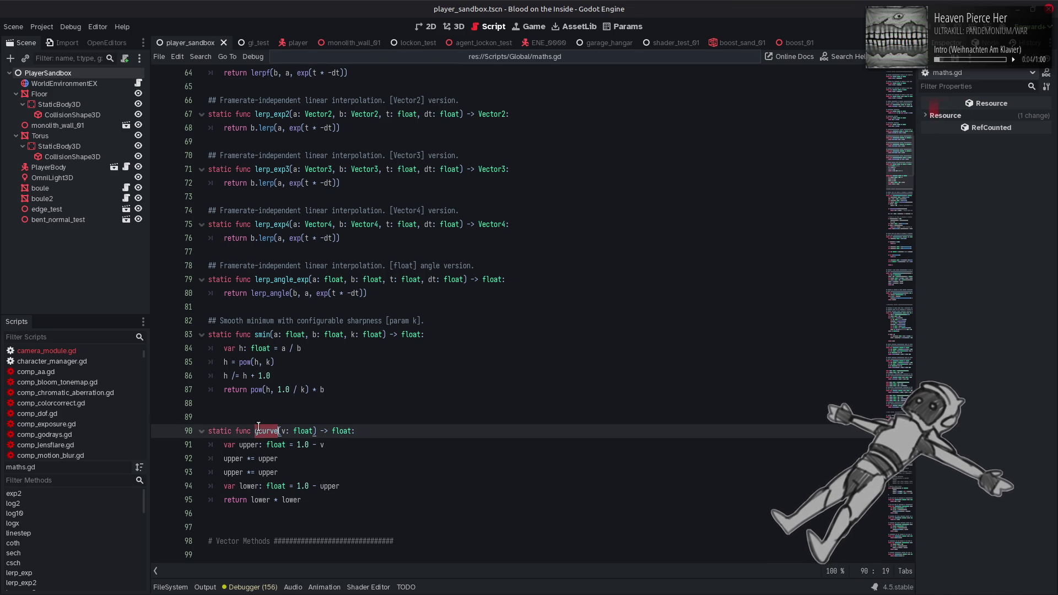
{"action": "left_click", "coordinate": [493, 59]}
In camera_module.gd line 182, delete the nested 1.0 - subtraction and surplus closing parentheses.
{"action": "left_click", "coordinate": [357, 80]}
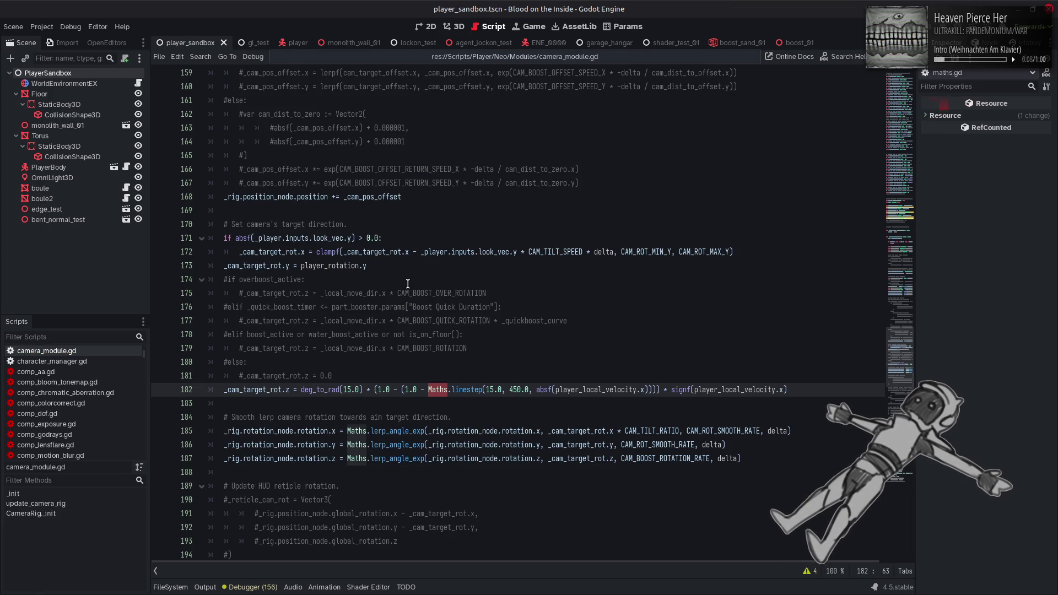
{"action": "left_click", "coordinate": [428, 417]}
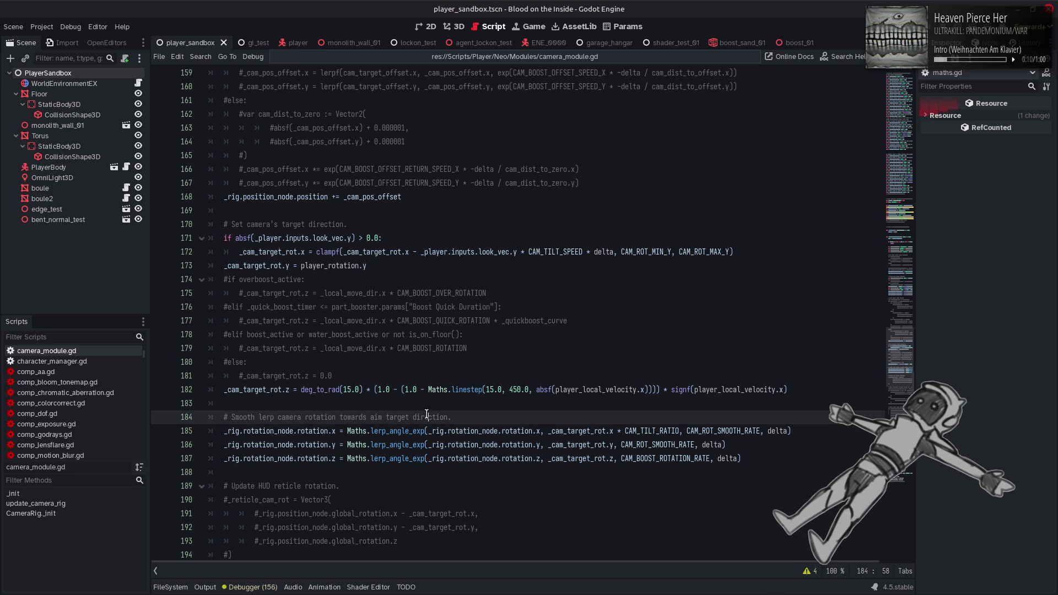
{"action": "left_click", "coordinate": [400, 390]}
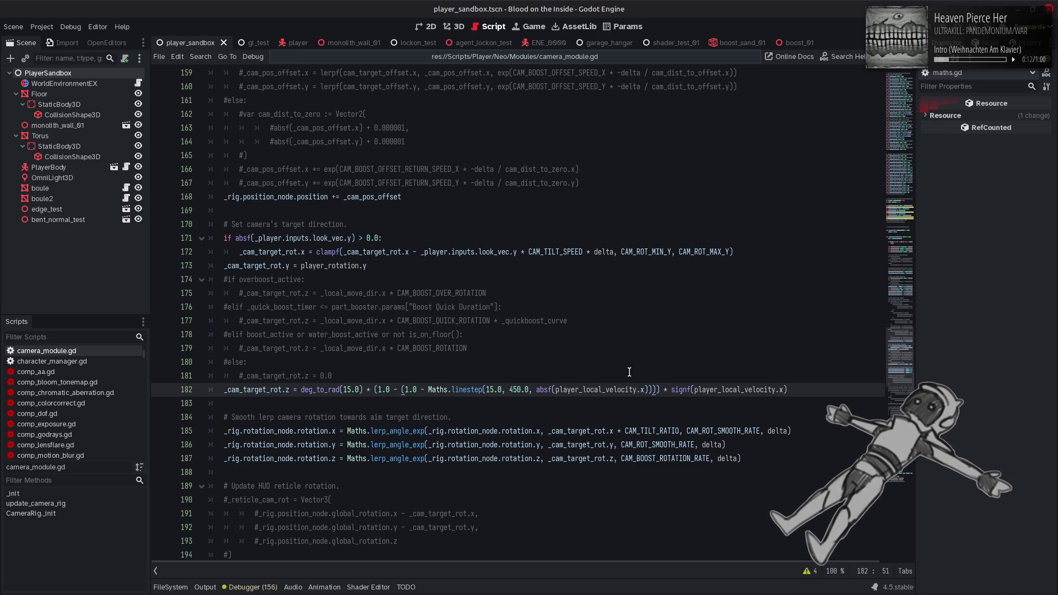
{"action": "left_click", "coordinate": [661, 389]}
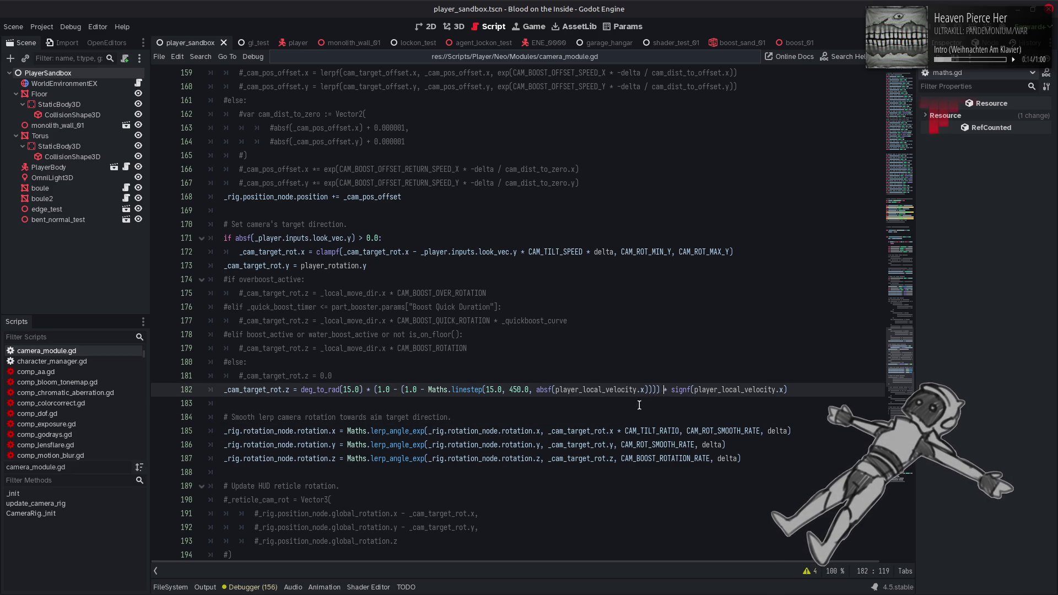
{"action": "key", "text": "BackSpace"}
{"action": "key", "text": "BackSpace"}
{"action": "left_click_drag", "start_coordinate": [428, 390], "coordinate": [375, 393]}
{"action": "key", "text": "BackSpace"}
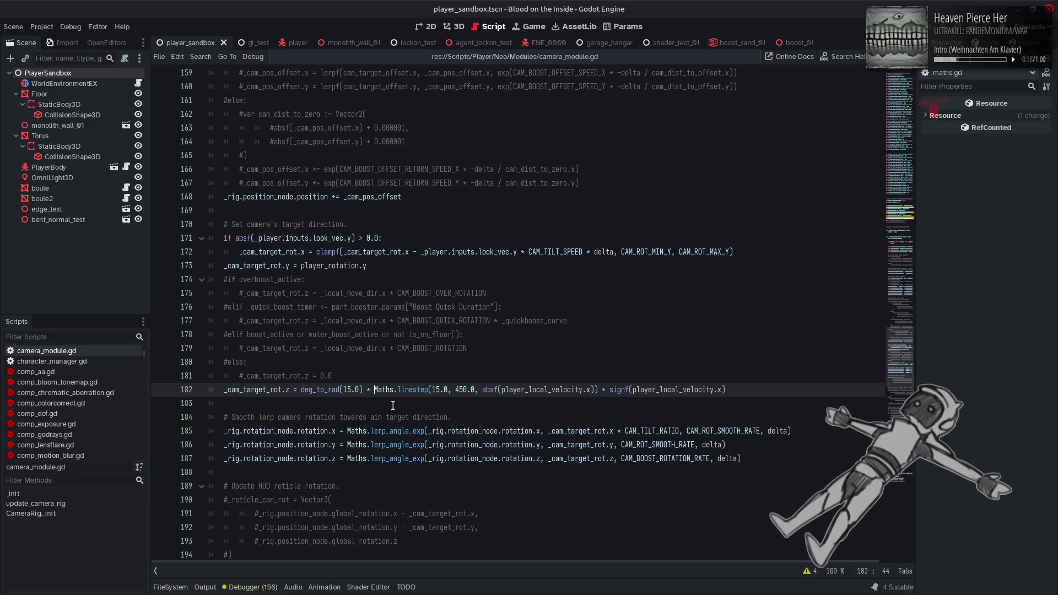
Wrap the linestep call in Maths.gcurve, save the script, and run the game.
{"action": "type", "text": "(15.0)"}
{"action": "left_click", "coordinate": [374, 391]}
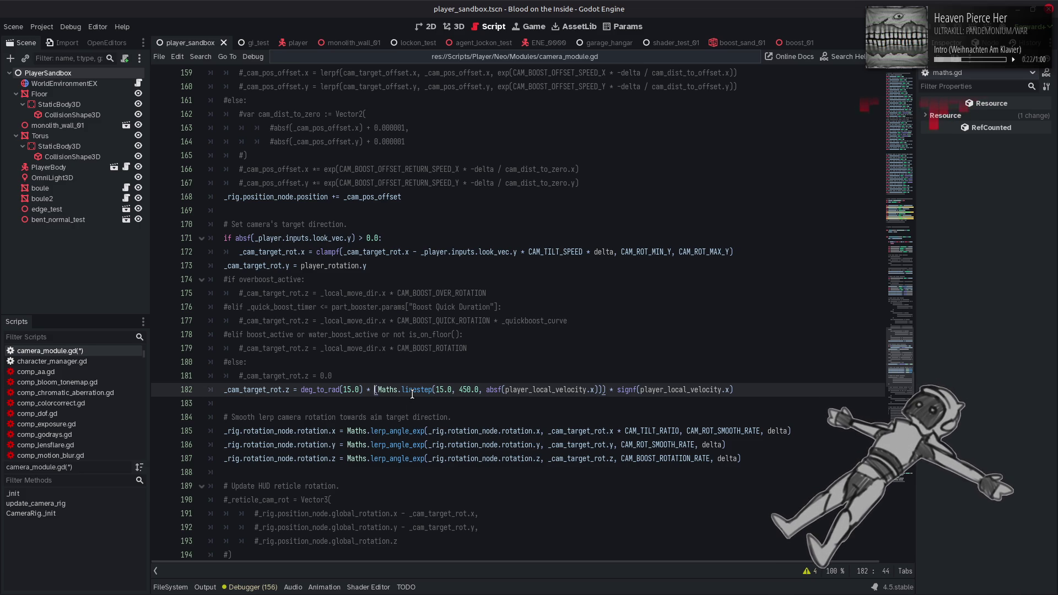
{"action": "type", "text": "(1.0 -"}
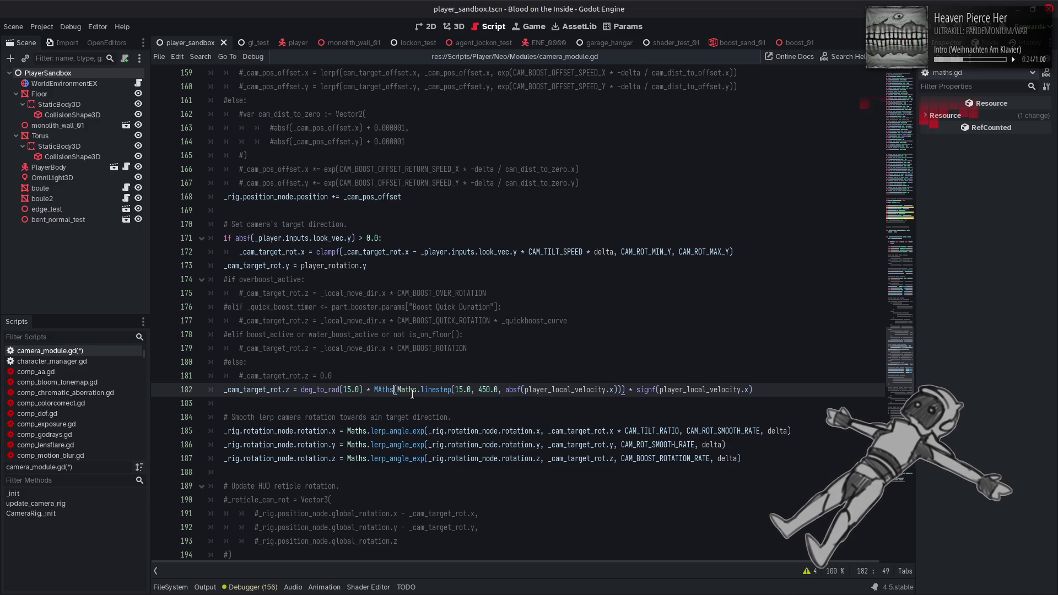
{"action": "key", "text": "ctrl+z"}
{"action": "type", "text": "Maths.g"}
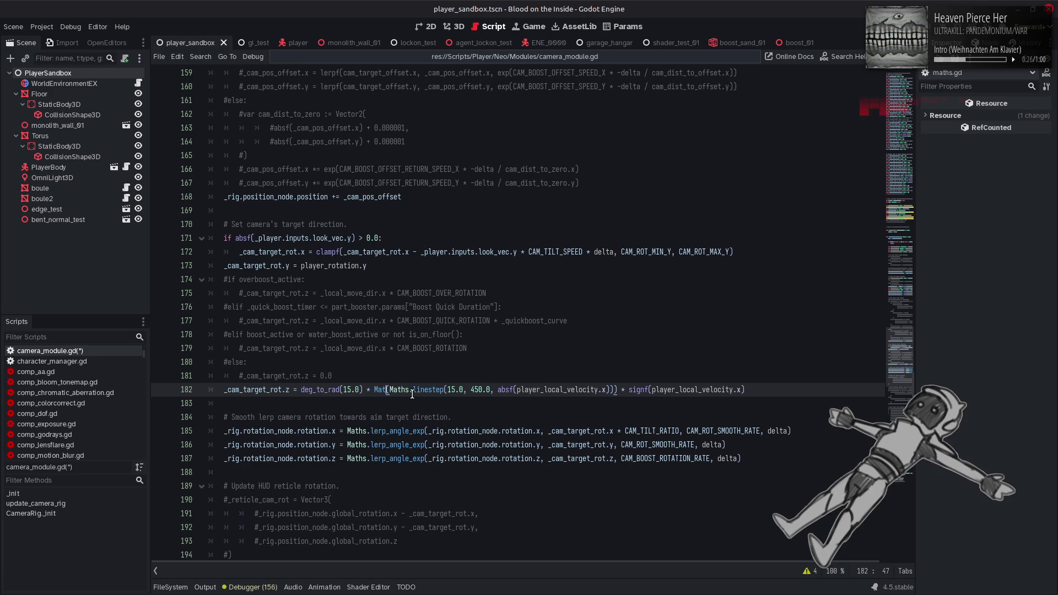
{"action": "key", "text": "Return"}
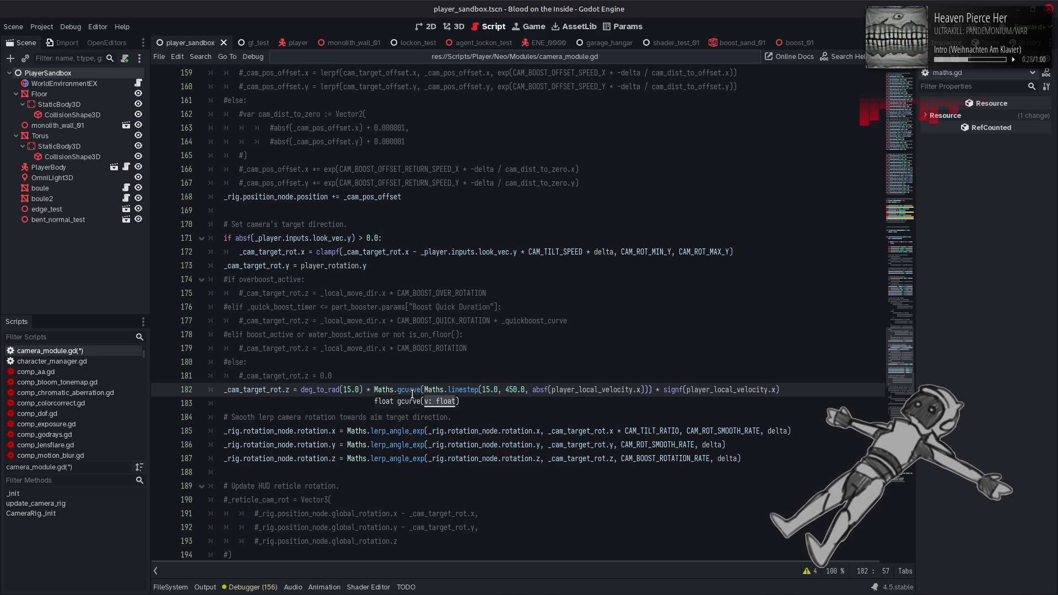
{"action": "left_click", "coordinate": [575, 354]}
{"action": "key", "text": "ctrl+s"}
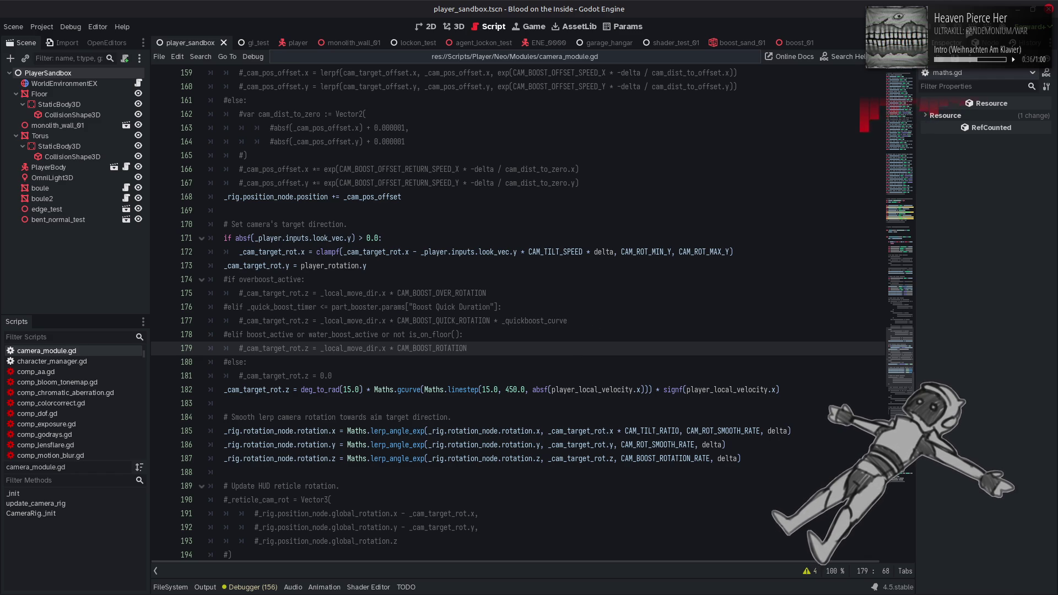
{"action": "key", "text": "F5"}
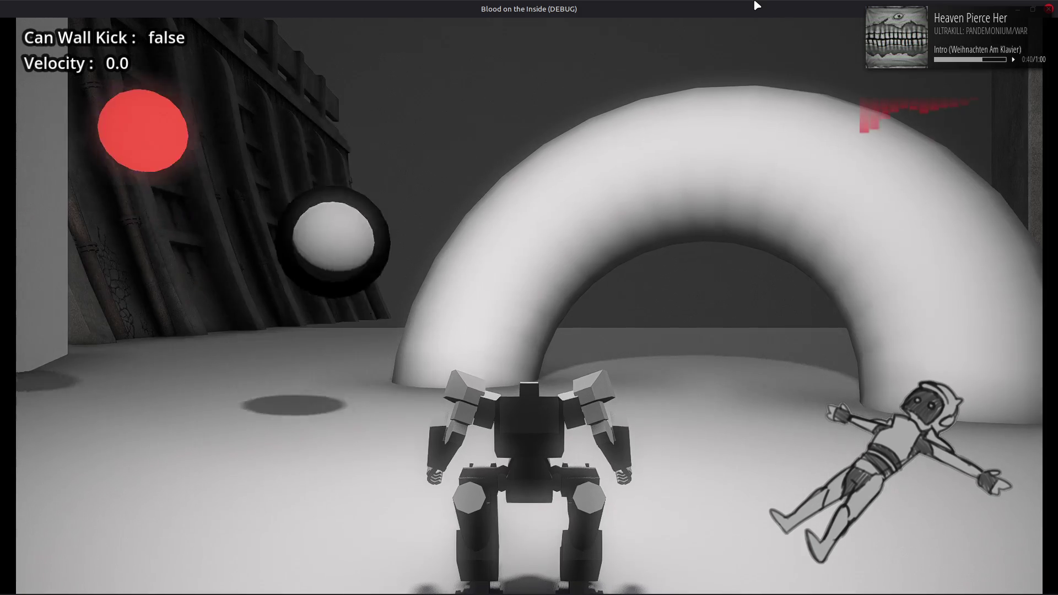
Drive the robot with WASD and shift boosts to judge the gcurve camera roll, then close the game.
{"action": "key", "text": "w"}
{"action": "key", "text": "d"}
{"action": "key", "text": "shift"}
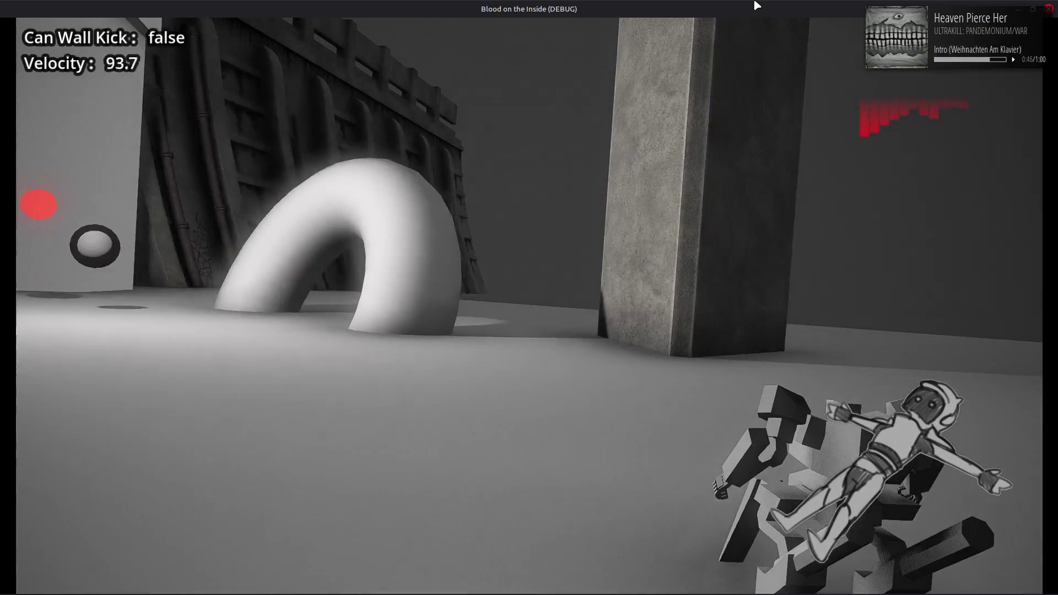
{"action": "key", "text": "shift"}
{"action": "key", "text": "a"}
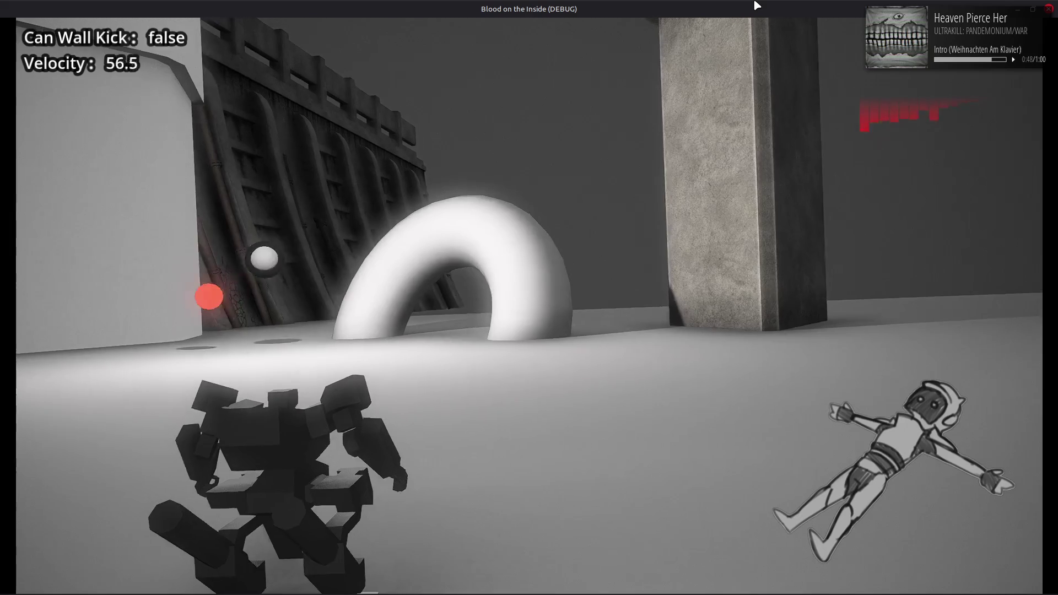
{"action": "key", "text": "d"}
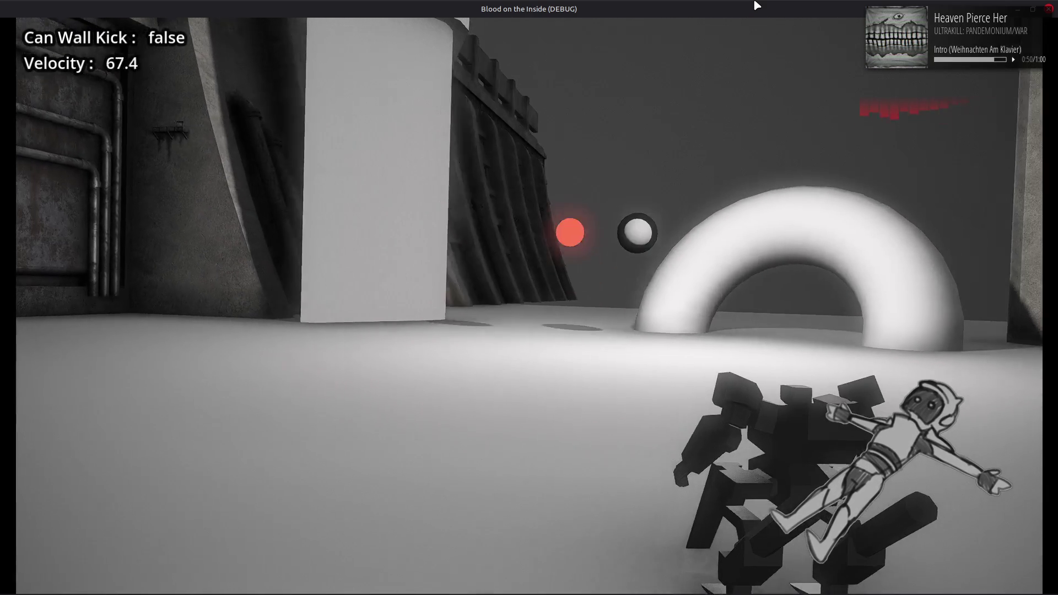
{"action": "key", "text": "d"}
{"action": "key", "text": "shift"}
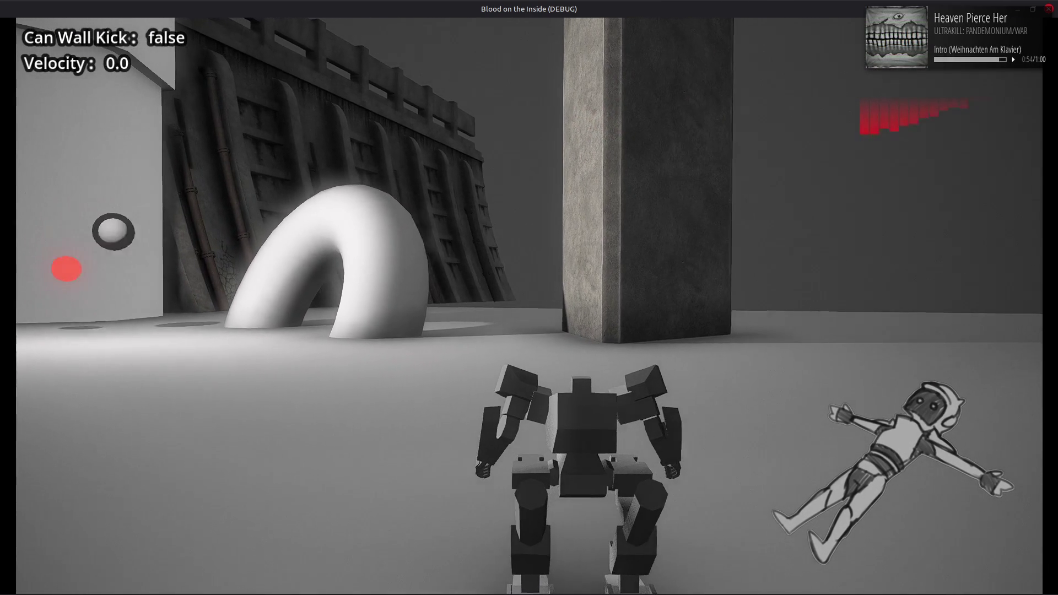
{"action": "left_click", "coordinate": [1048, 9]}
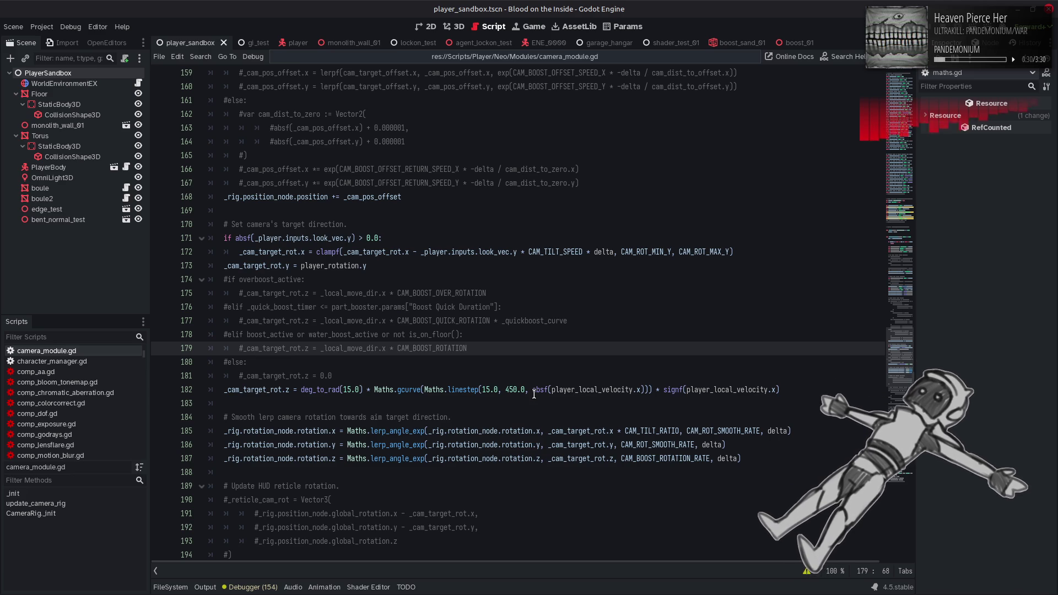
Change line 182 to deg_to_rad(10.0) with linestep(5.0, 300.0, …), save, and rerun with F6.
{"action": "mouse_move", "coordinate": [536, 391]}
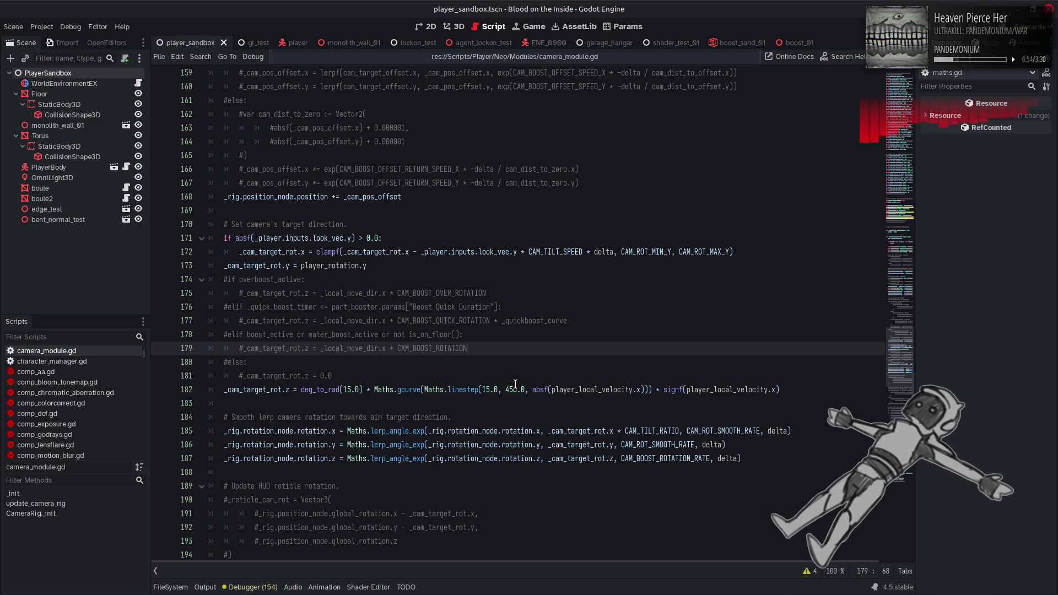
{"action": "left_click", "coordinate": [488, 388]}
{"action": "key", "text": "BackSpace"}
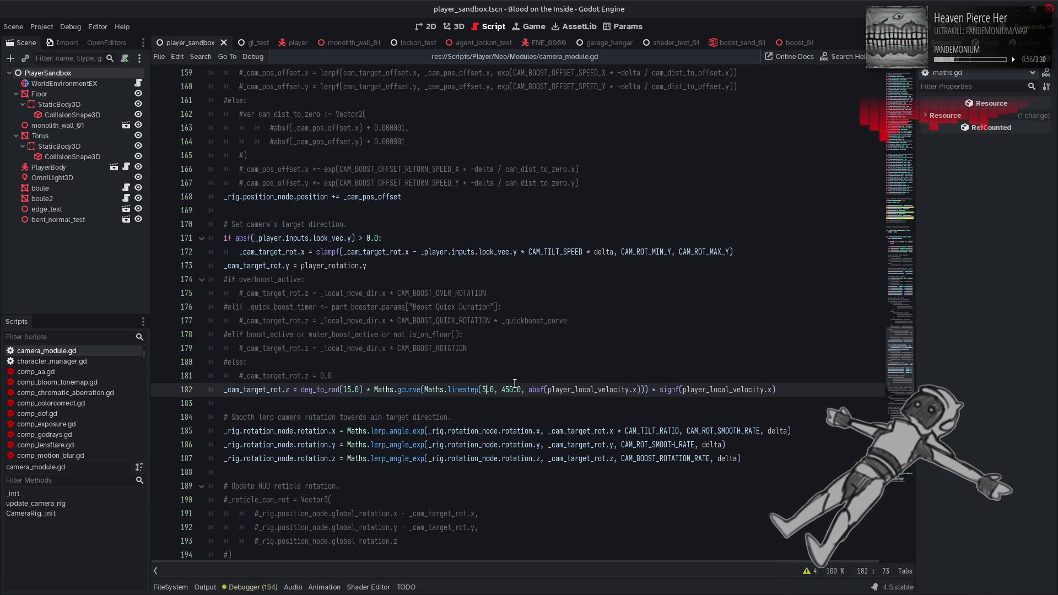
{"action": "key", "text": "ctrl+s"}
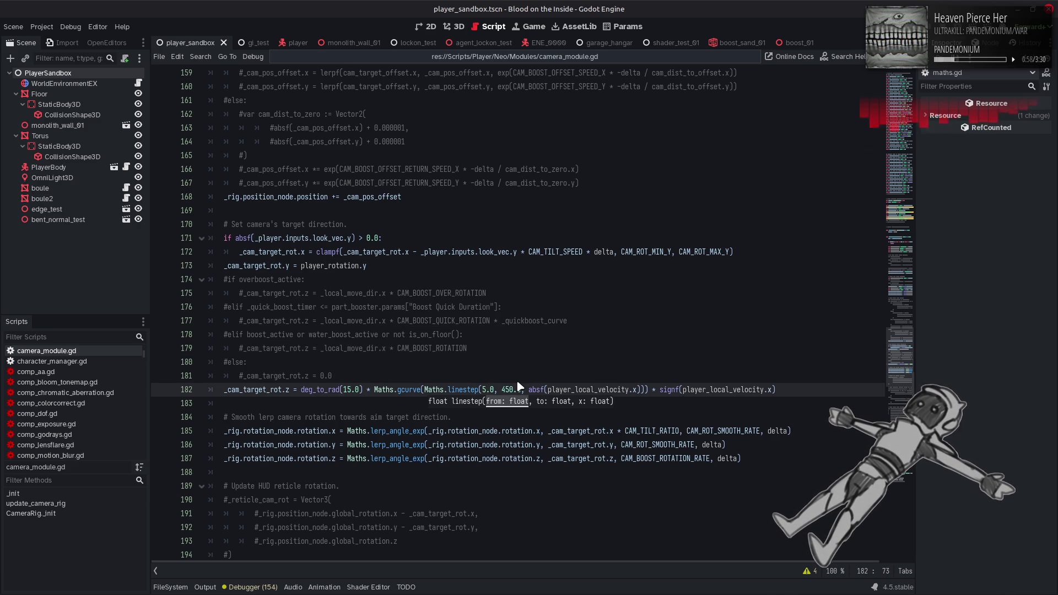
{"action": "left_click", "coordinate": [504, 388]}
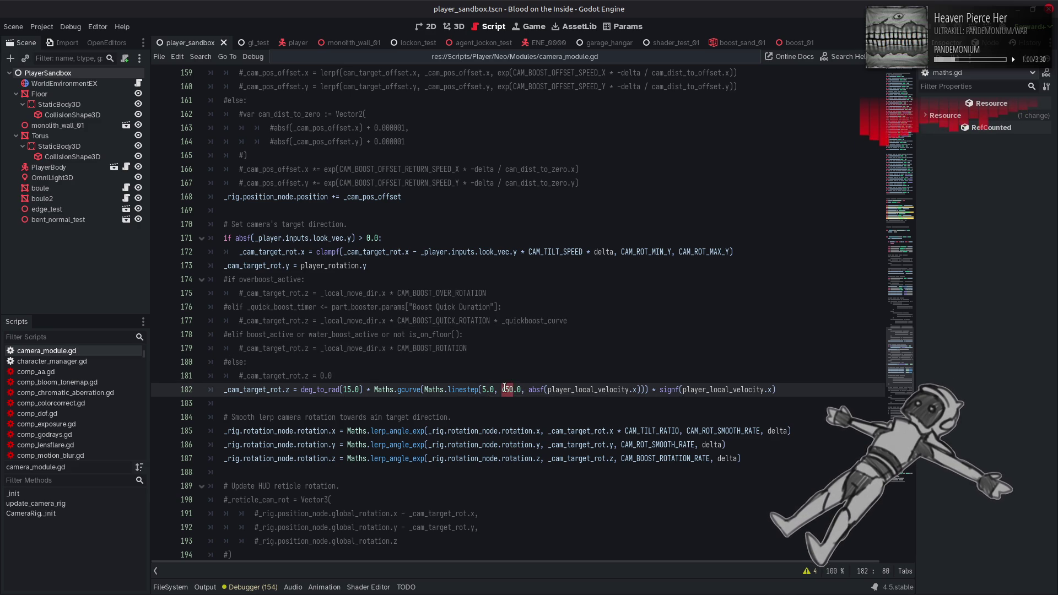
{"action": "key", "text": "BackSpace"}
{"action": "type", "text": "0"}
{"action": "left_click", "coordinate": [513, 389]}
{"action": "key", "text": "BackSpace"}
{"action": "key", "text": "BackSpace"}
{"action": "key", "text": "BackSpace"}
{"action": "type", "text": "300"}
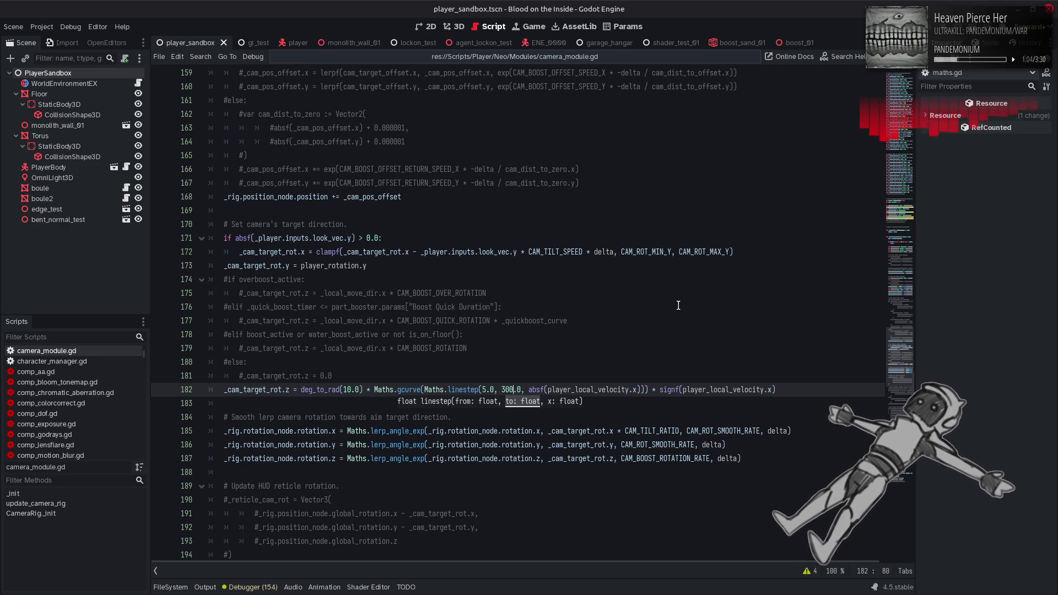
{"action": "key", "text": "ctrl+s"}
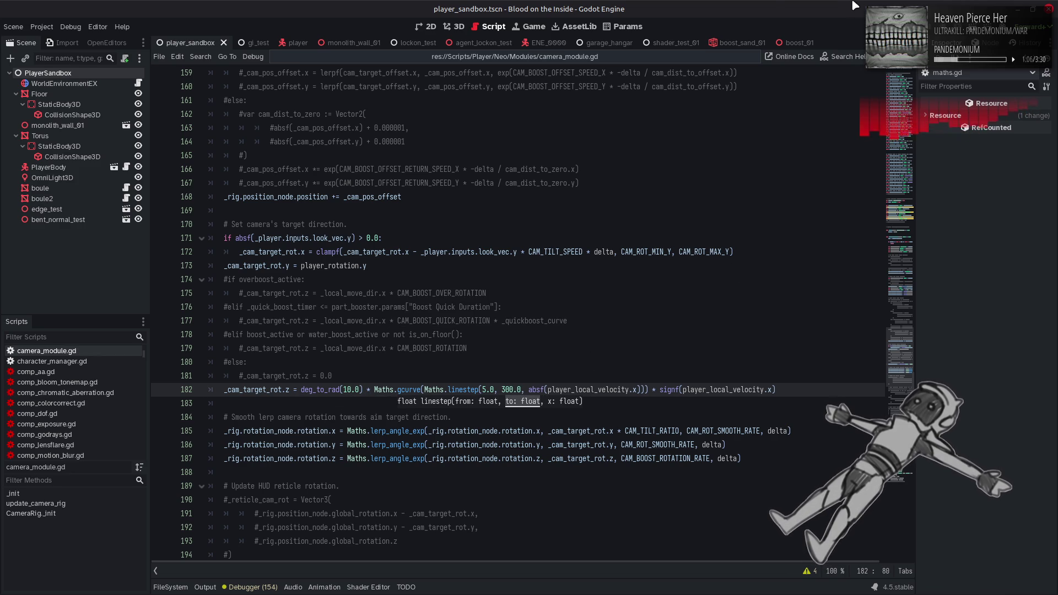
{"action": "key", "text": "F6"}
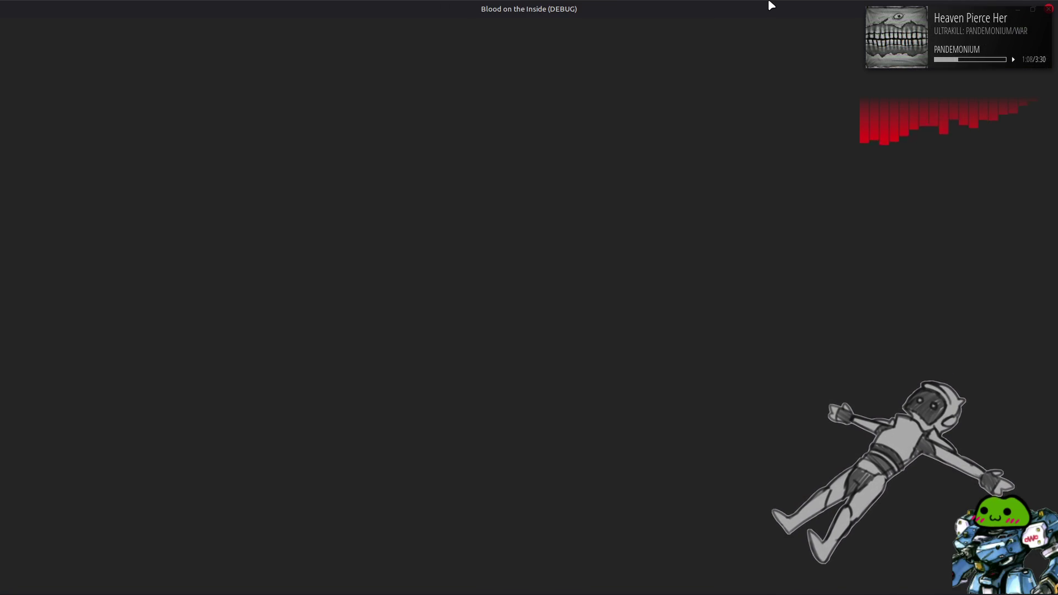
Drive the robot forward, right and left past the pillar while watching the 10° roll.
{"action": "key", "text": "w"}
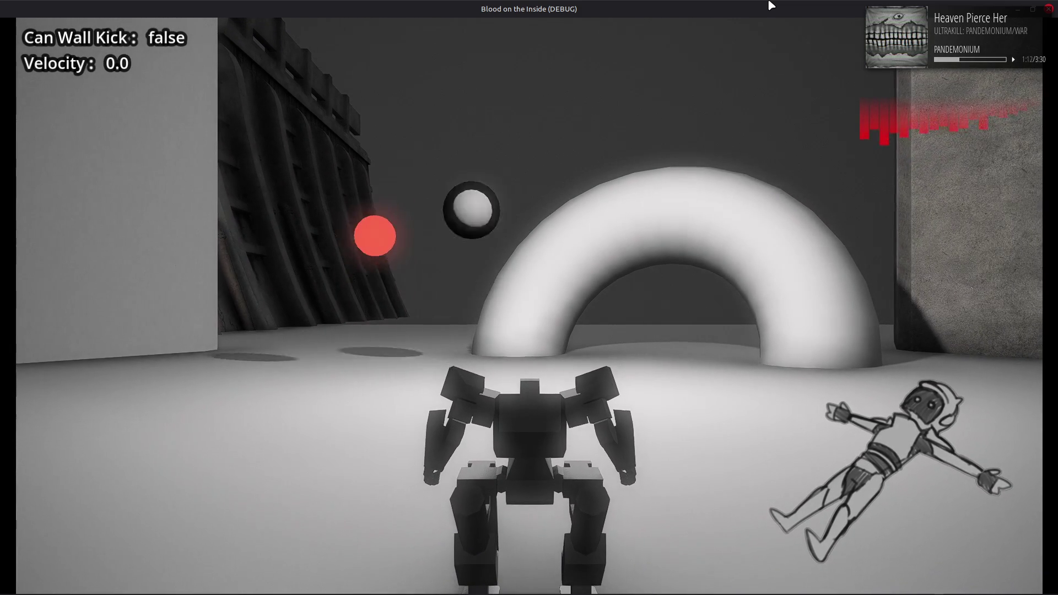
{"action": "key", "text": "w"}
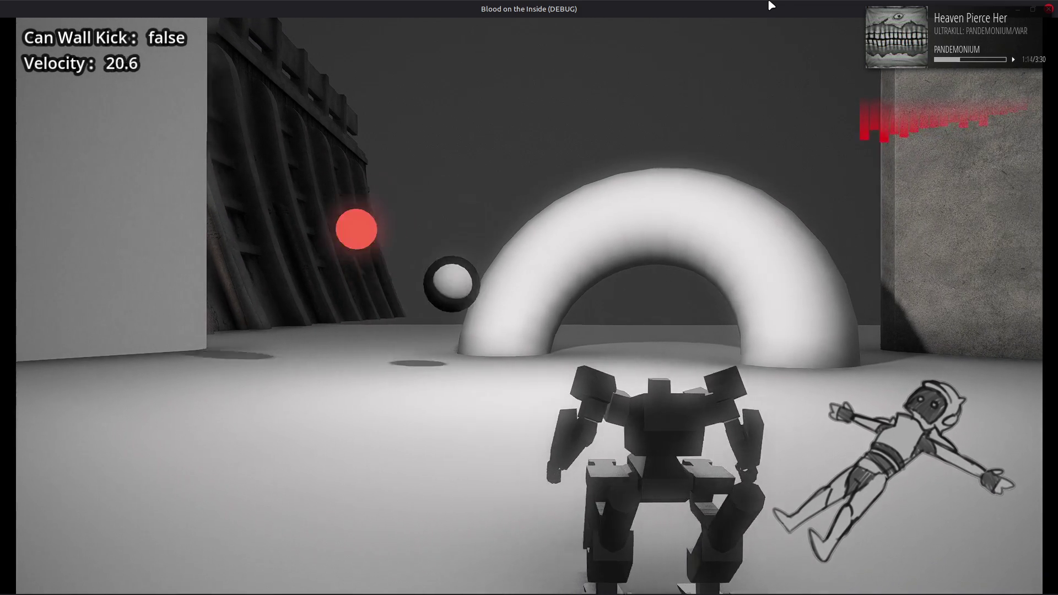
{"action": "key", "text": "d"}
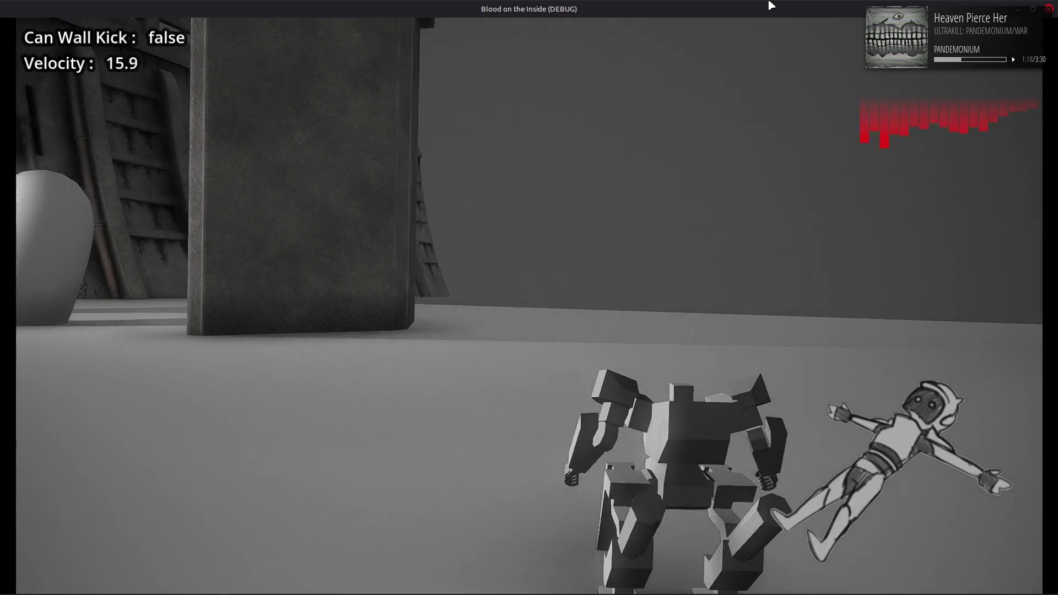
{"action": "key", "text": "a"}
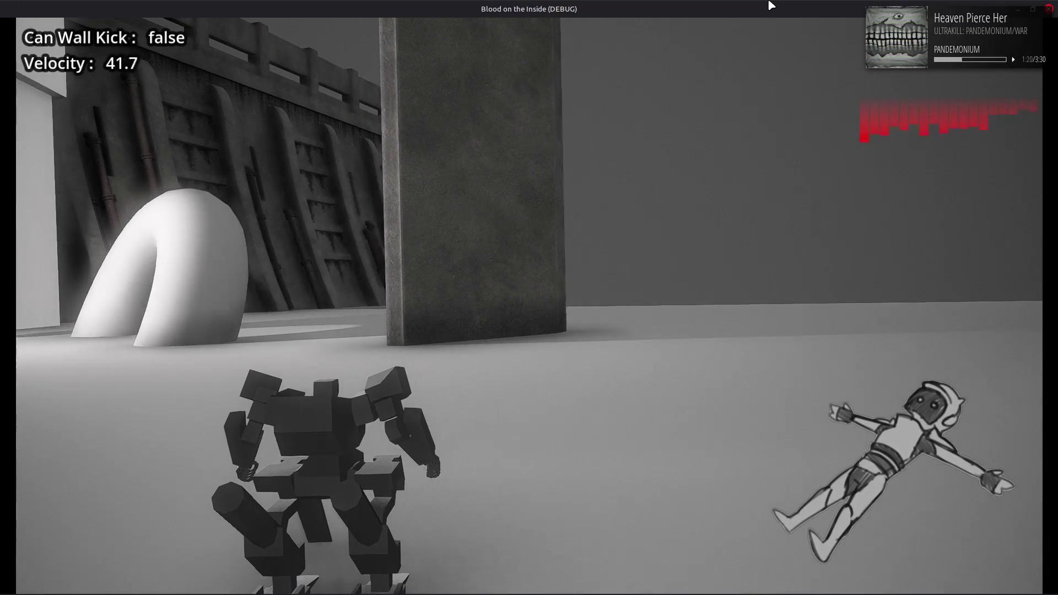
{"action": "key", "text": "a"}
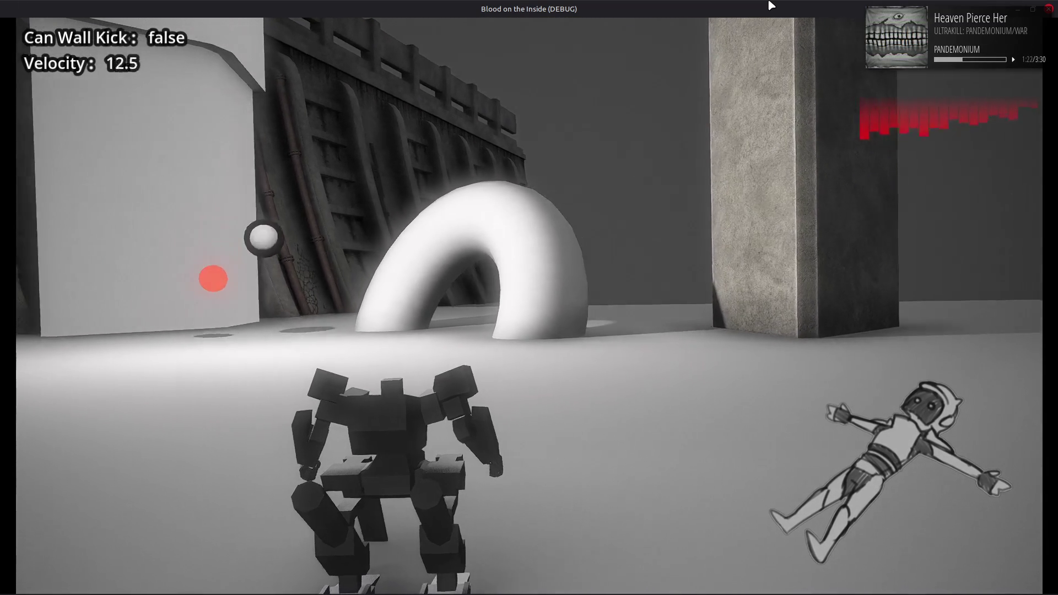
{"action": "key", "text": "a"}
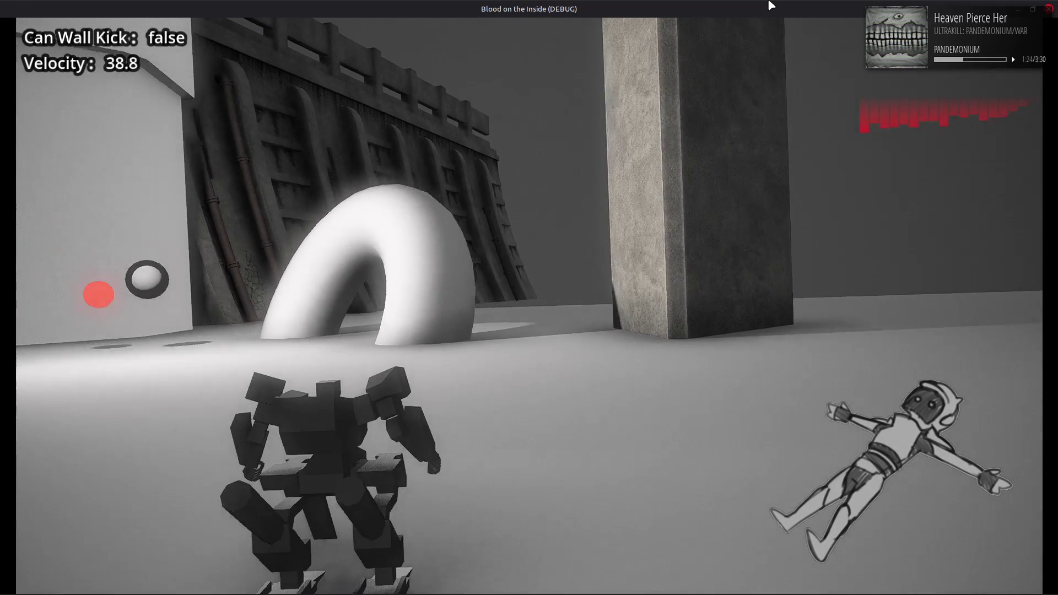
{"action": "key", "text": "a"}
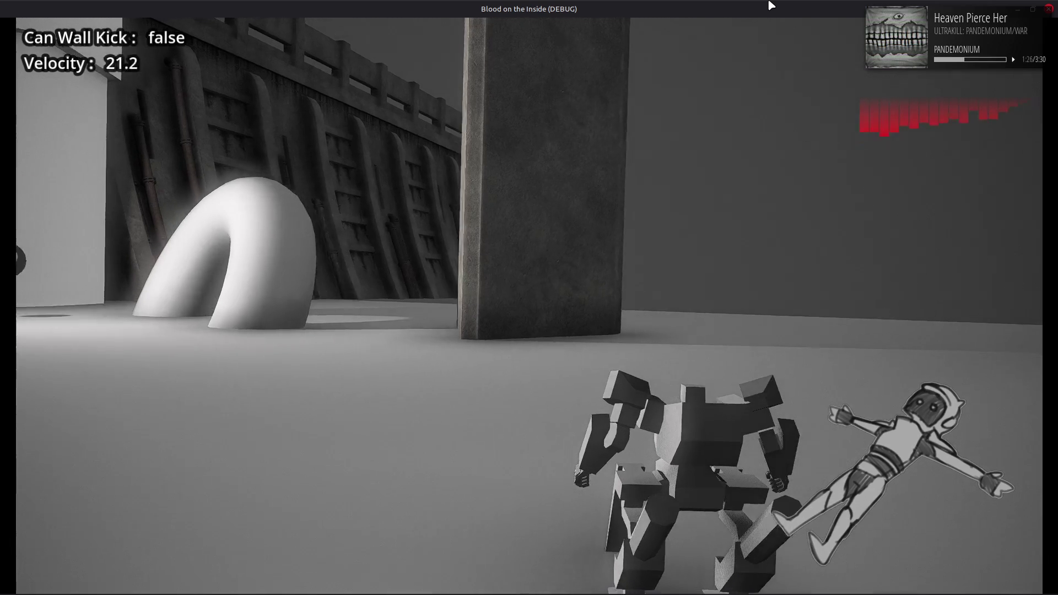
{"action": "key", "text": "d"}
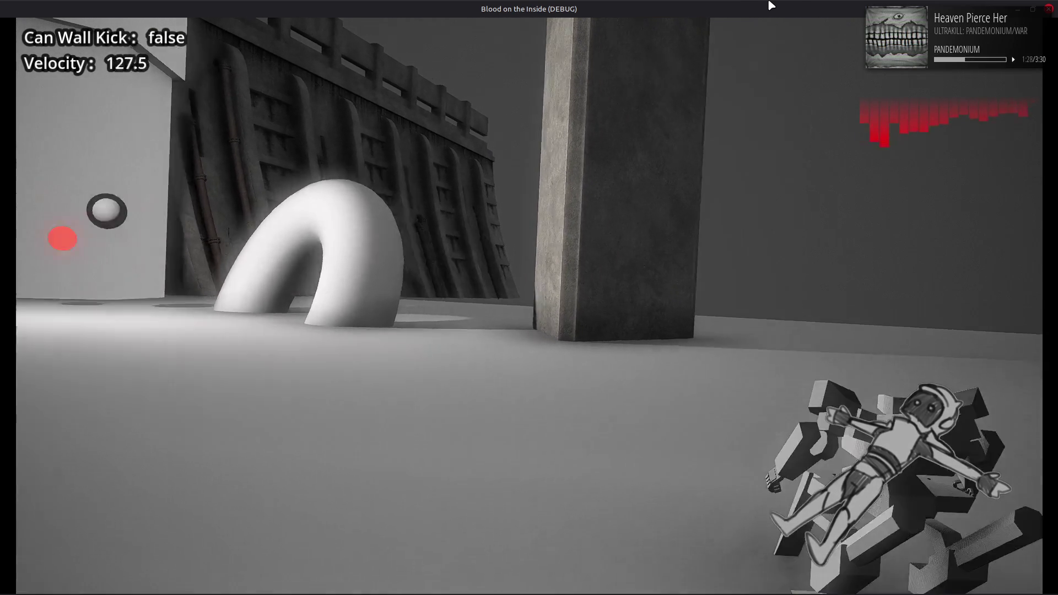
{"action": "key", "text": "a"}
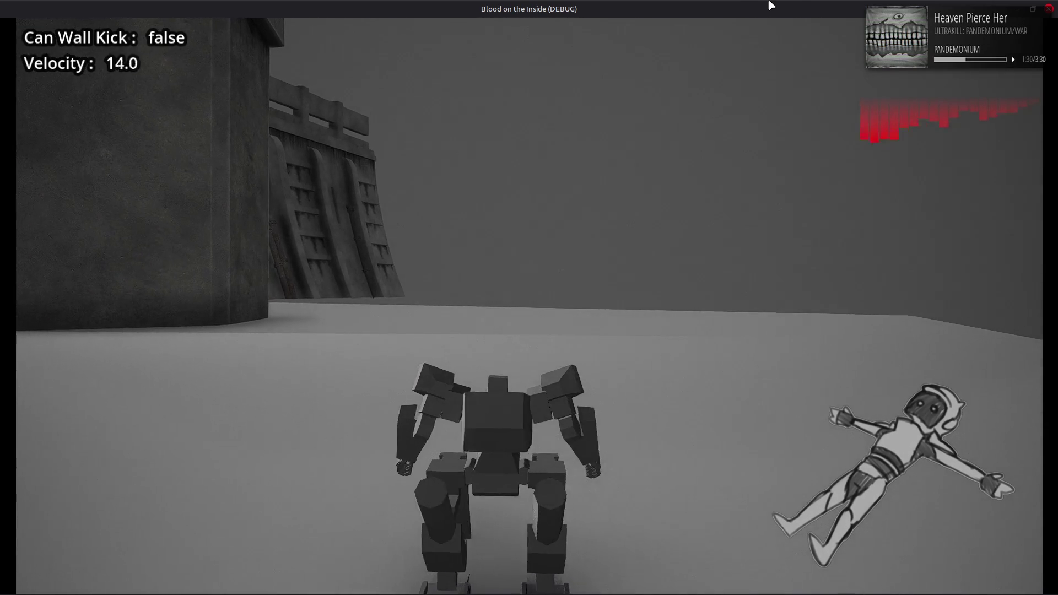
{"action": "key", "text": "a"}
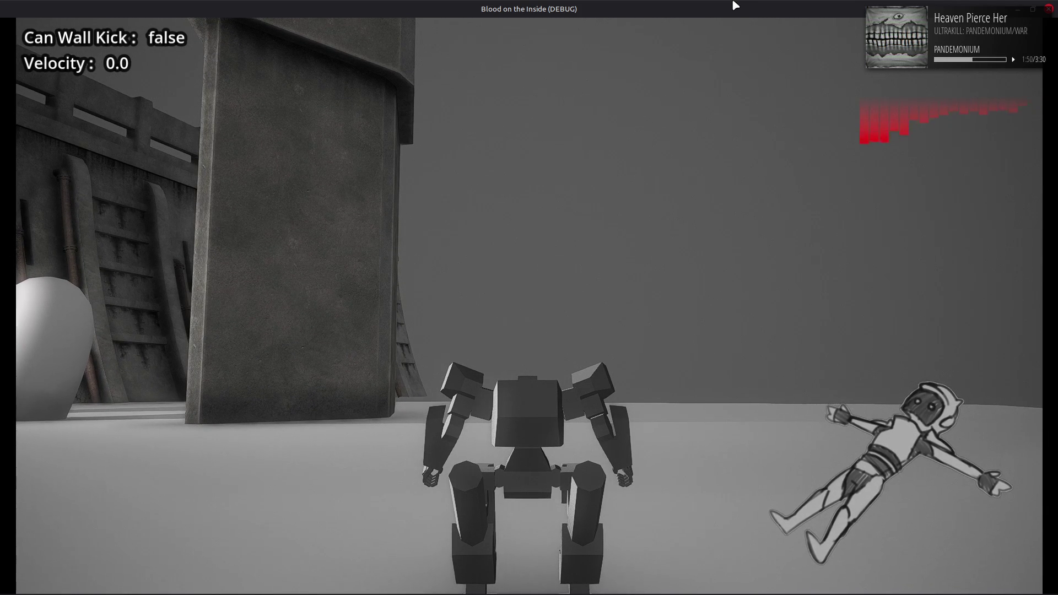
Quick-boost the robot sideways left and right around the arch, then quit with F8.
{"action": "key", "text": "w"}
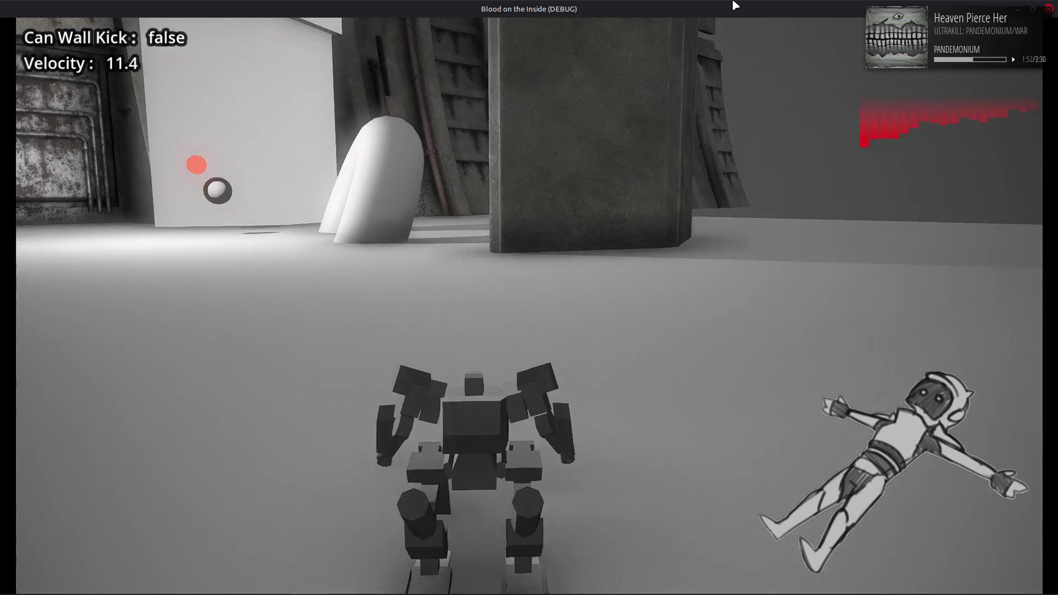
{"action": "key", "text": "shift"}
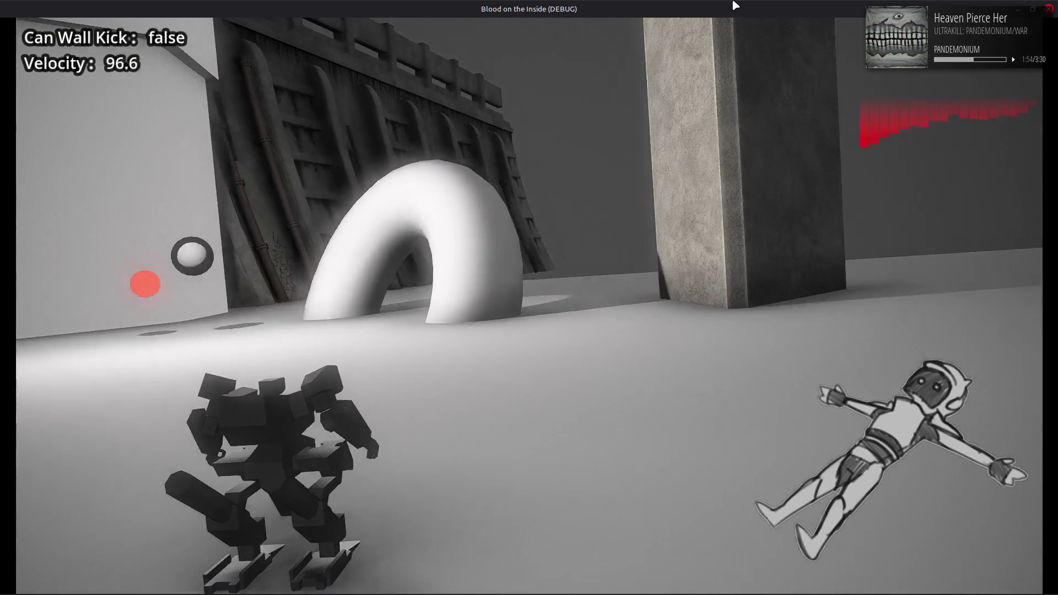
{"action": "key", "text": "d"}
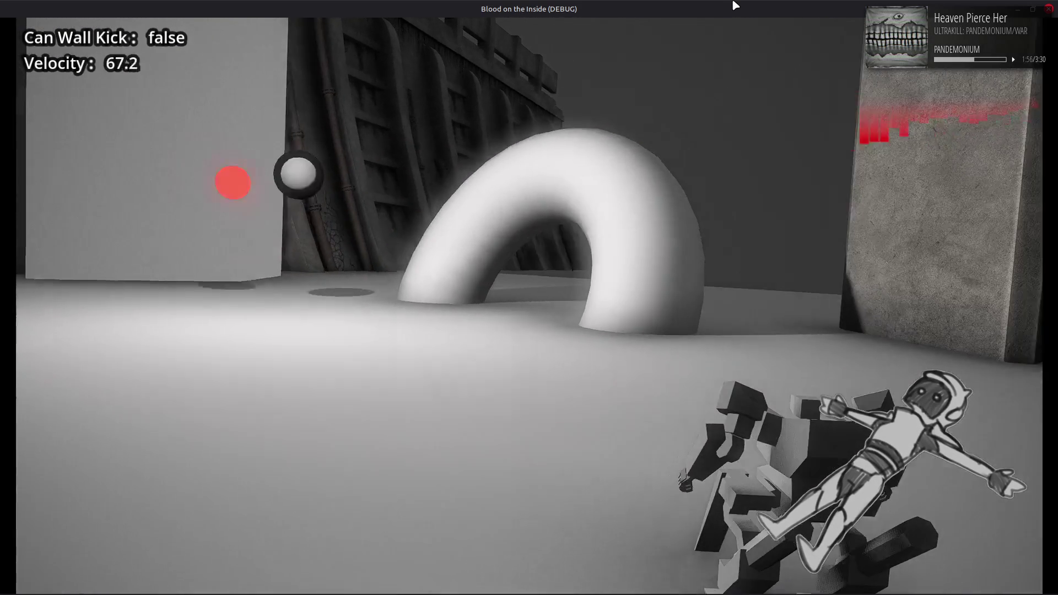
{"action": "key", "text": "shift"}
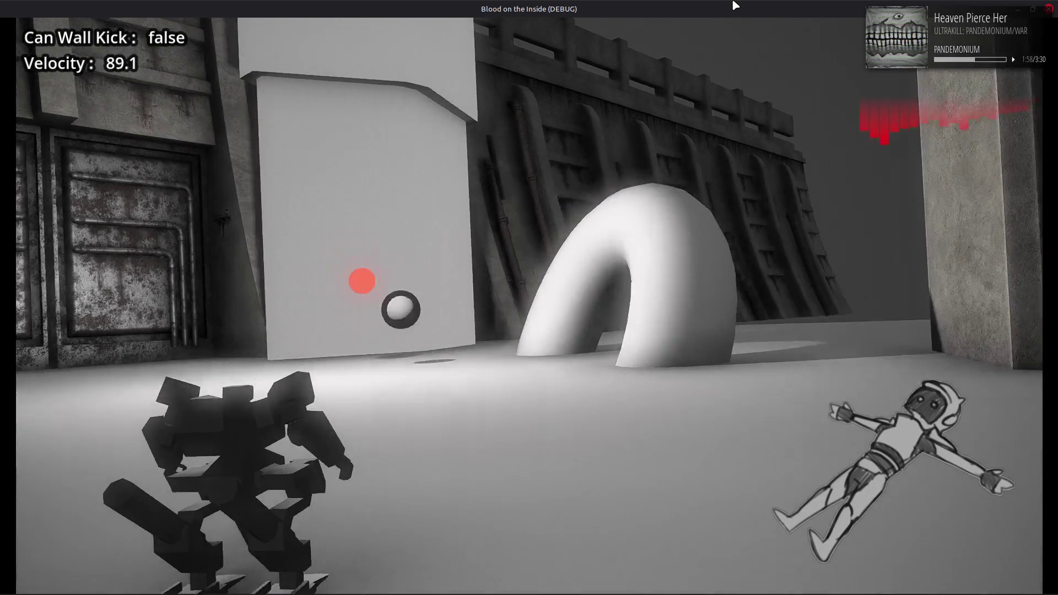
{"action": "key", "text": "d"}
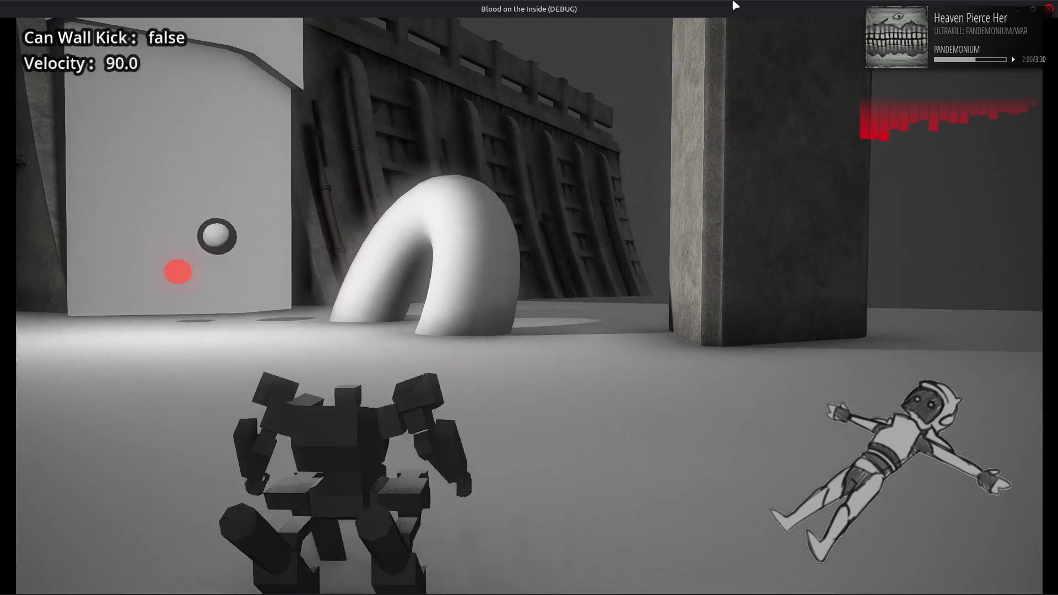
{"action": "key", "text": "d"}
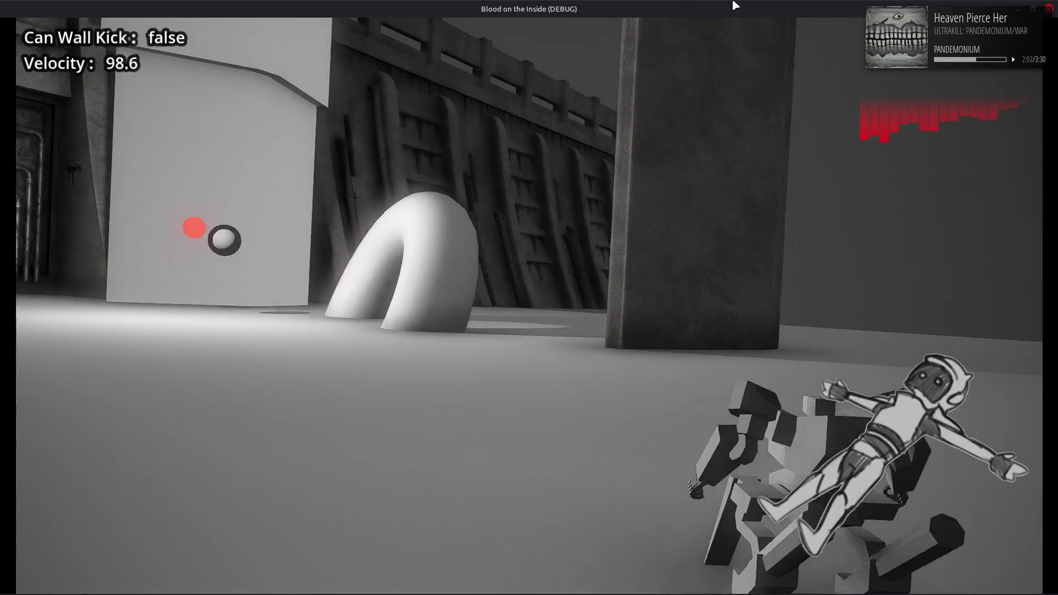
{"action": "key", "text": "a"}
{"action": "key", "text": "a"}
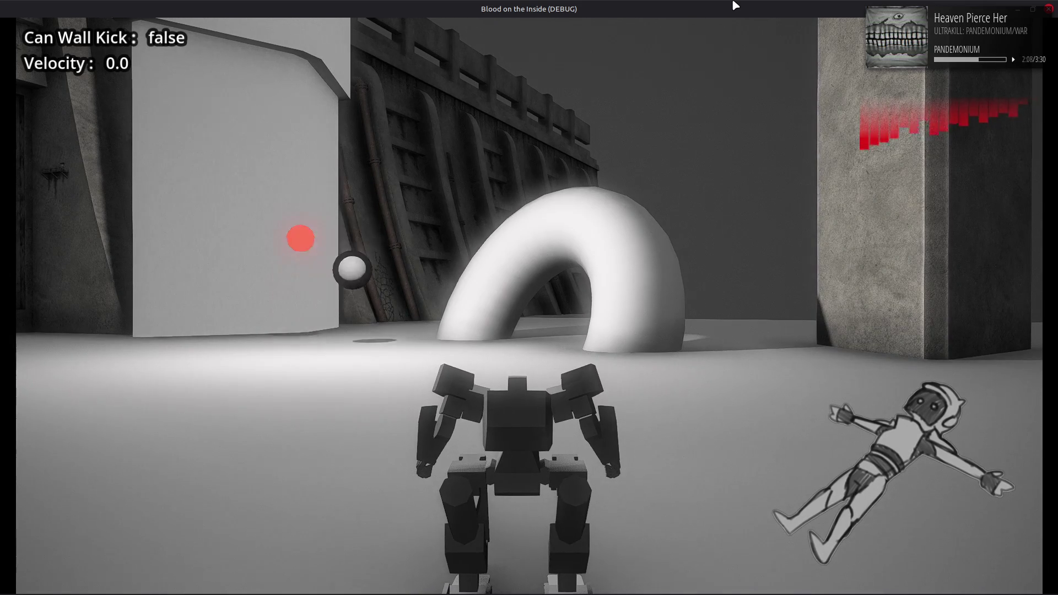
{"action": "key", "text": "d"}
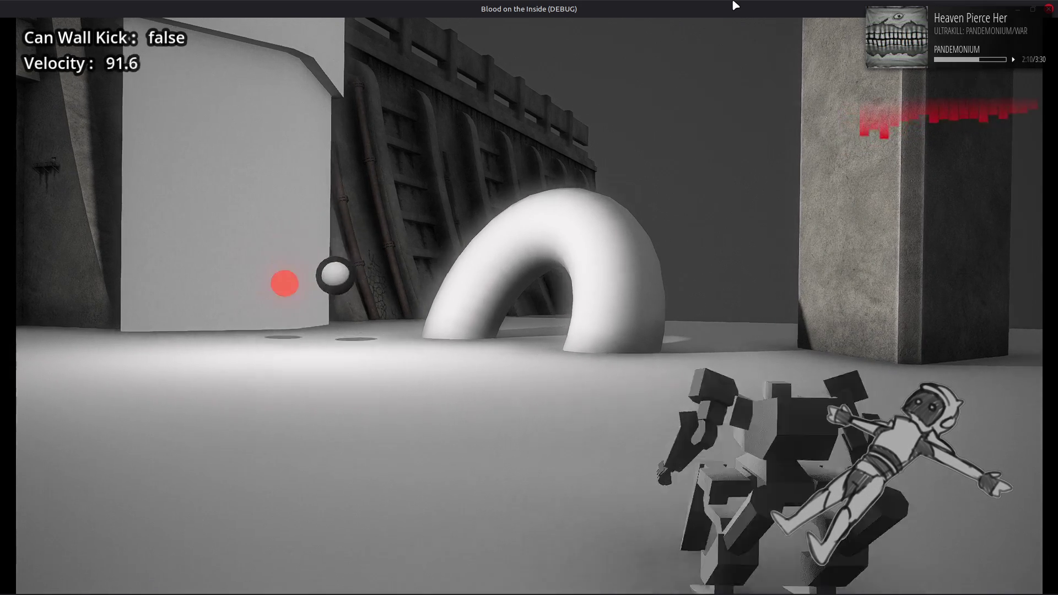
{"action": "key", "text": "a"}
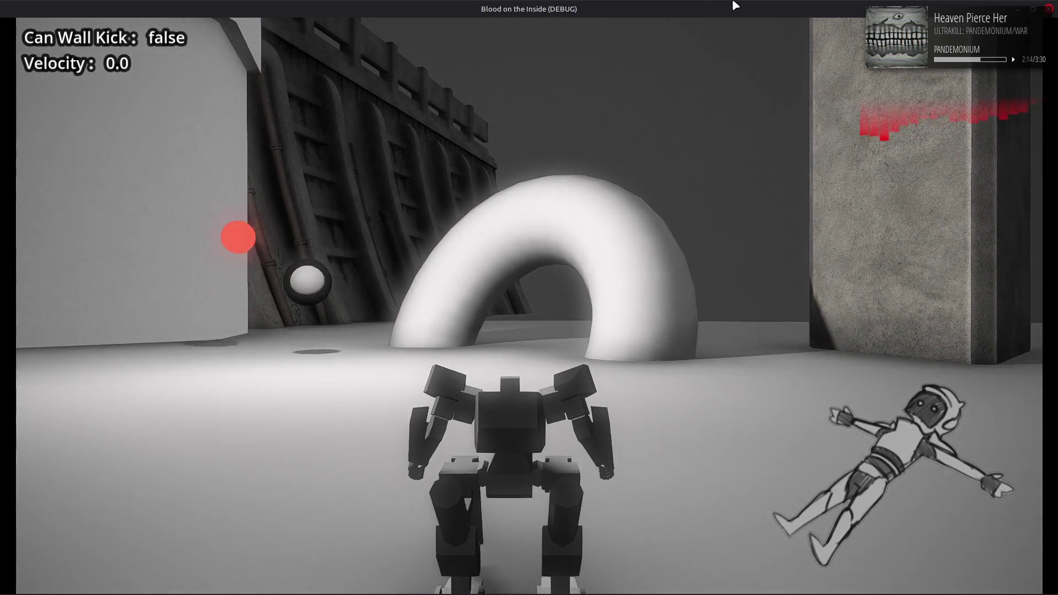
{"action": "key", "text": "d"}
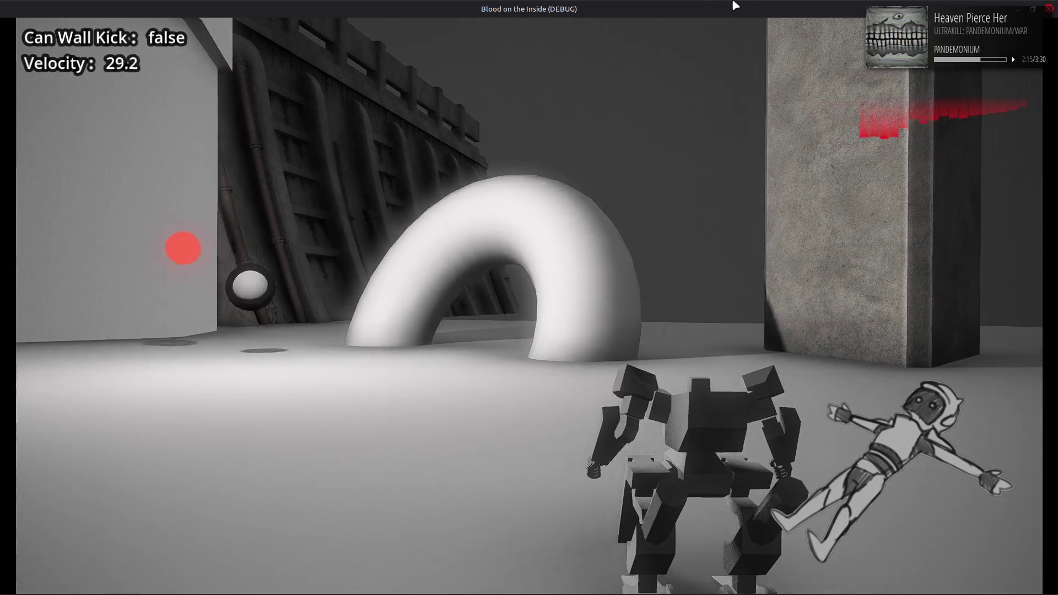
{"action": "key", "text": "d"}
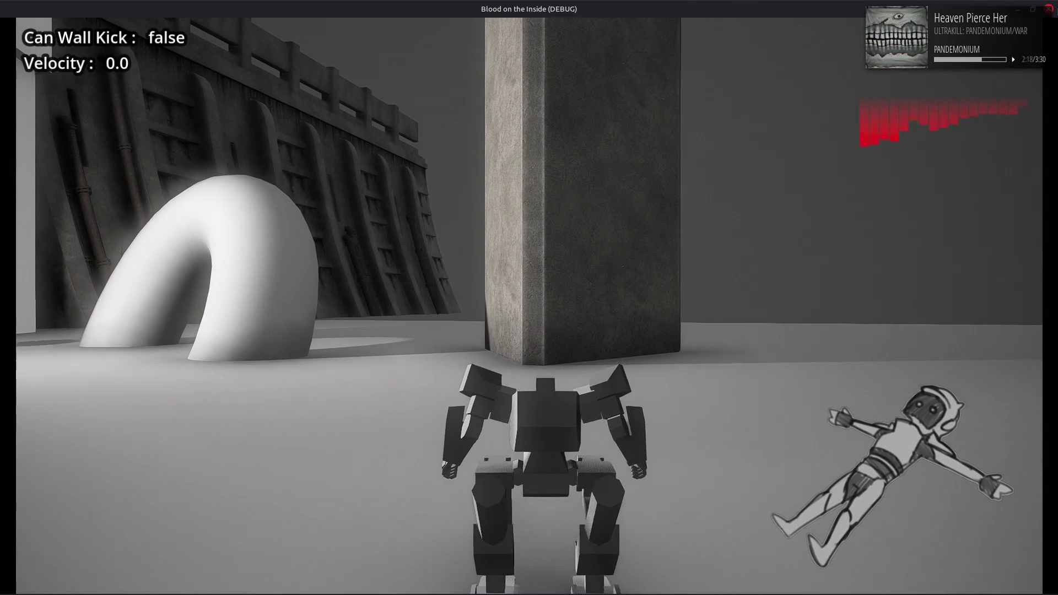
{"action": "key", "text": "F8"}
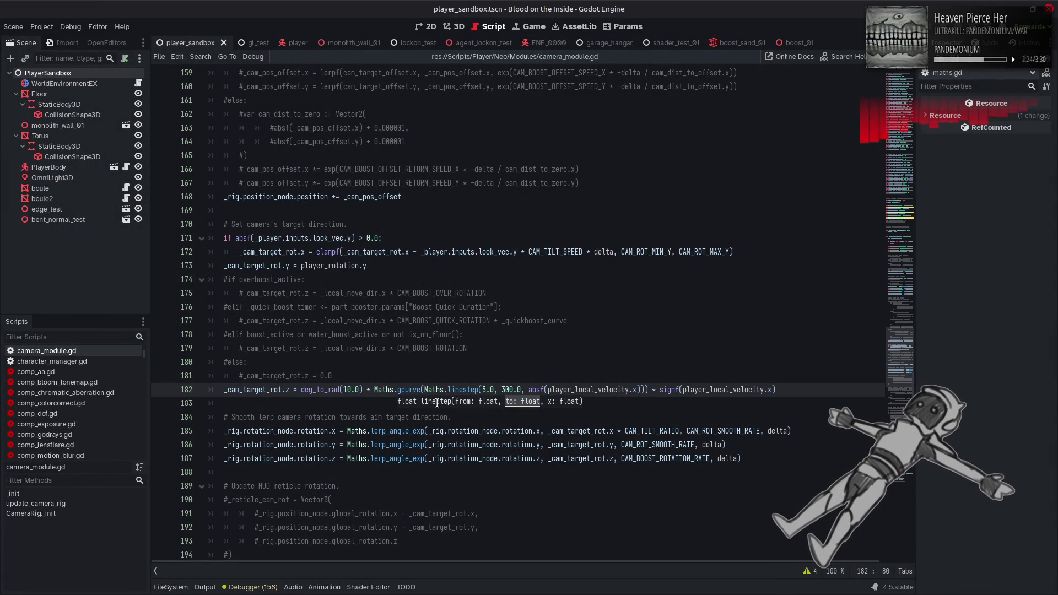
Raise CAM_BOOST_ROTATION_RATE on line 74 from 2.0 to 5.0 and run the game.
{"action": "double_click", "coordinate": [688, 458]}
{"action": "key", "text": "ctrl+f"}
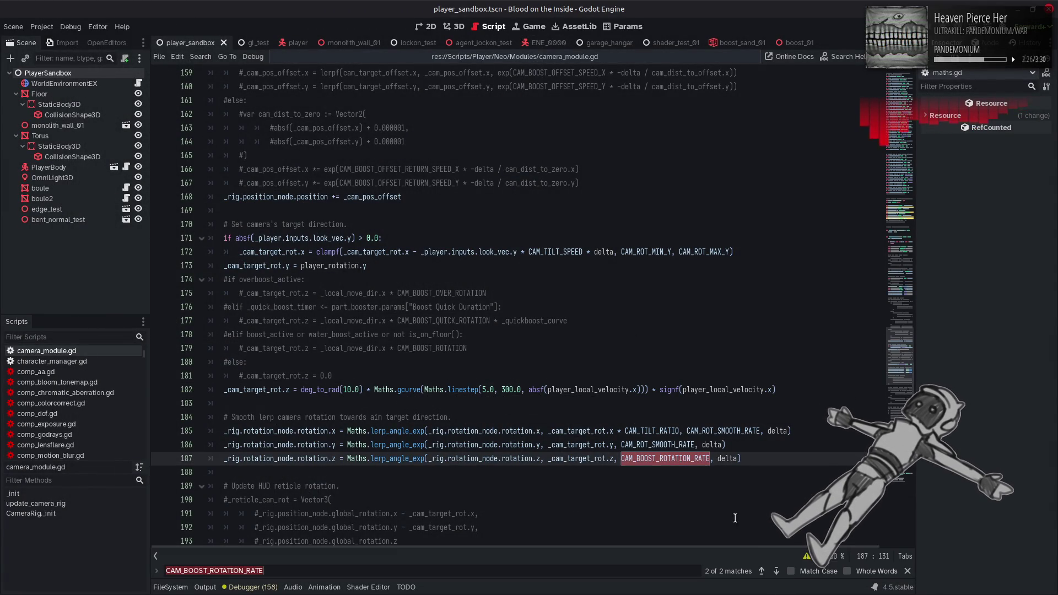
{"action": "left_click", "coordinate": [762, 571]}
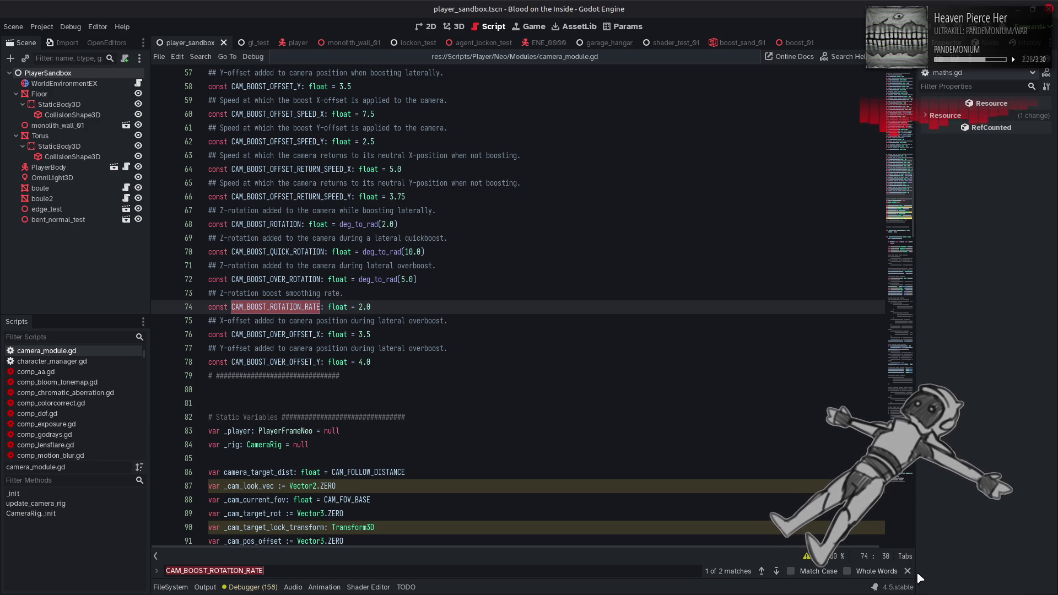
{"action": "key", "text": "Escape"}
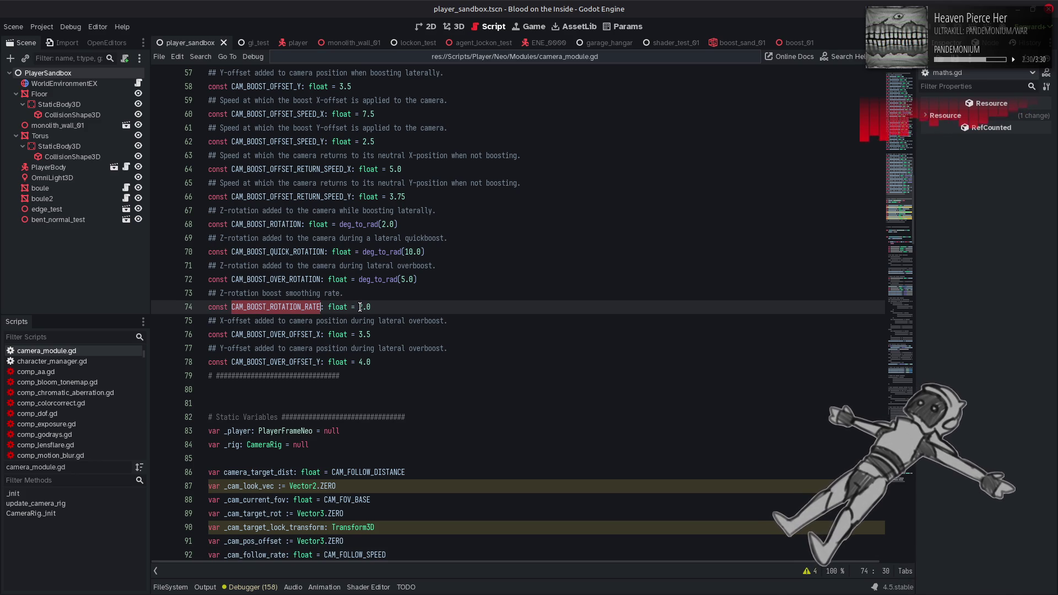
{"action": "double_click", "coordinate": [362, 306]}
{"action": "type", "text": "5"}
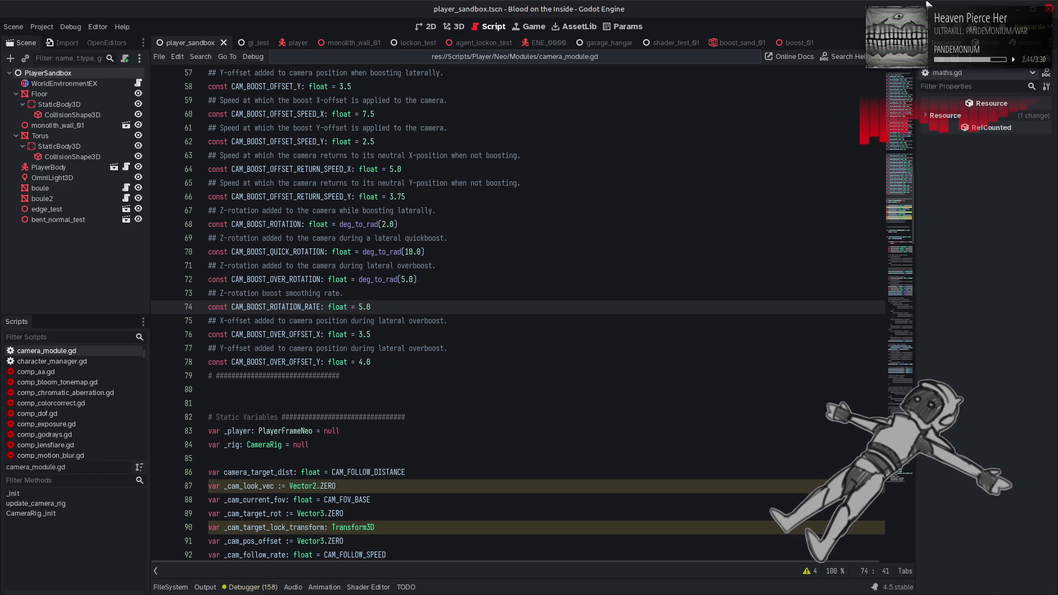
{"action": "key", "text": "F5"}
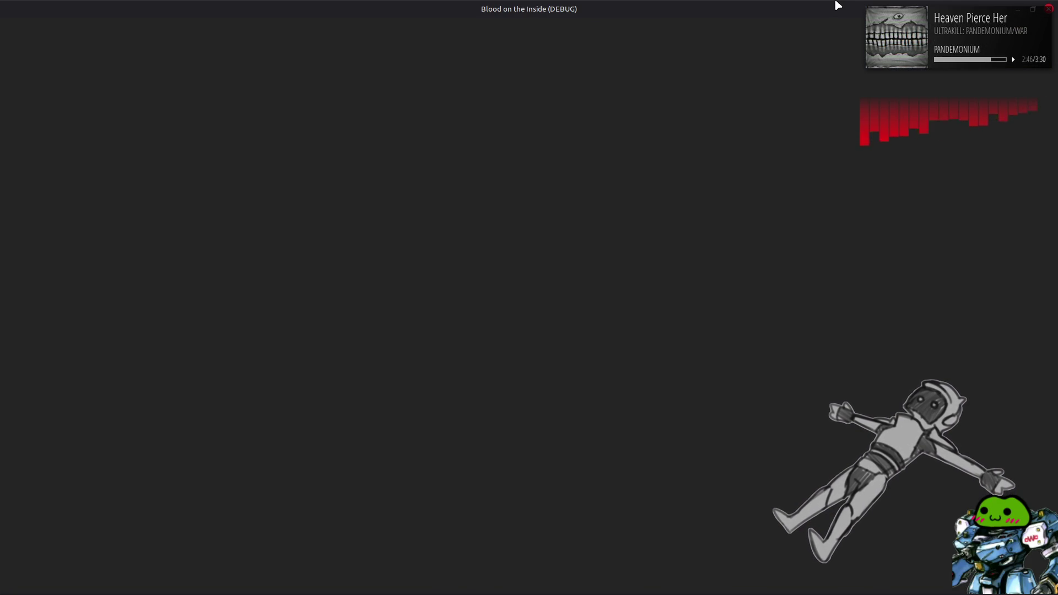
Drive the mech forward and chain left and right boosts to check the faster roll, then quit.
{"action": "key", "text": "w"}
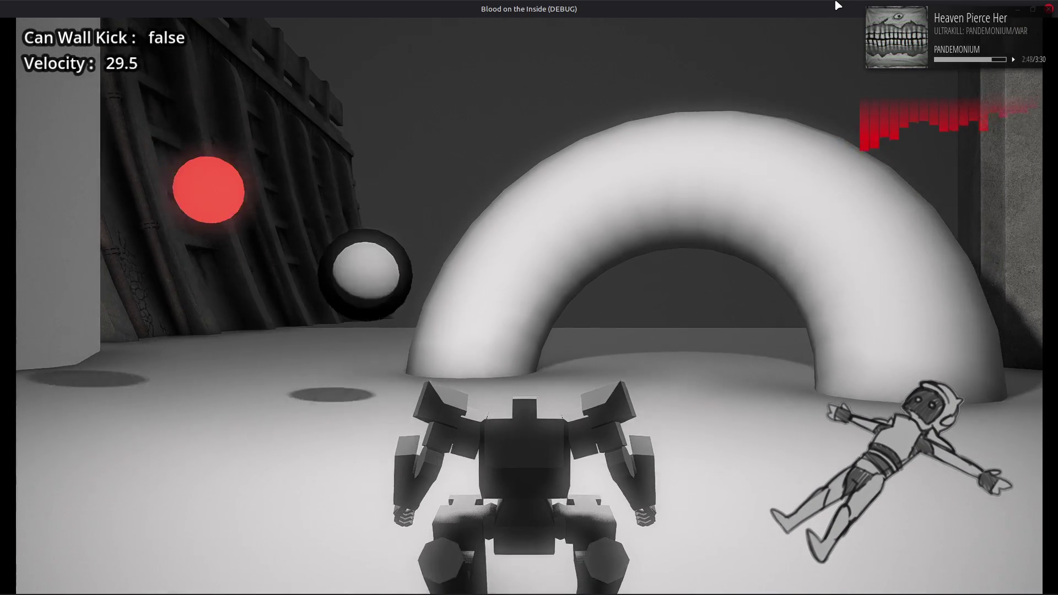
{"action": "key", "text": "d"}
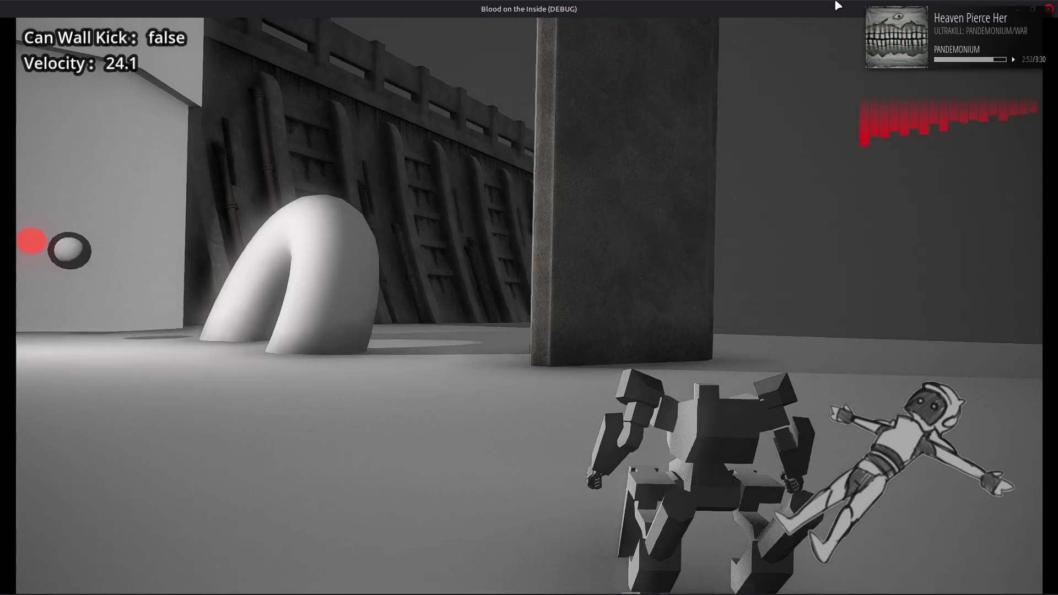
{"action": "key", "text": "w"}
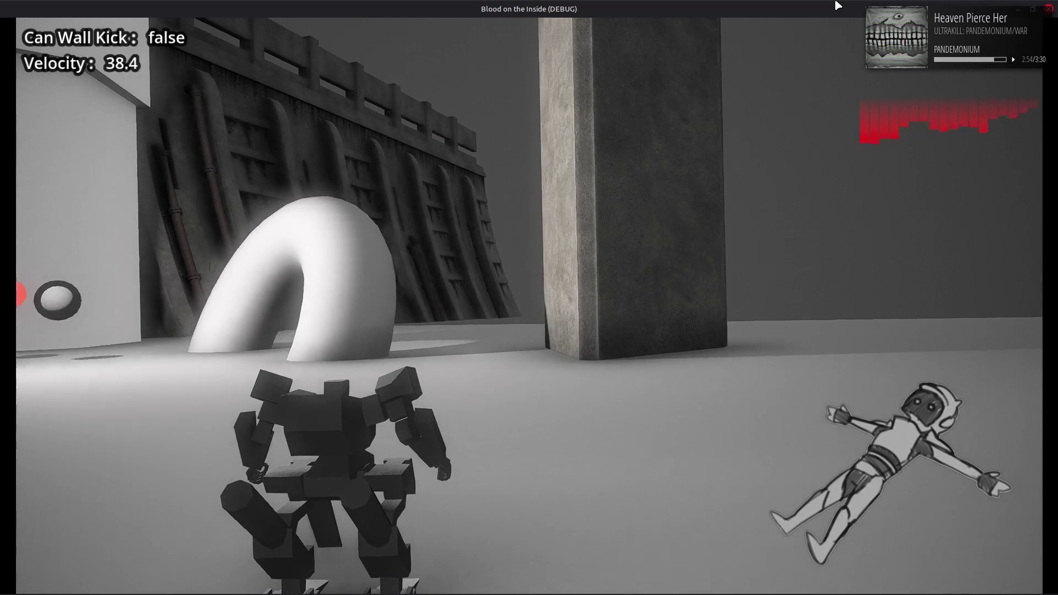
{"action": "key", "text": "a"}
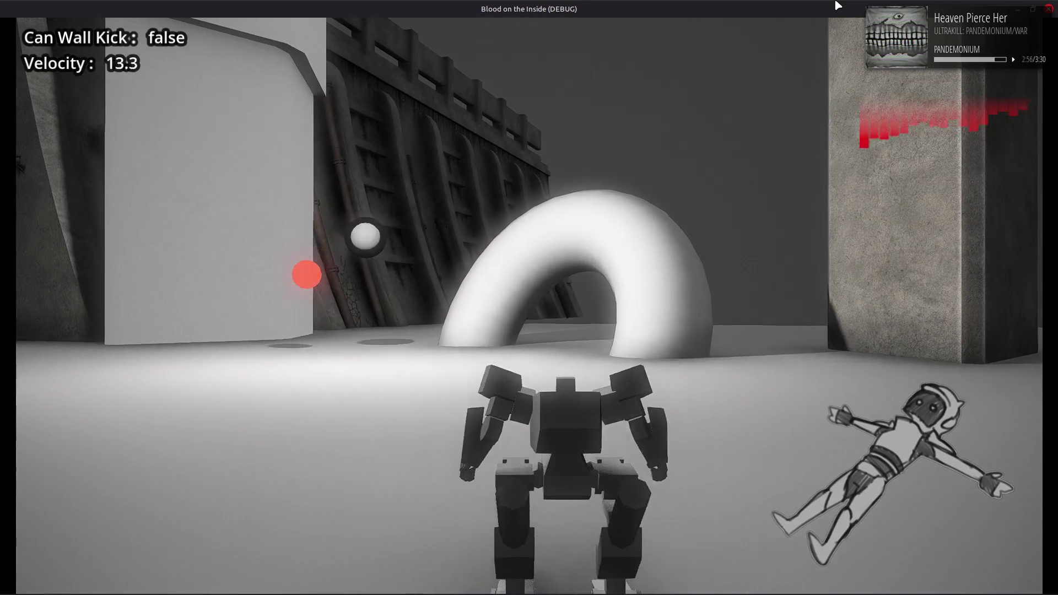
{"action": "key", "text": "d"}
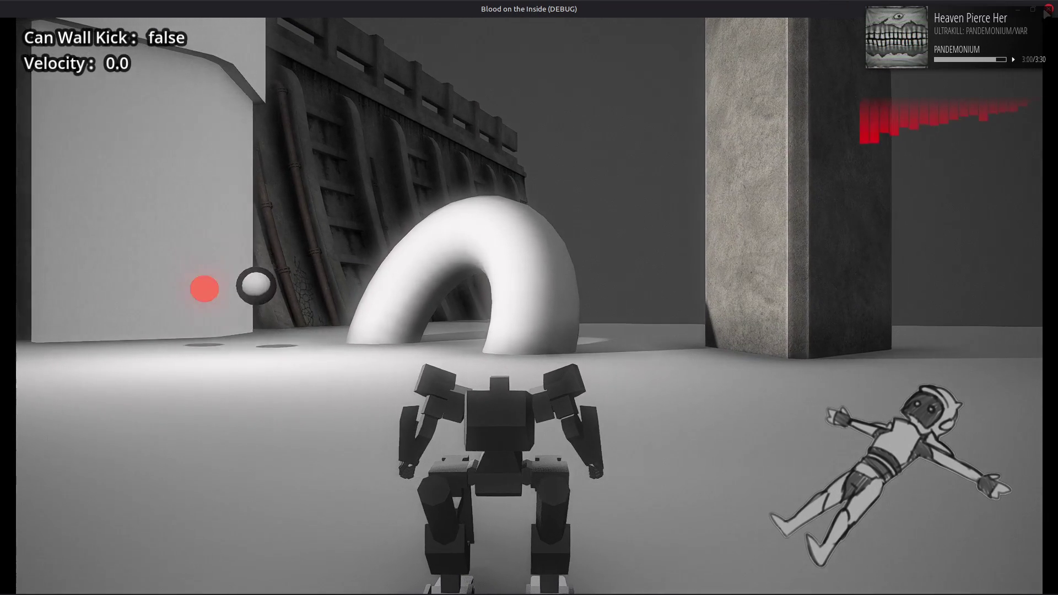
{"action": "key", "text": "F8"}
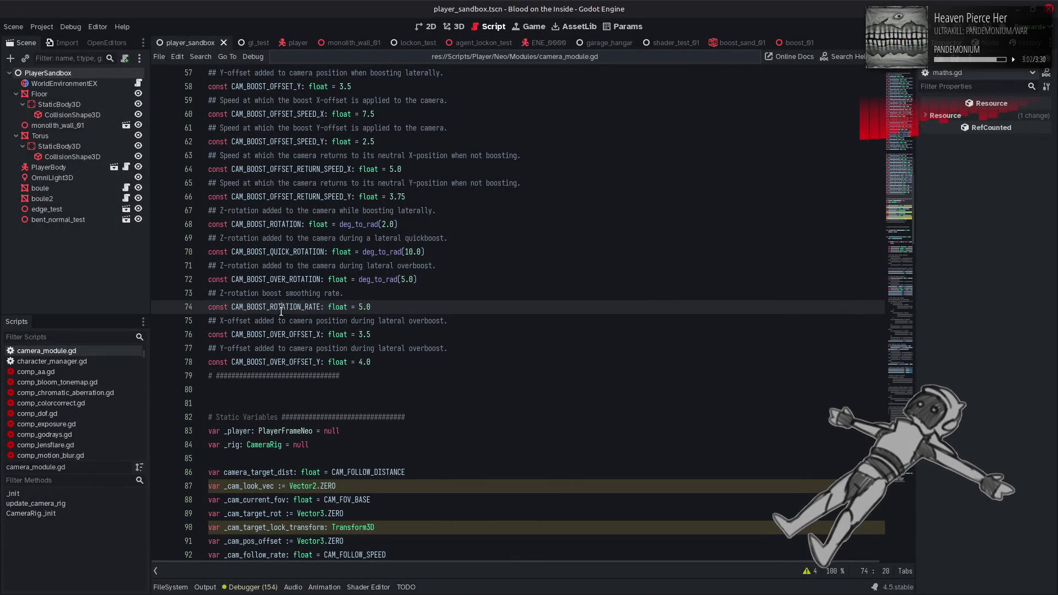
Find where CAM_BOOST_ROTATION_RATE is used in the camera rotation code.
{"action": "double_click", "coordinate": [362, 309]}
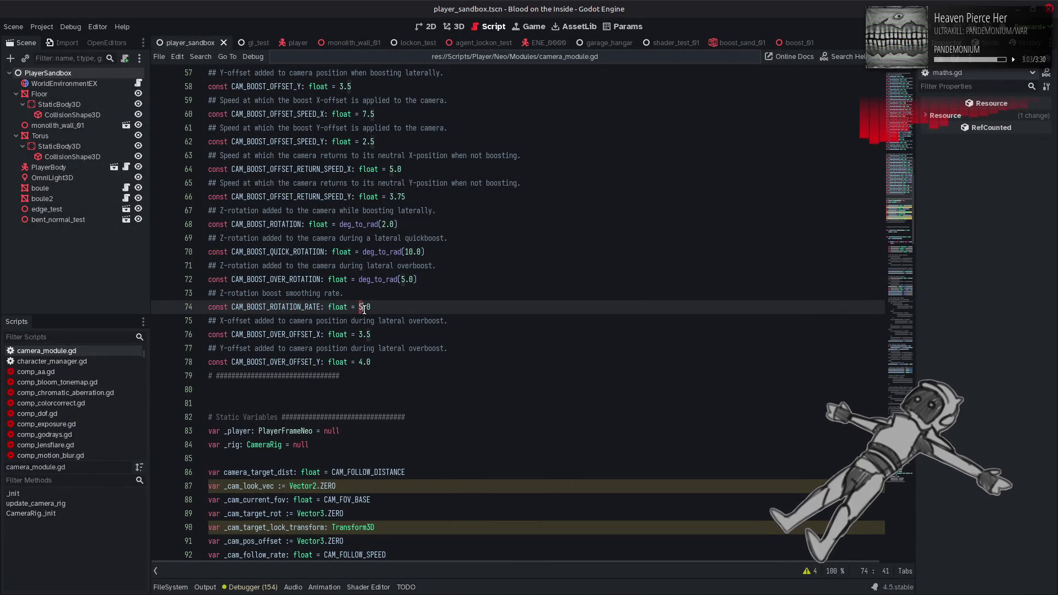
{"action": "double_click", "coordinate": [318, 307]}
{"action": "key", "text": "ctrl+f"}
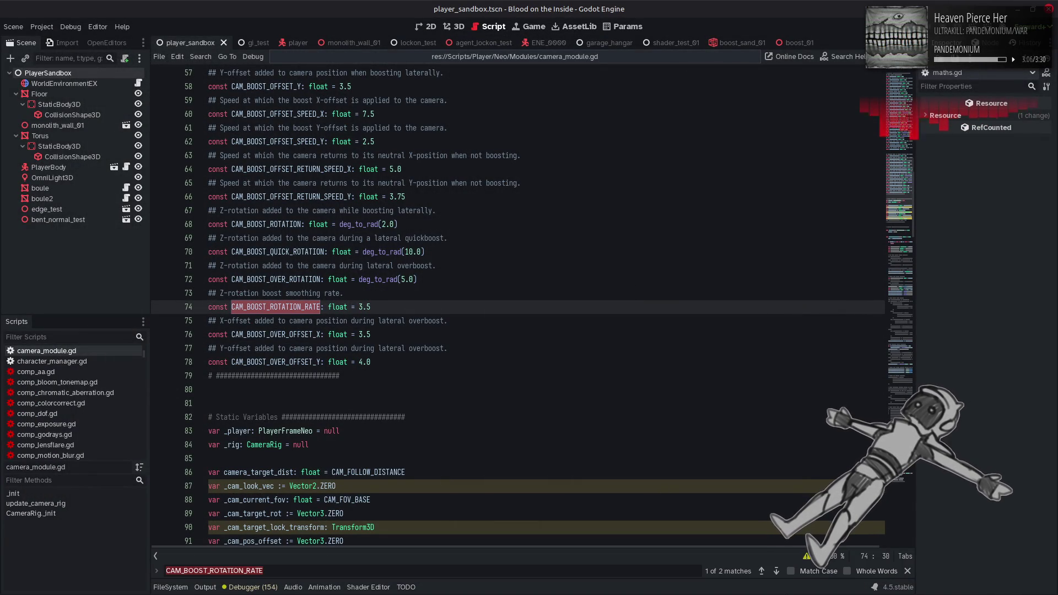
{"action": "left_click", "coordinate": [776, 570]}
{"action": "left_click", "coordinate": [907, 570]}
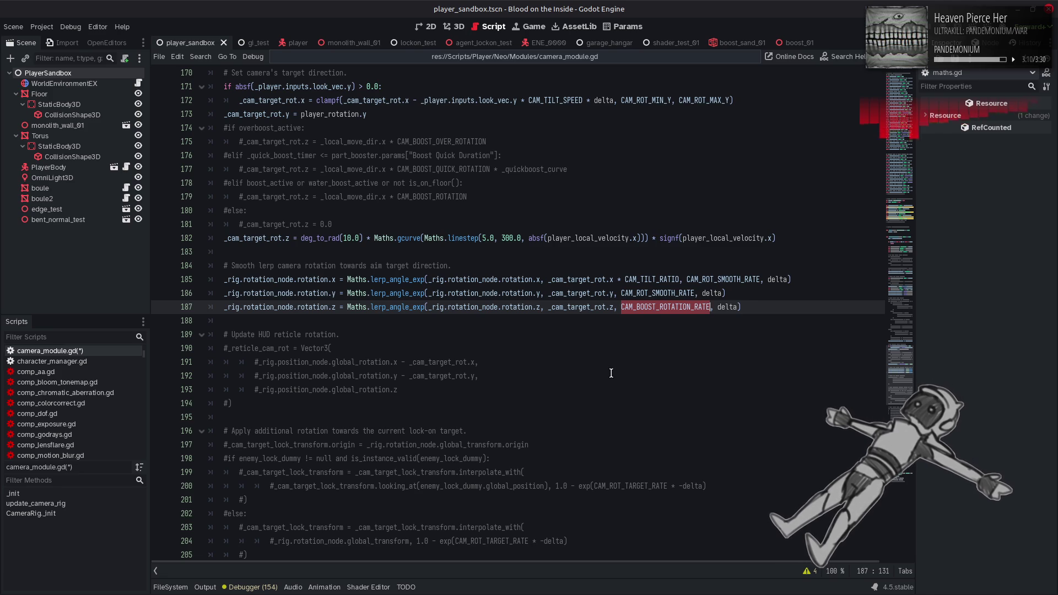
{"action": "scroll", "coordinate": [568, 367], "scroll_direction": "up", "scroll_amount": 2}
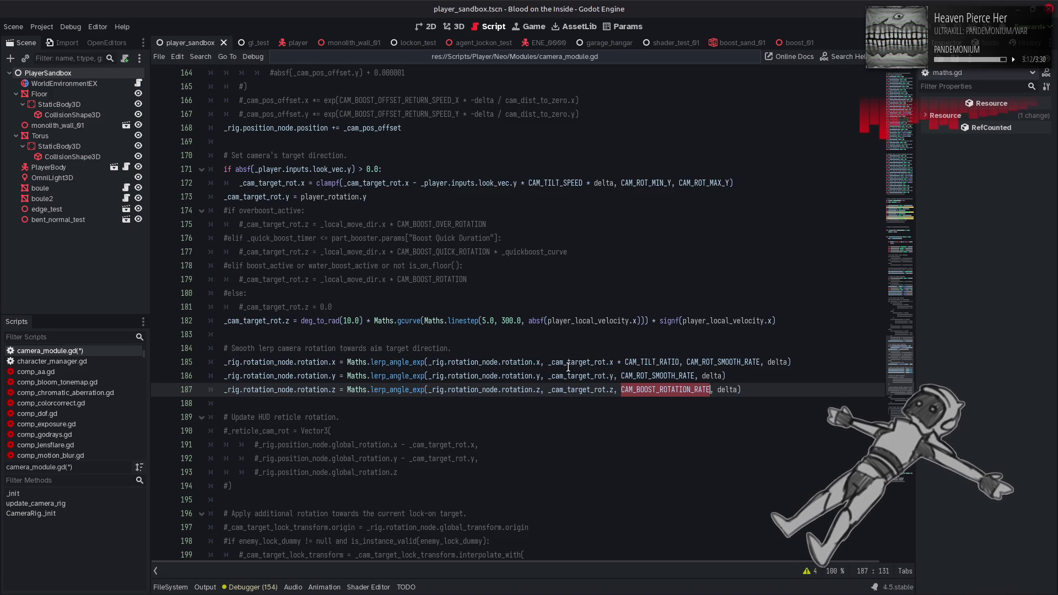
{"action": "mouse_move", "coordinate": [569, 364]}
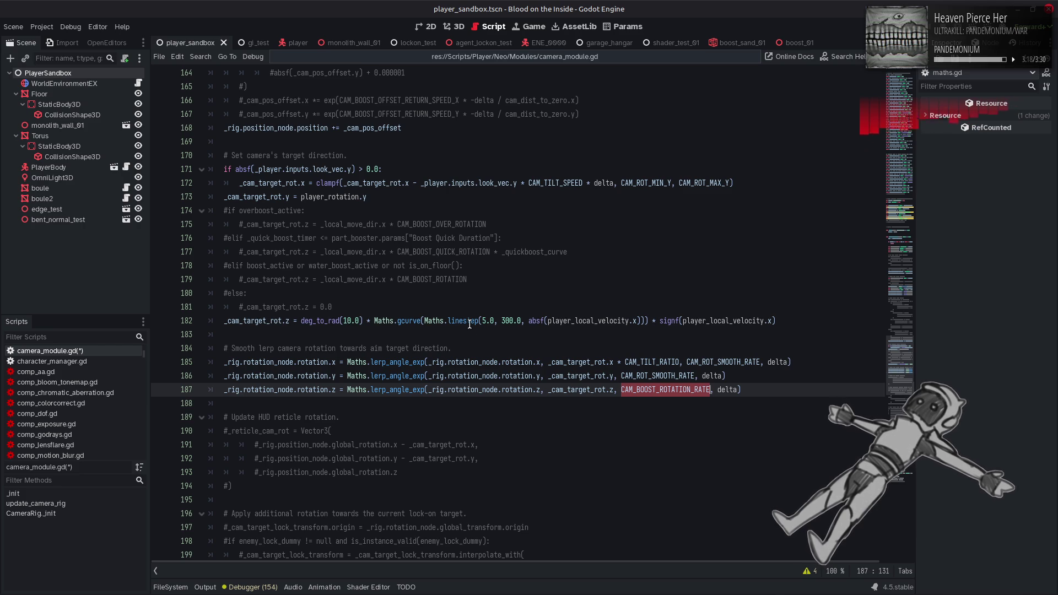
On line 182, change the roll to deg_to_rad(5.0) and linestep's upper bound to 150.
{"action": "left_click", "coordinate": [350, 321]}
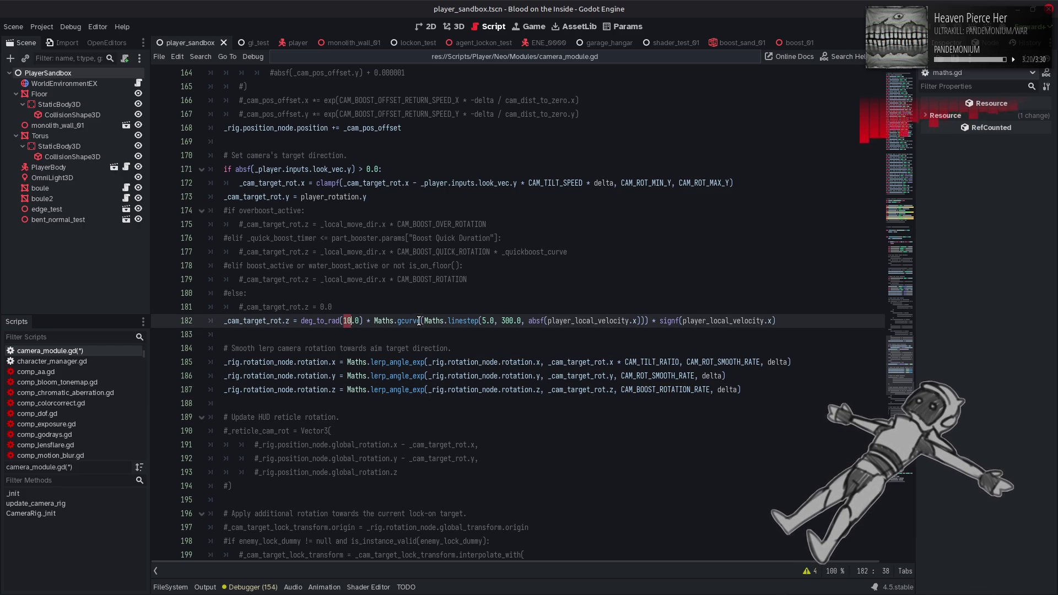
{"action": "key", "text": "BackSpace"}
{"action": "key", "text": "BackSpace"}
{"action": "type", "text": "5"}
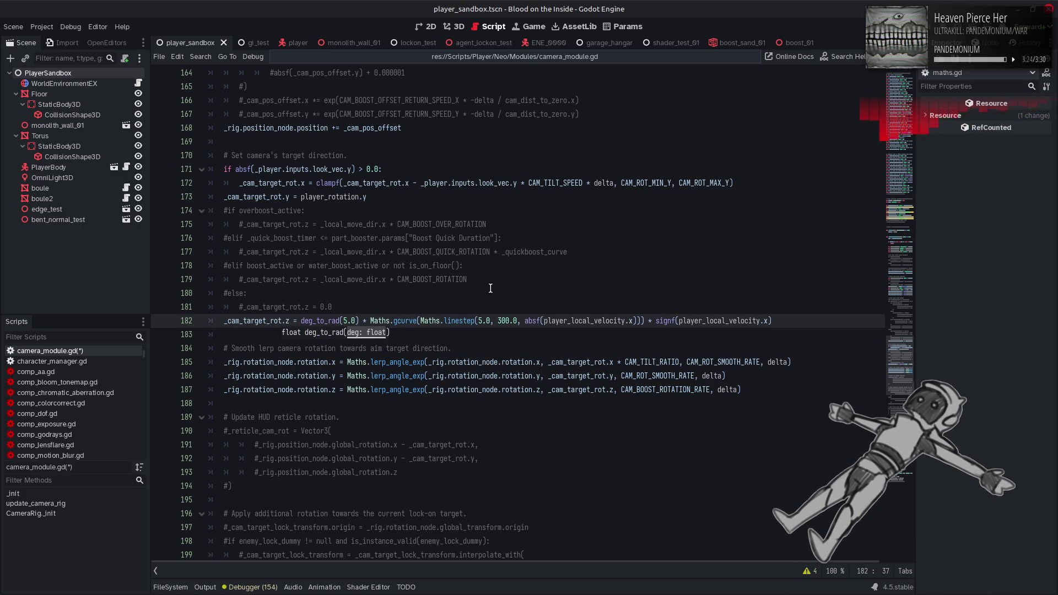
{"action": "left_click", "coordinate": [505, 321]}
{"action": "key", "text": "BackSpace"}
{"action": "key", "text": "BackSpace"}
{"action": "key", "text": "BackSpace"}
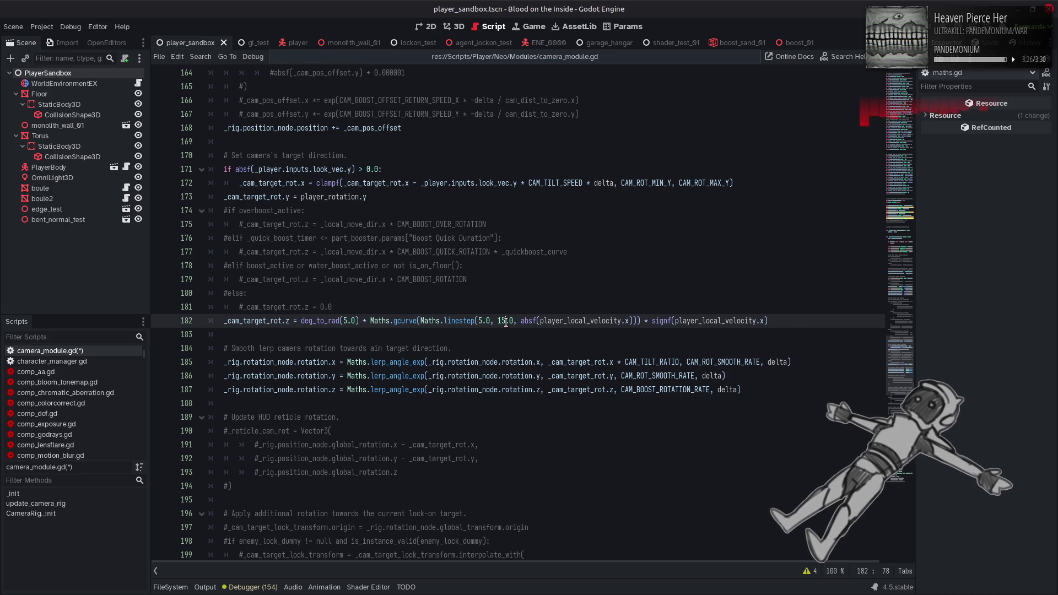
{"action": "type", "text": "150"}
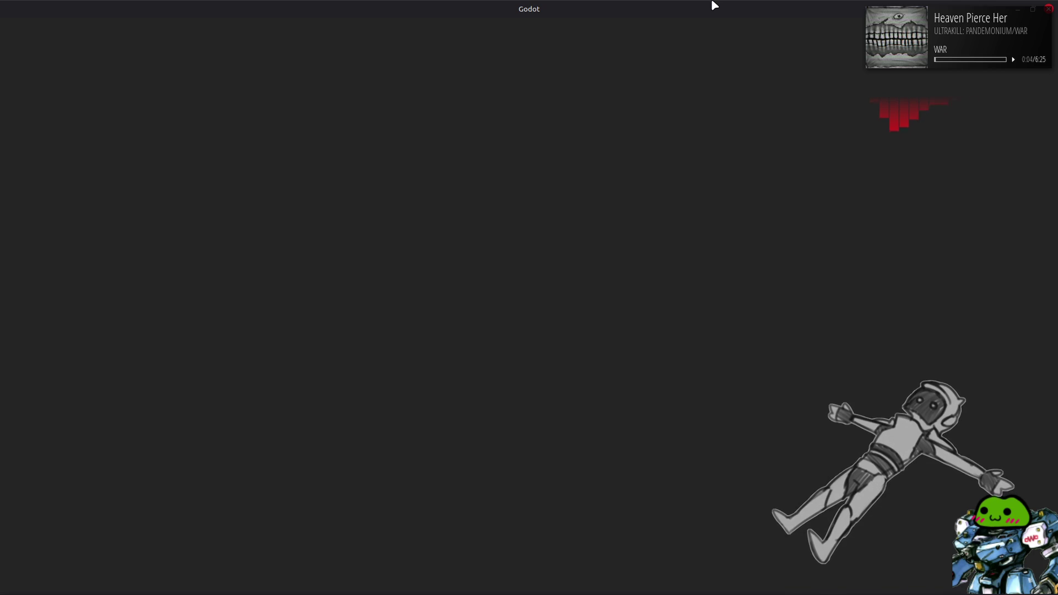
Strafe and boost the mech side to side toward the arch to judge the reduced roll, then close the game.
{"action": "key", "text": "w"}
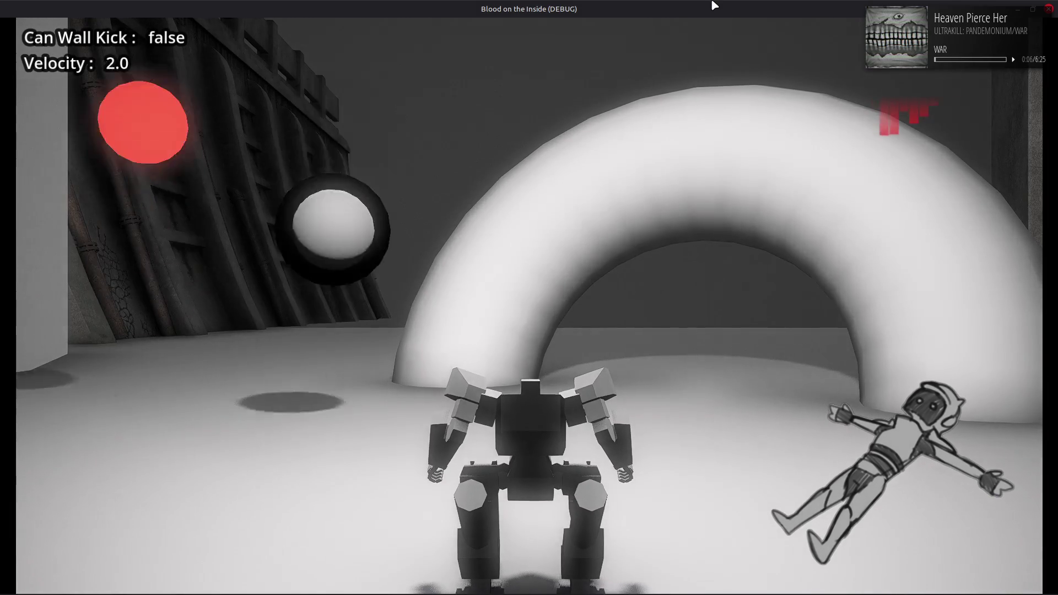
{"action": "key", "text": "a"}
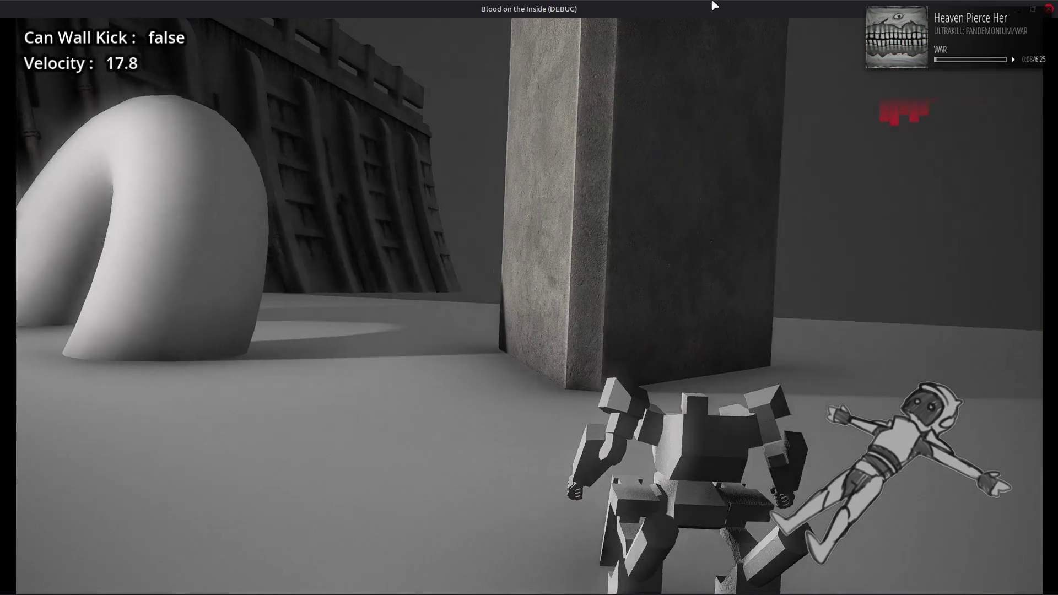
{"action": "key", "text": "d"}
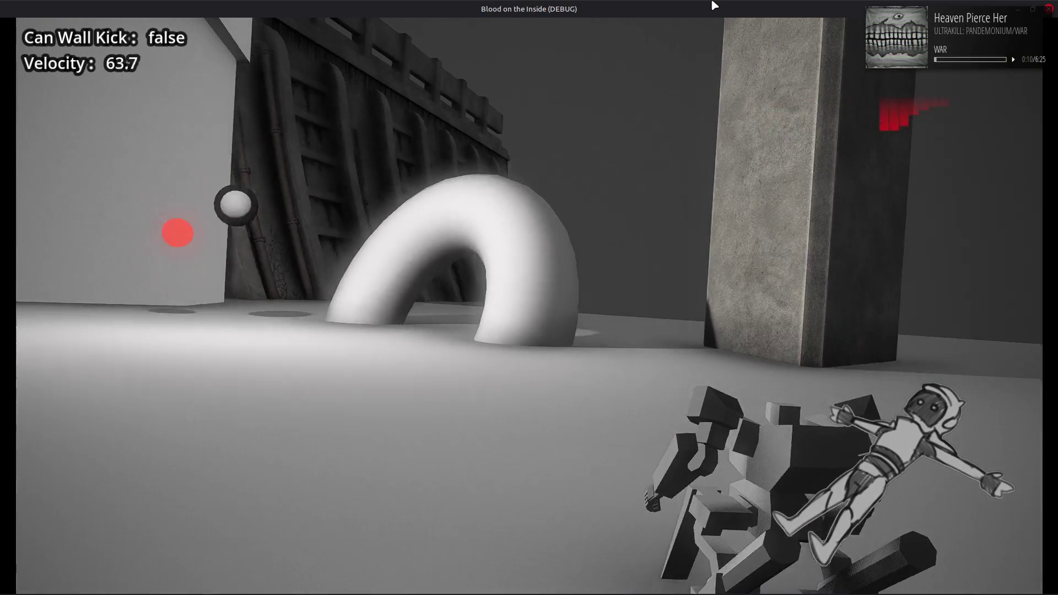
{"action": "key", "text": "a"}
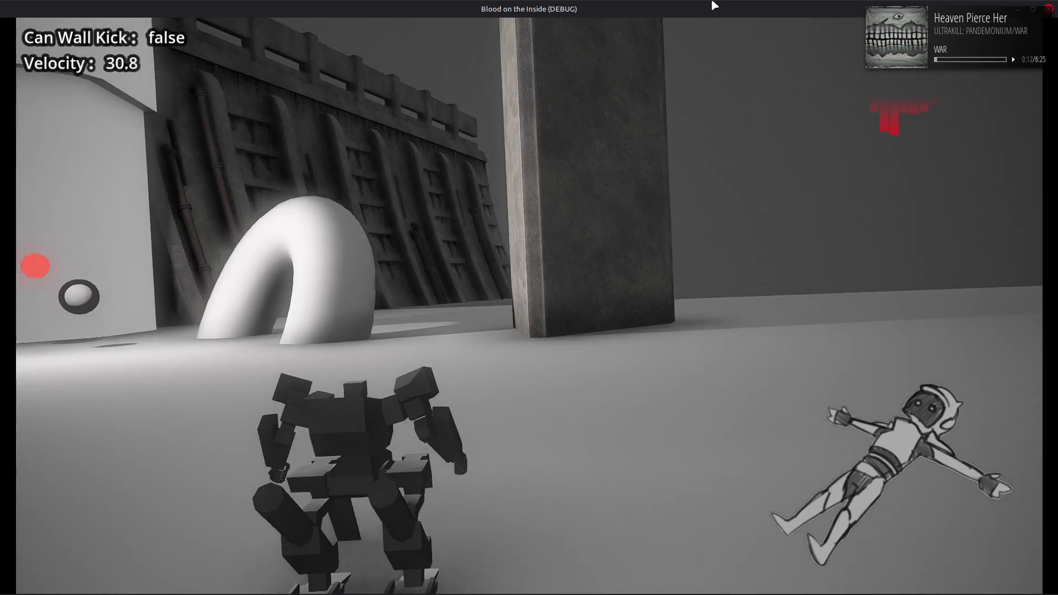
{"action": "key", "text": "d"}
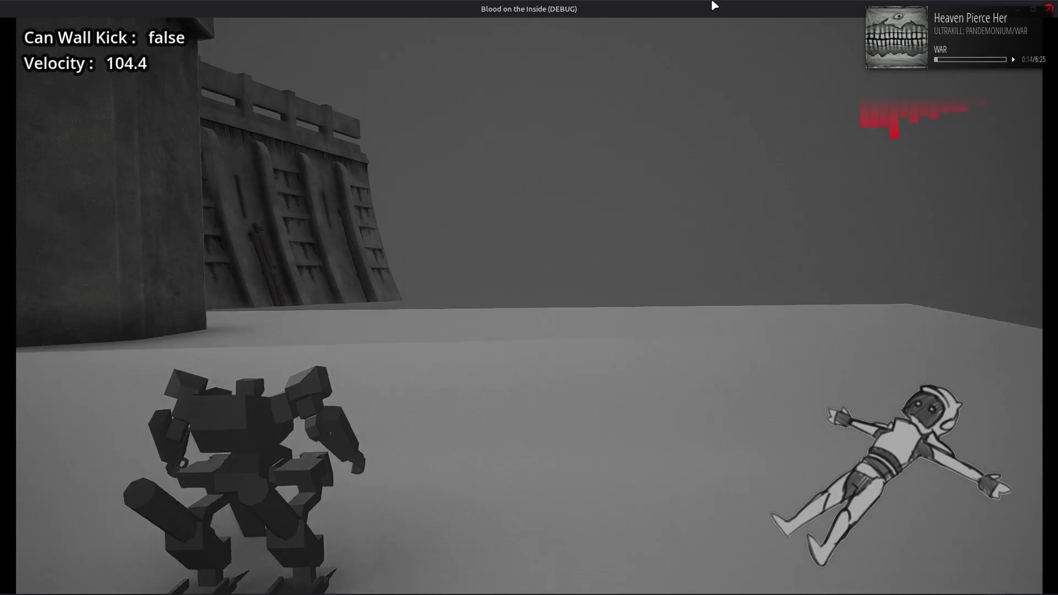
{"action": "key", "text": "a"}
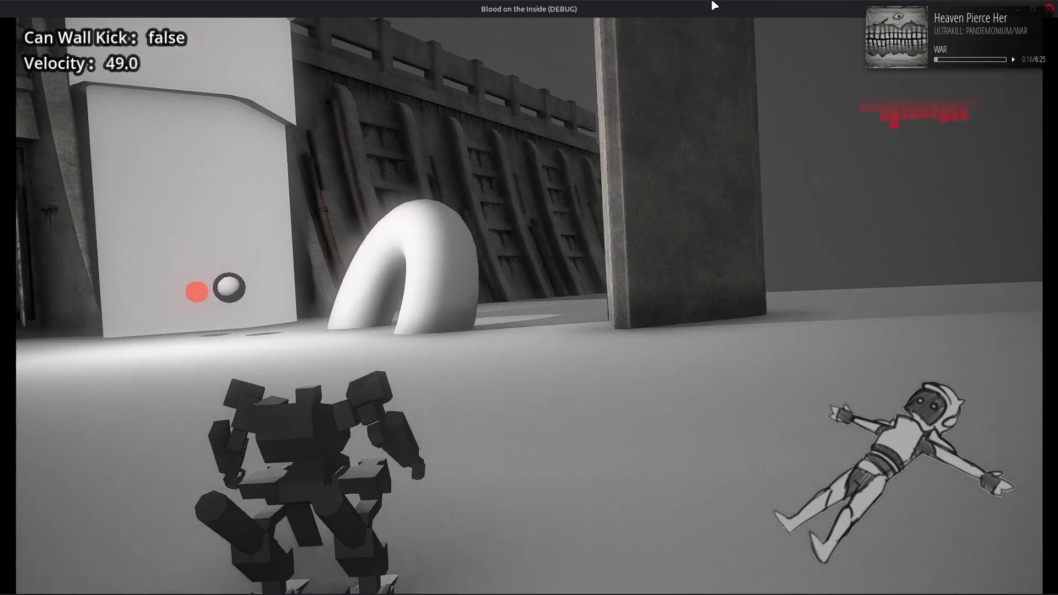
{"action": "key", "text": "d"}
{"action": "key", "text": "a"}
{"action": "key", "text": "d"}
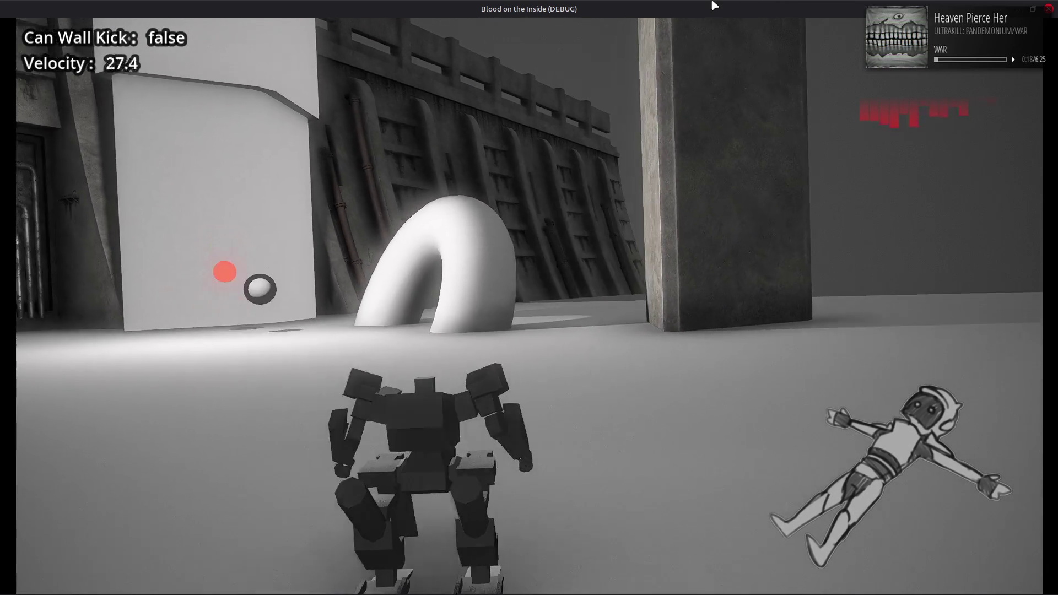
{"action": "key", "text": "a"}
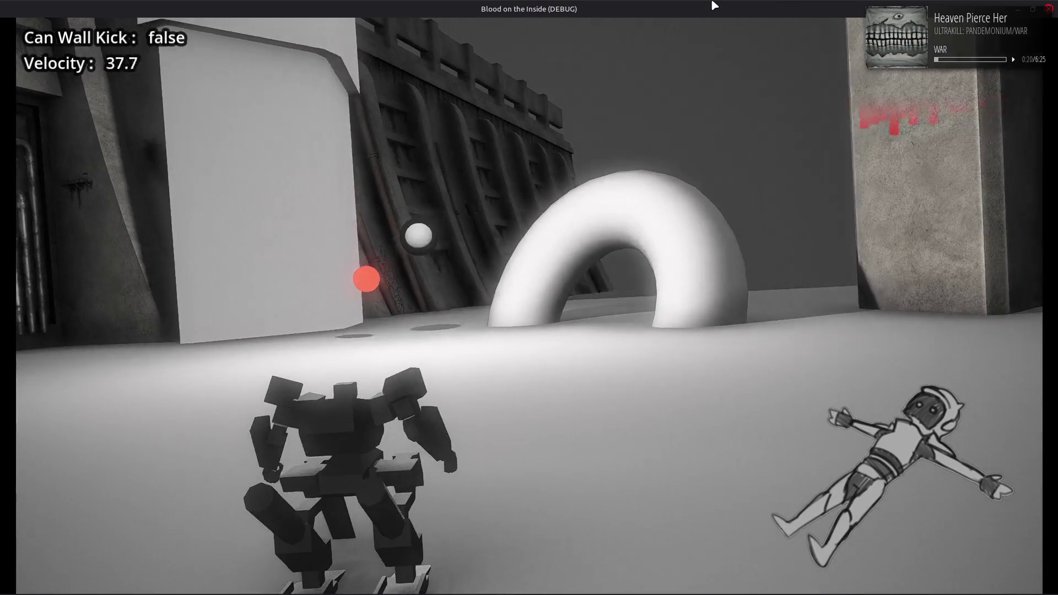
{"action": "key", "text": "d"}
{"action": "key", "text": "a"}
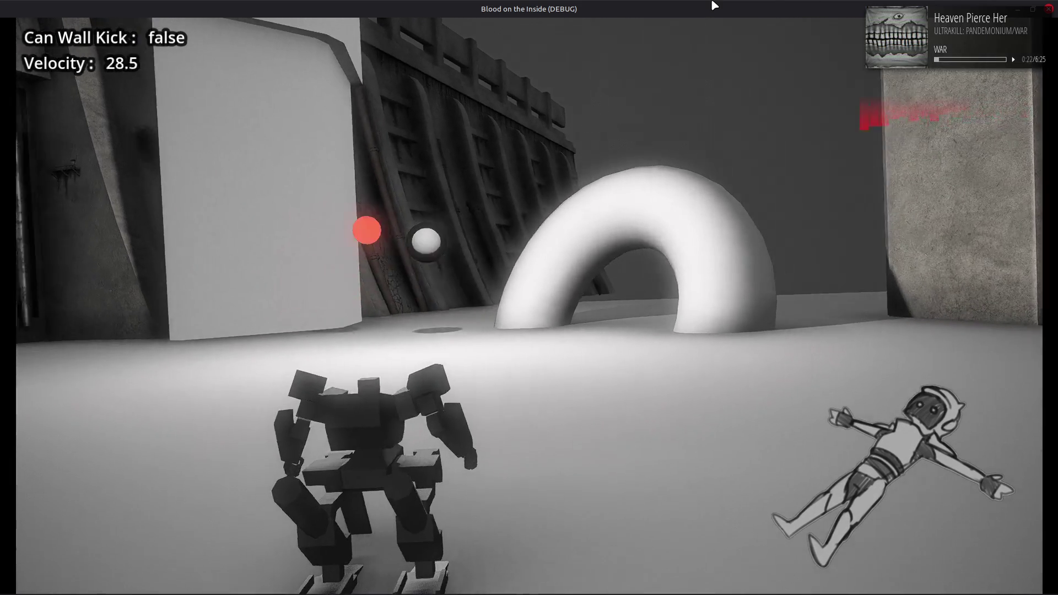
{"action": "key", "text": "d"}
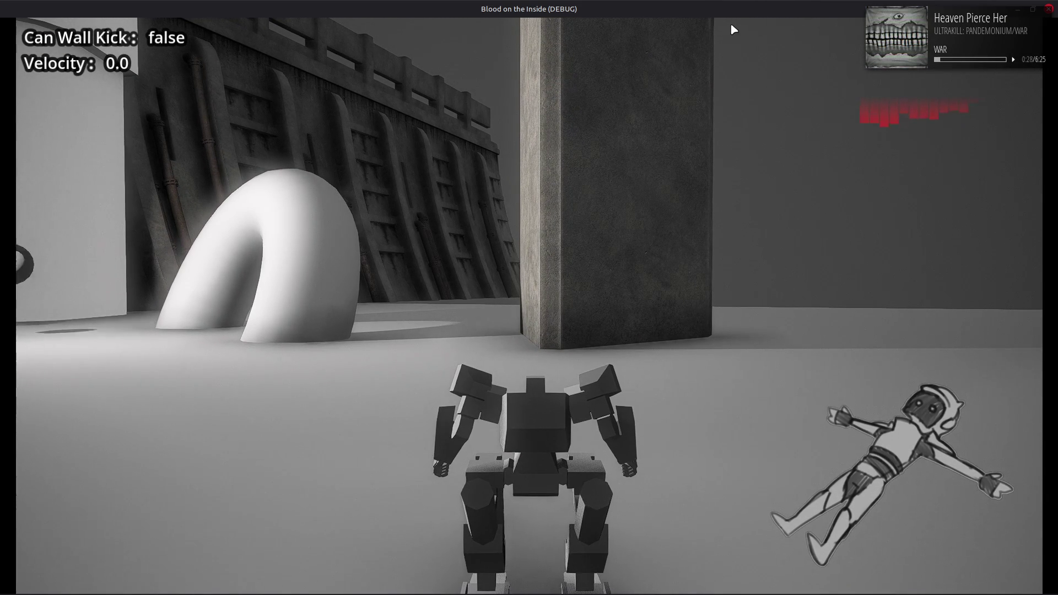
{"action": "left_click", "coordinate": [1049, 9]}
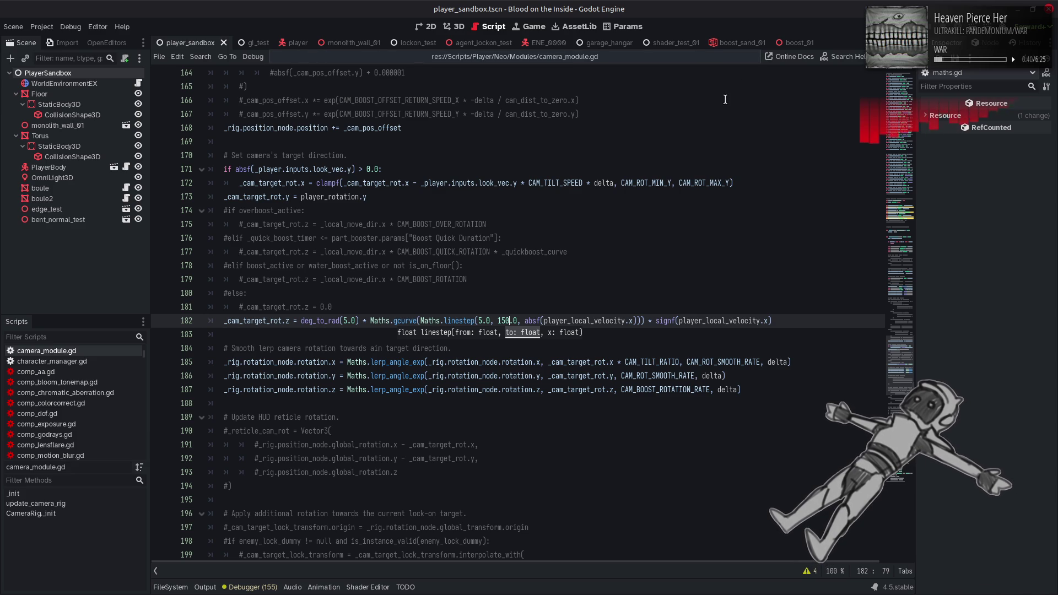
Undo the recent edits to restore the 300 velocity range and rotation rate 5.0.
{"action": "left_click", "coordinate": [637, 193]}
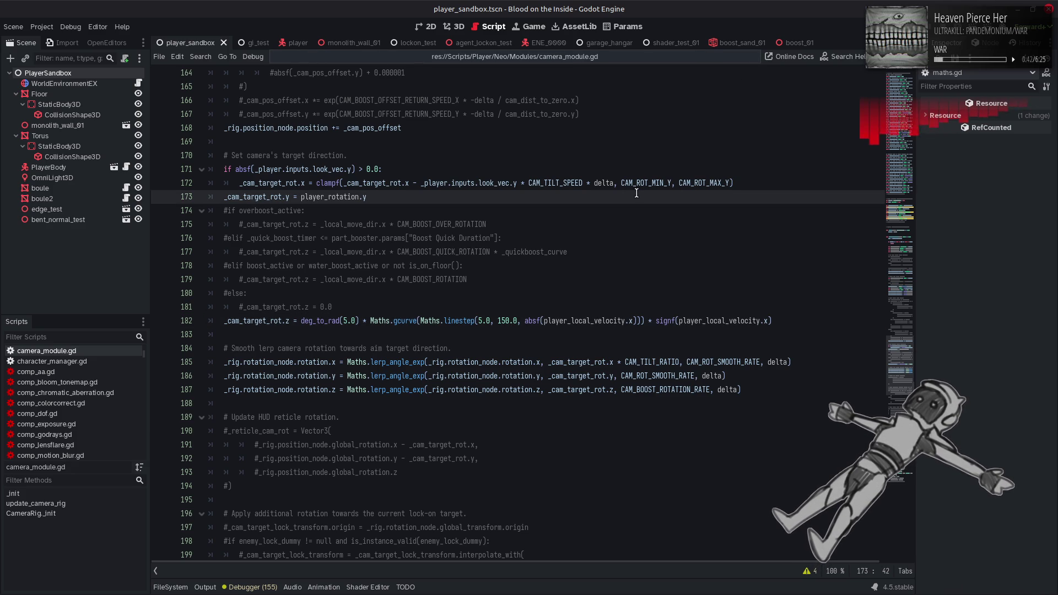
{"action": "key", "text": "ctrl+z"}
{"action": "key", "text": "ctrl+z"}
{"action": "key", "text": "ctrl+z"}
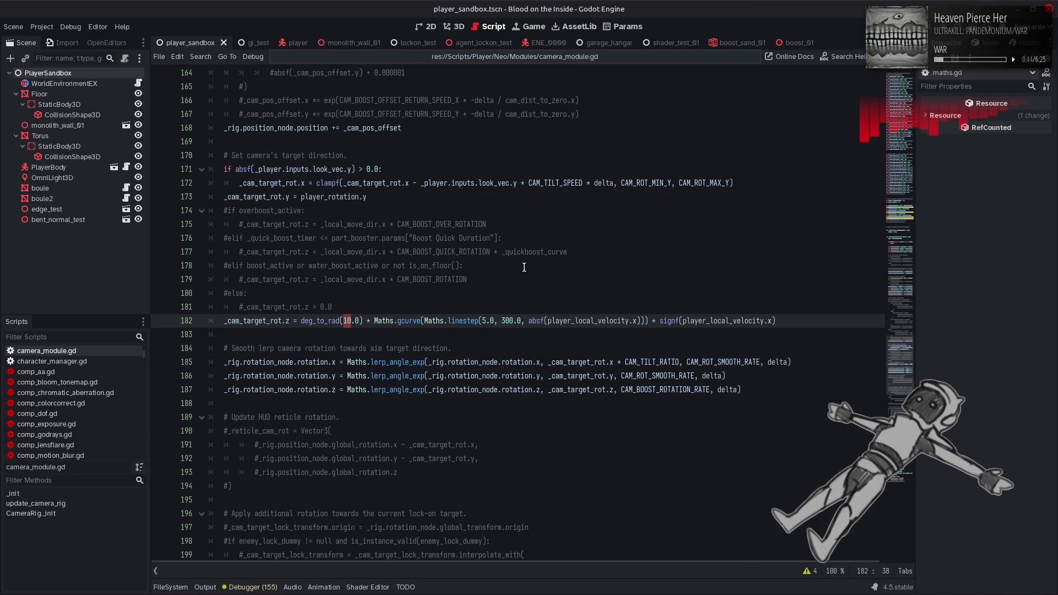
{"action": "key", "text": "ctrl+z"}
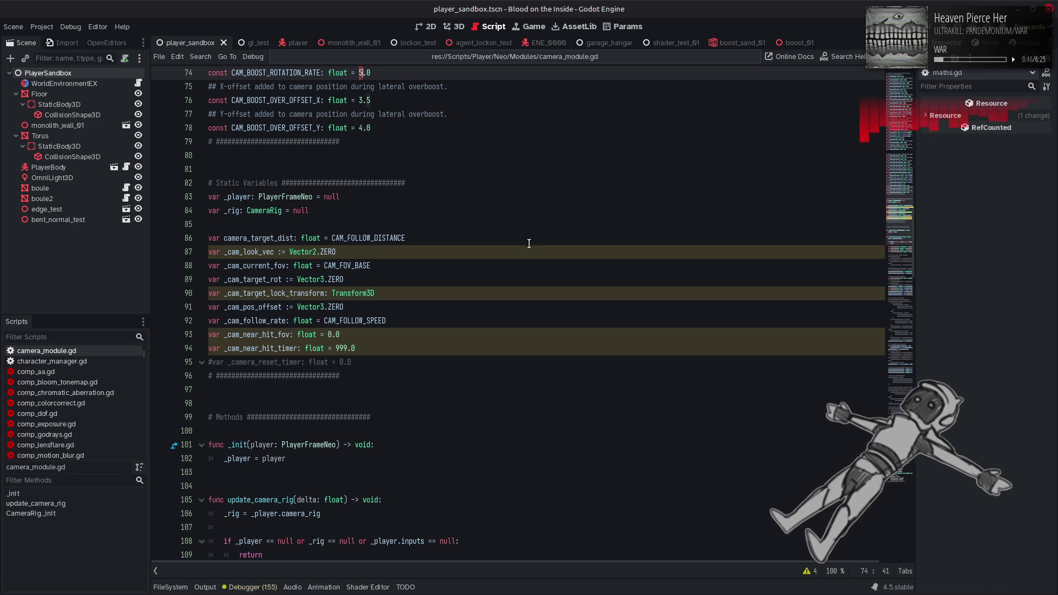
{"action": "key", "text": "ctrl+z"}
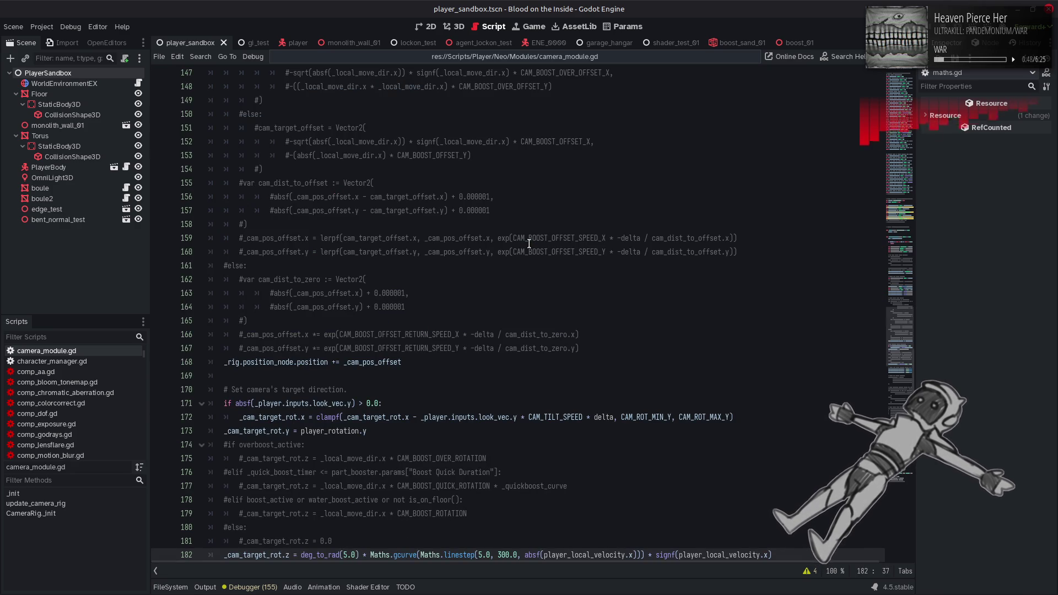
{"action": "key", "text": "ctrl+z"}
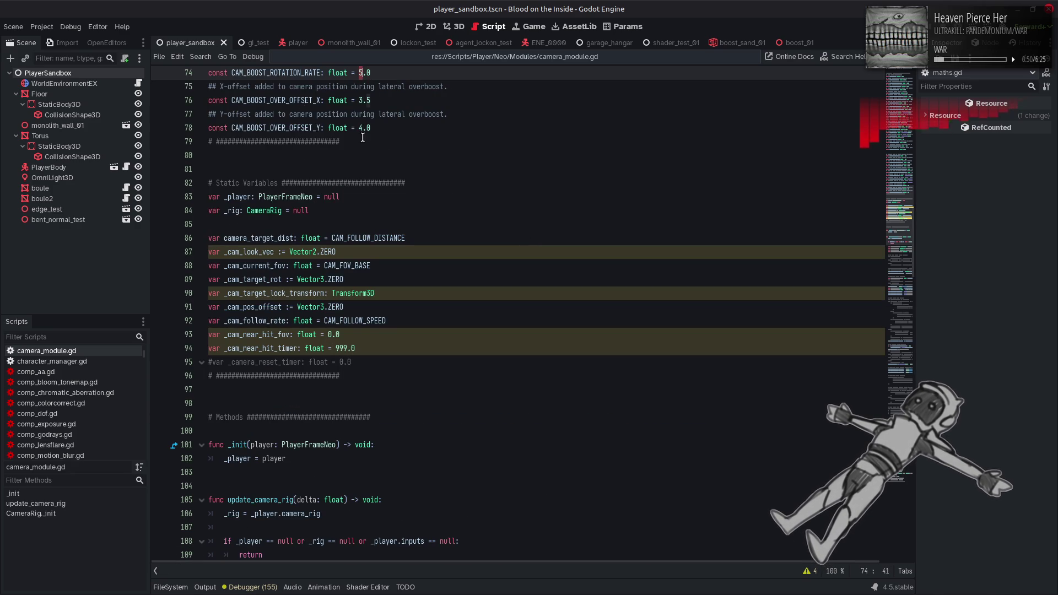
Set line 182's roll to deg_to_rad(5.0), save camera_module.gd, and relaunch the game.
{"action": "double_click", "coordinate": [282, 73]}
{"action": "key", "text": "ctrl+f"}
{"action": "key", "text": "Return"}
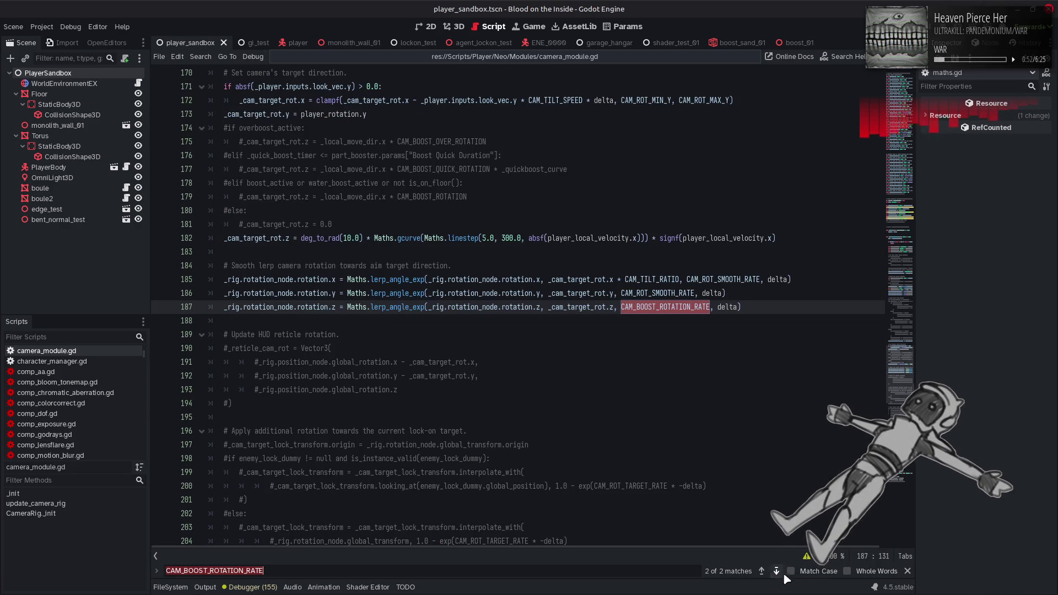
{"action": "left_click", "coordinate": [906, 572]}
{"action": "key", "text": "ctrl+z"}
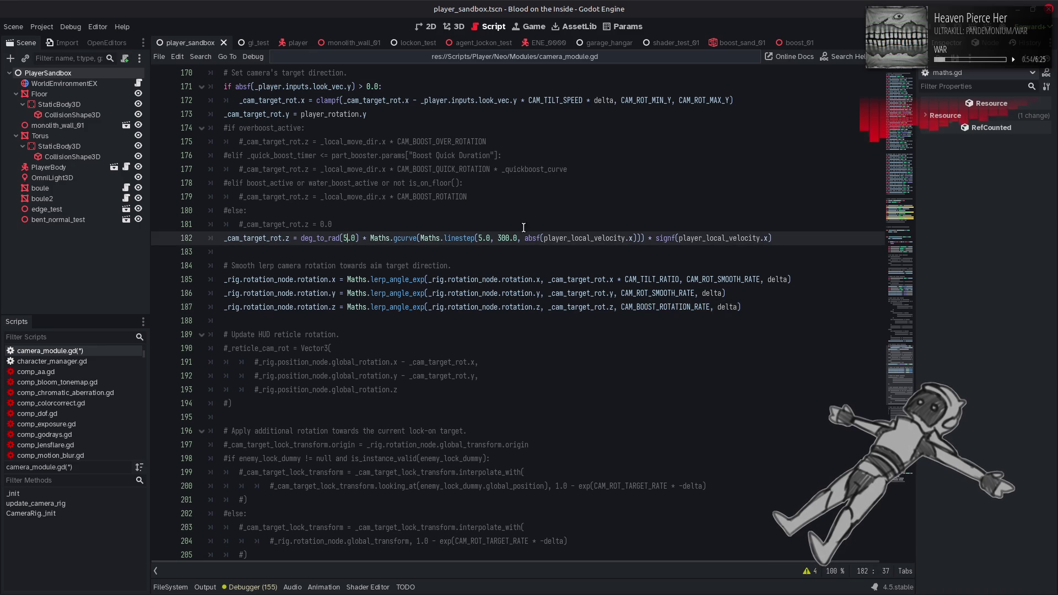
{"action": "key", "text": "ctrl+s"}
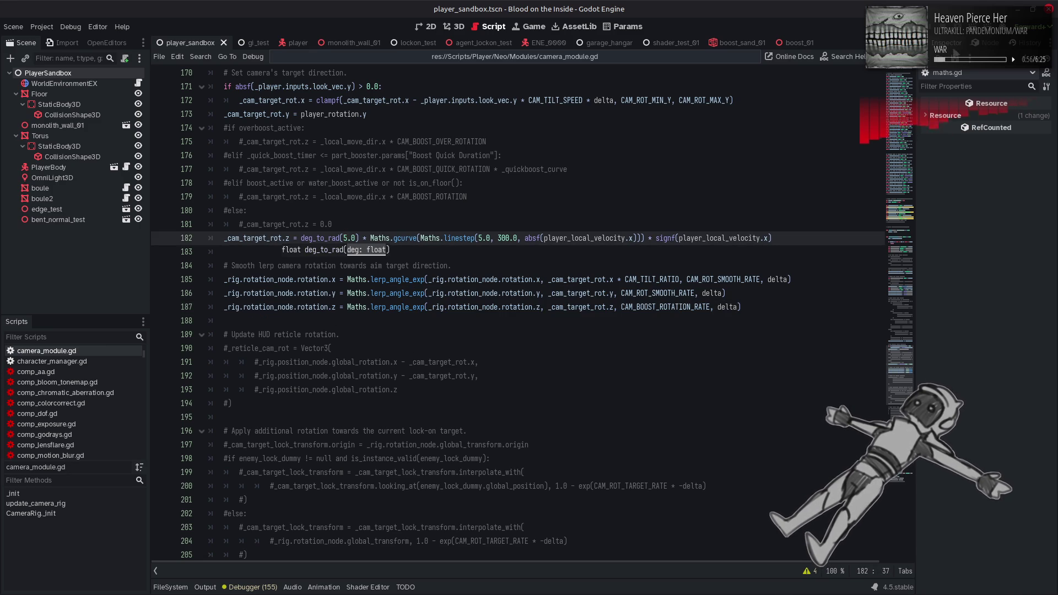
{"action": "key", "text": "F6"}
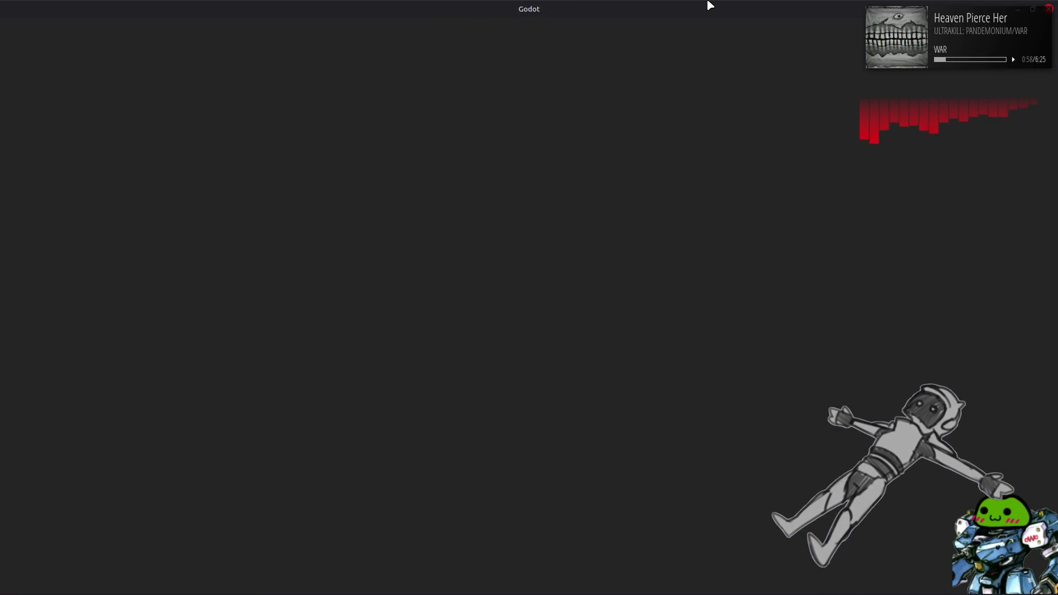
Strafe and dash the mech left and right past the torus, pillar and arch to watch the roll.
{"action": "key", "text": "s"}
{"action": "key", "text": "d"}
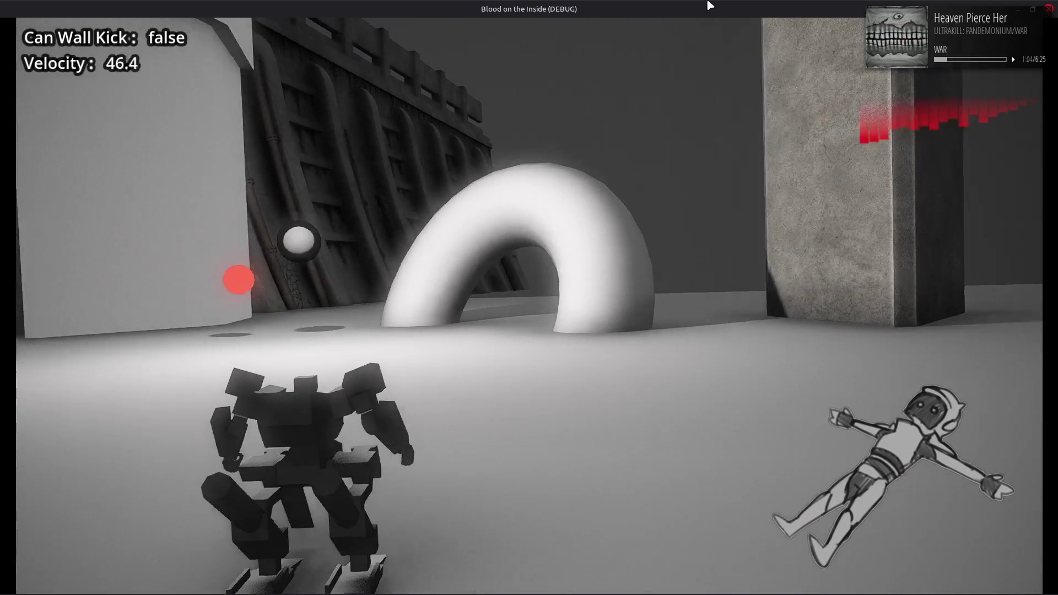
{"action": "key", "text": "d"}
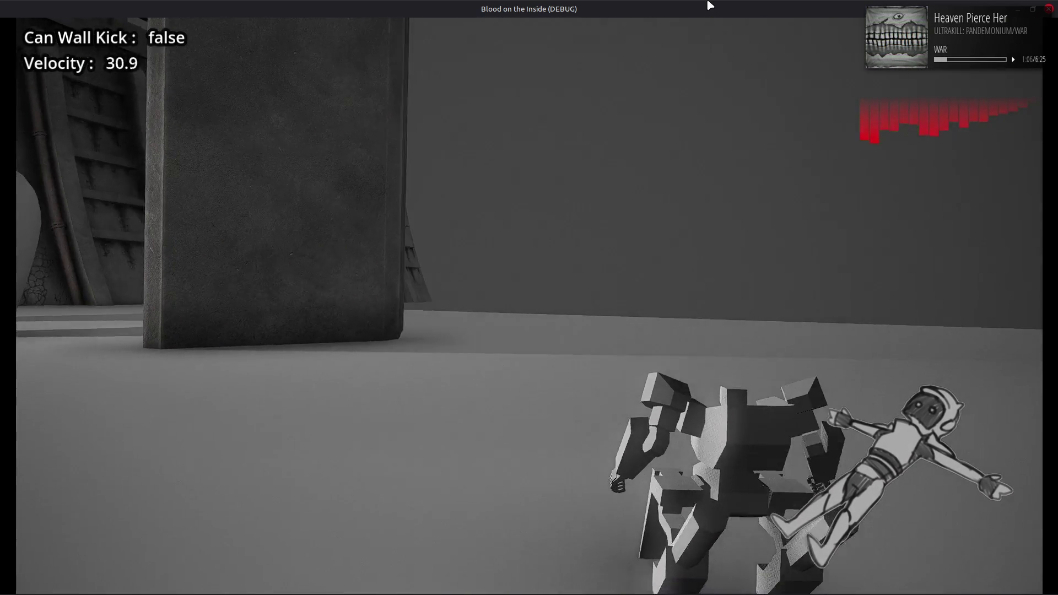
{"action": "key", "text": "a"}
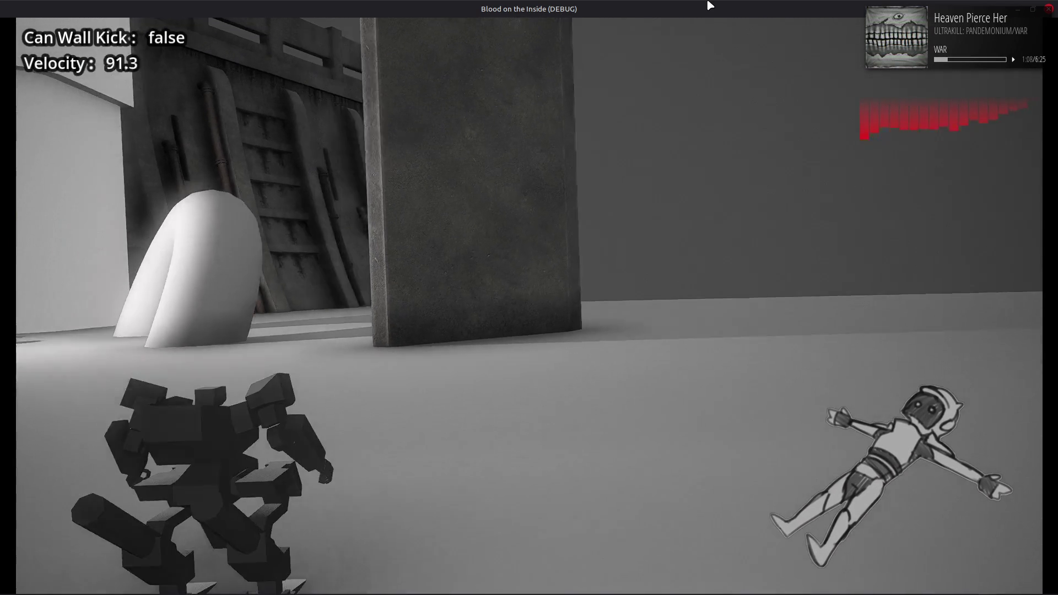
{"action": "key", "text": "w"}
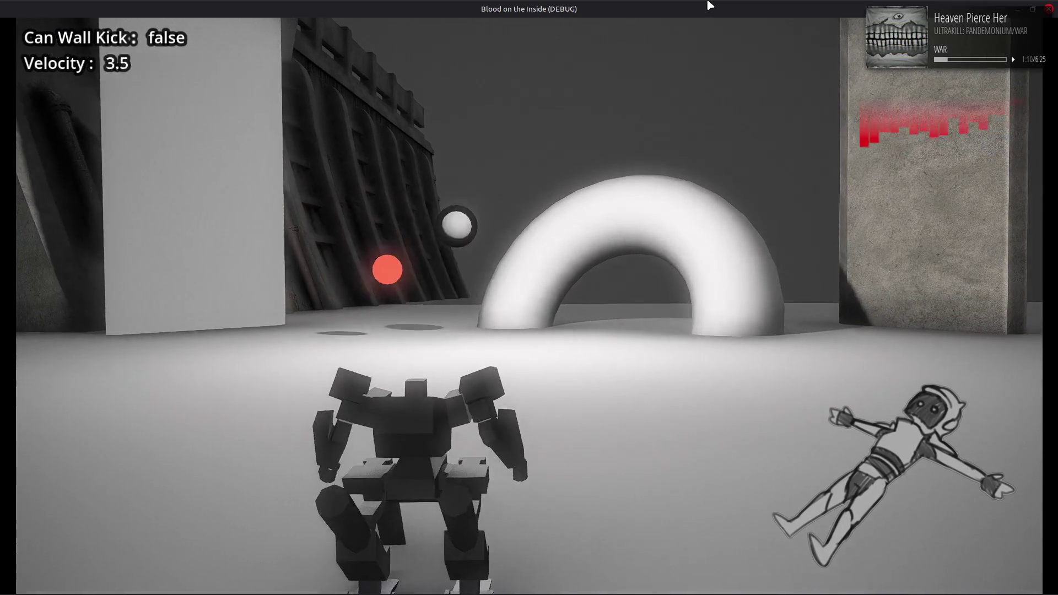
{"action": "key", "text": "d"}
{"action": "key", "text": "a"}
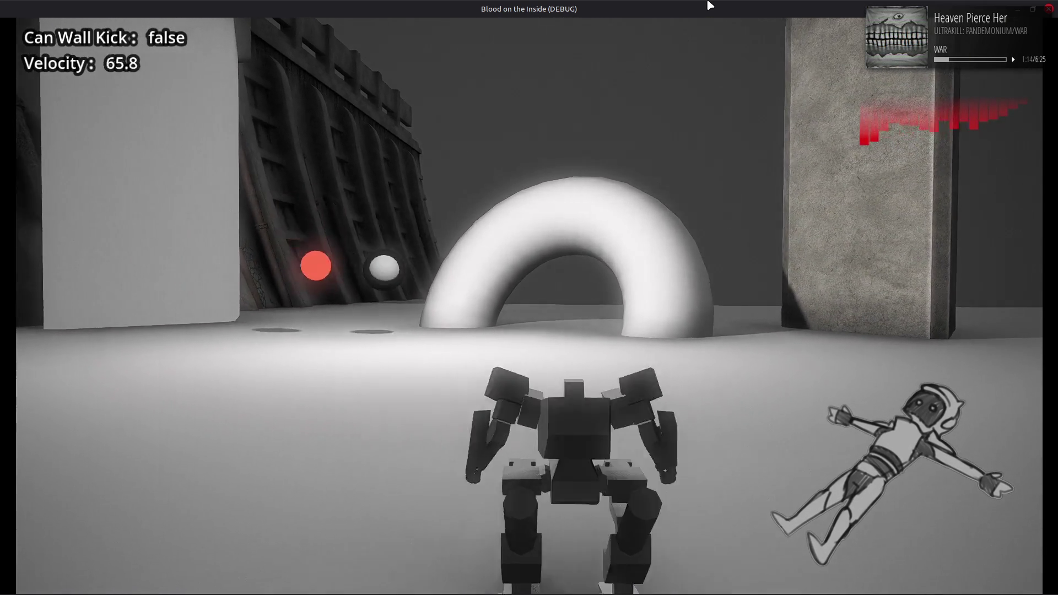
{"action": "key", "text": "d"}
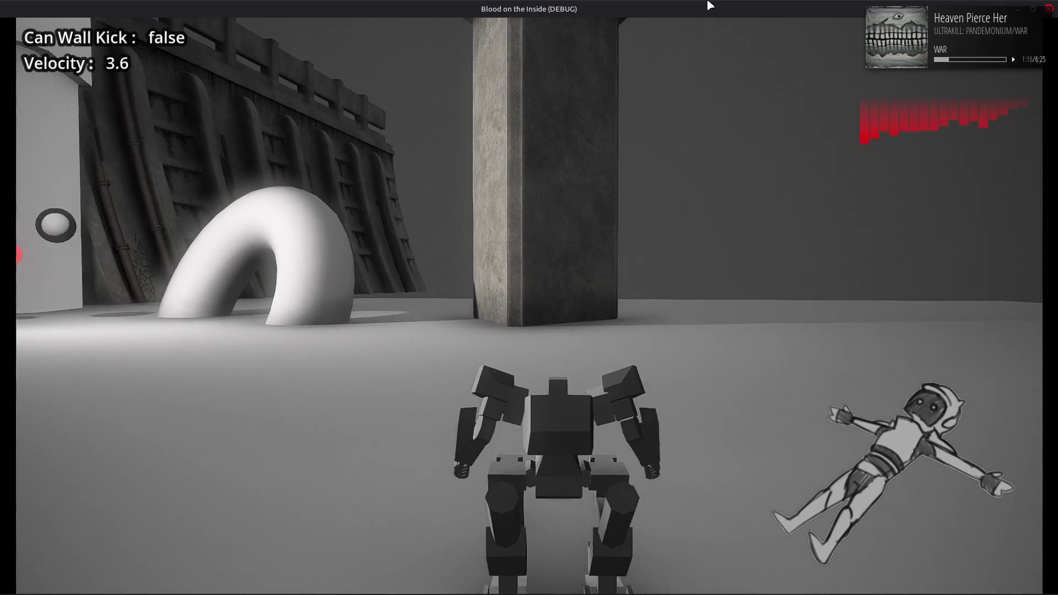
{"action": "key", "text": "a"}
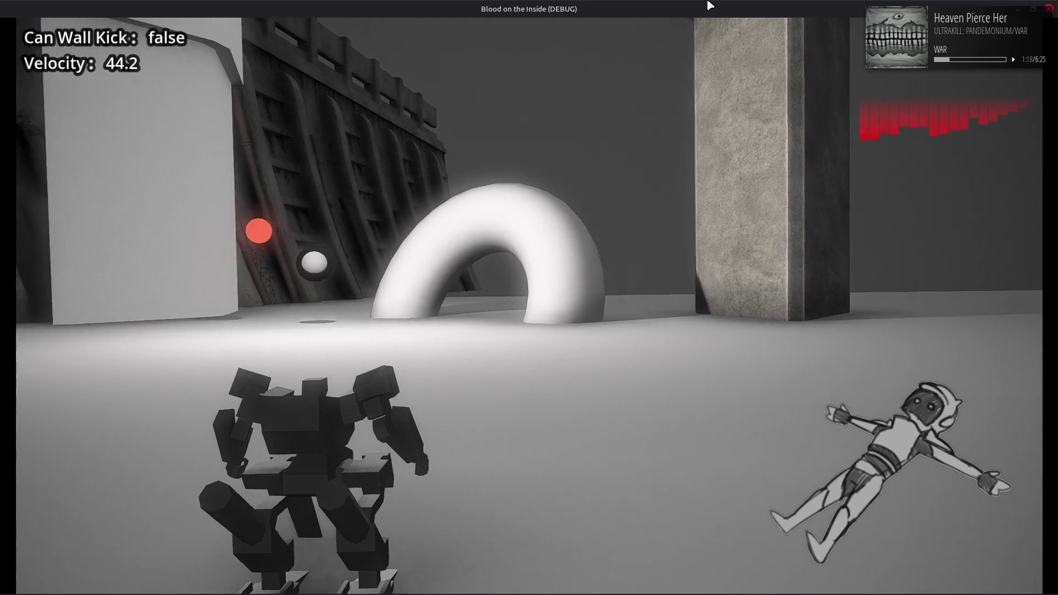
{"action": "key", "text": "d"}
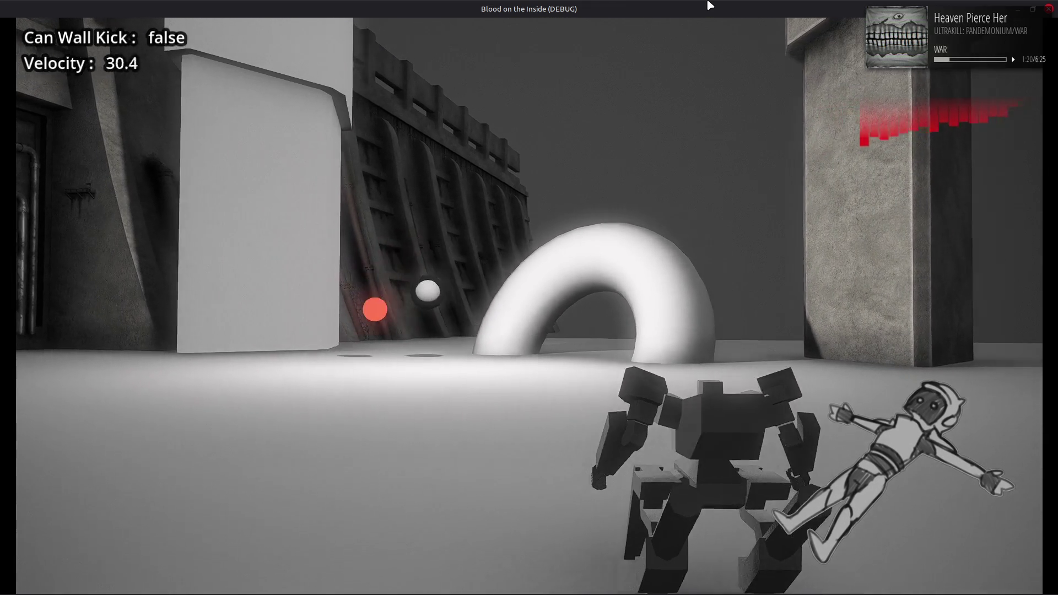
{"action": "key", "text": "d"}
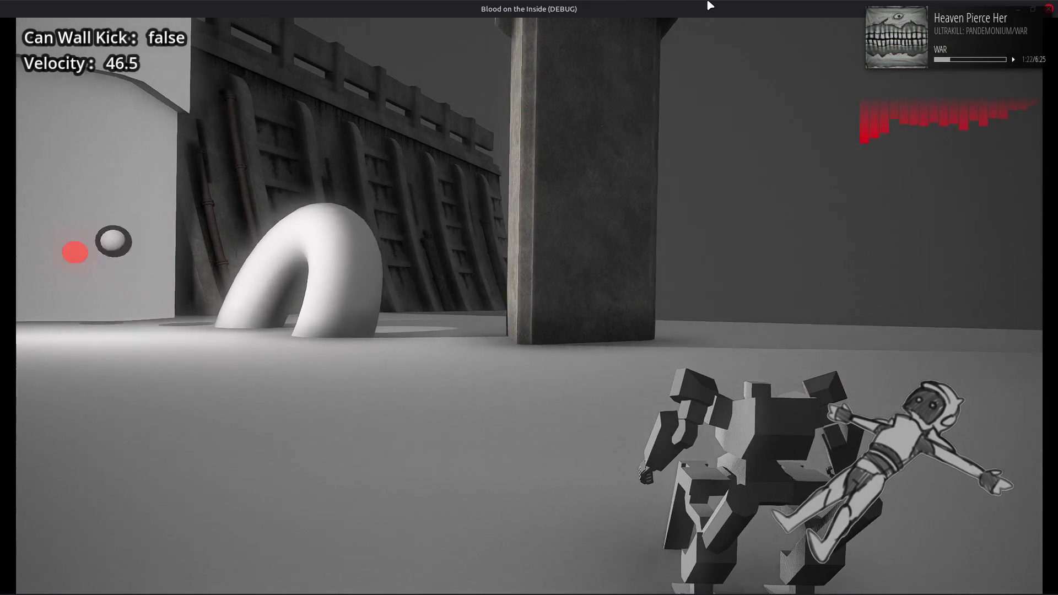
{"action": "key", "text": "d"}
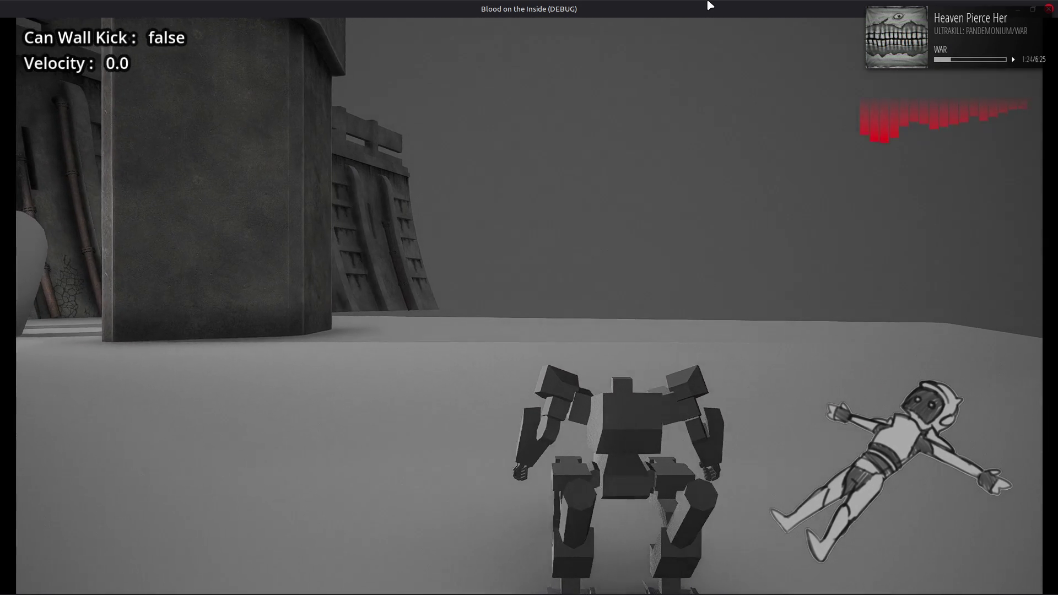
{"action": "key", "text": "a"}
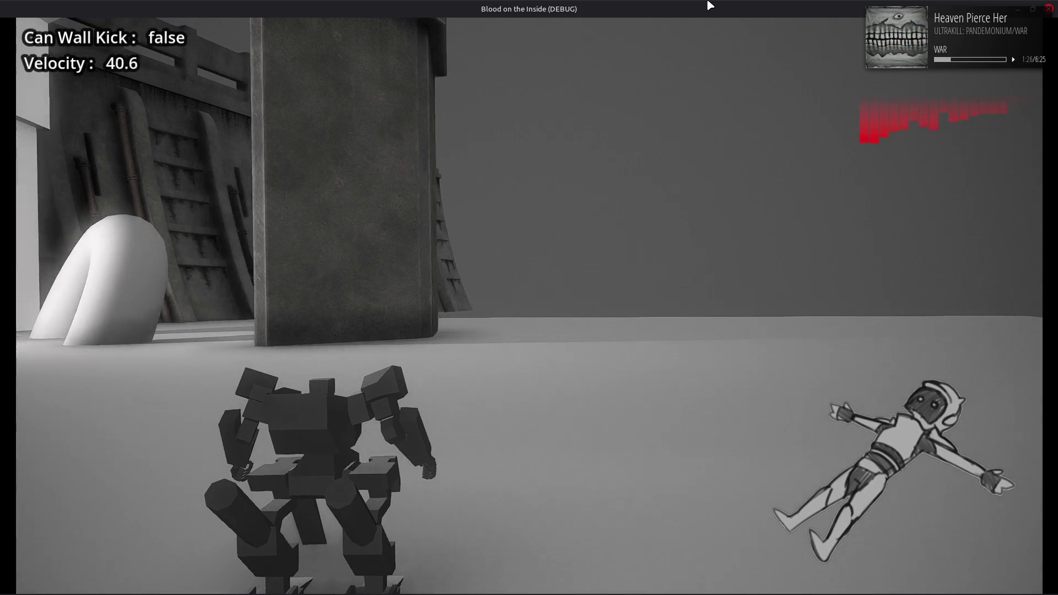
{"action": "key", "text": "a"}
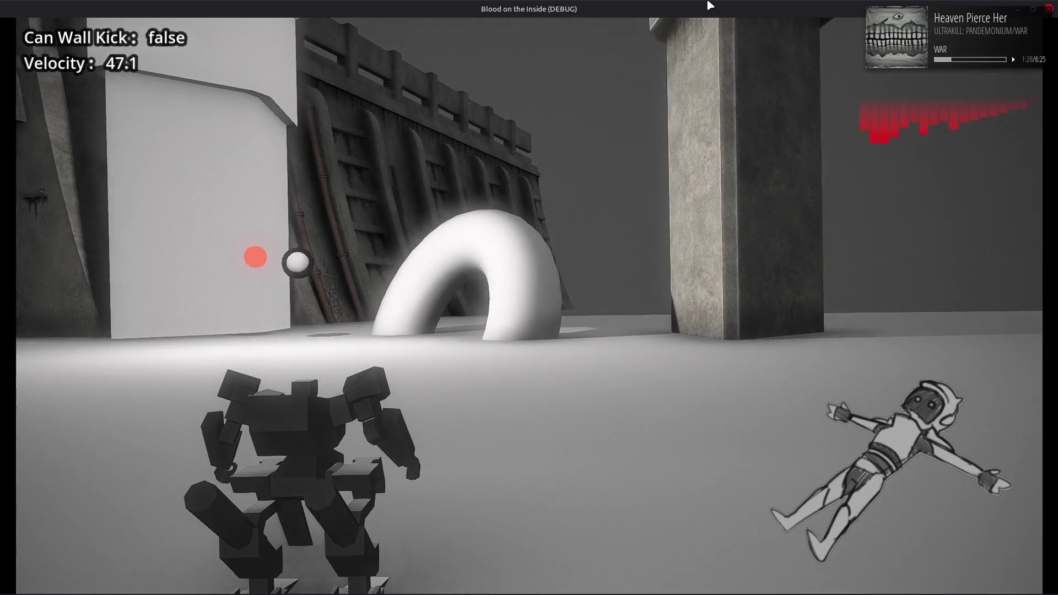
Strafe from a standstill, then quick-boost back and forth at speed, and close the game.
{"action": "key", "text": "d"}
{"action": "key", "text": "d"}
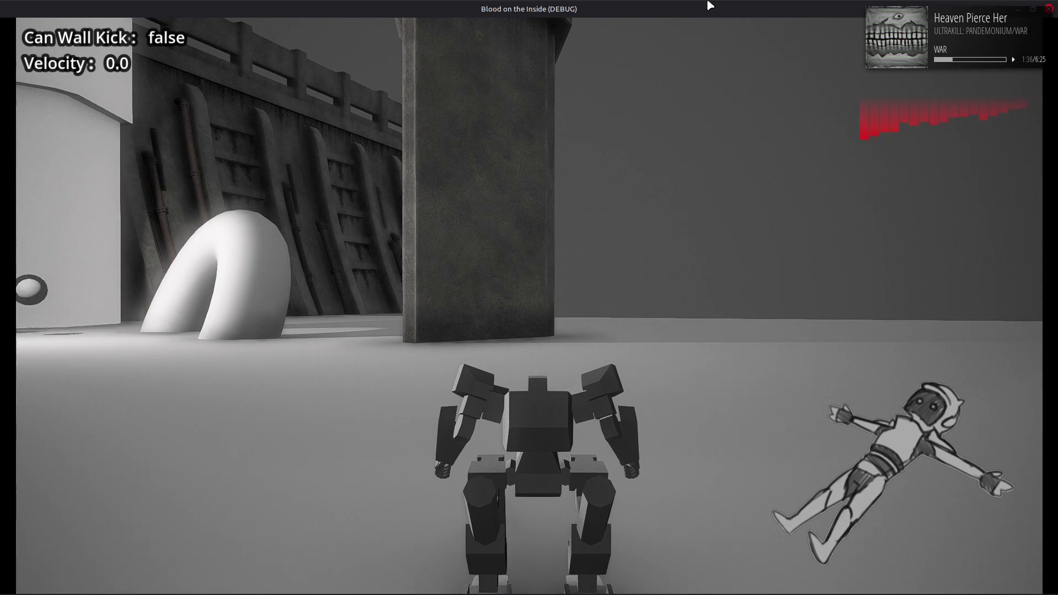
{"action": "key", "text": "d"}
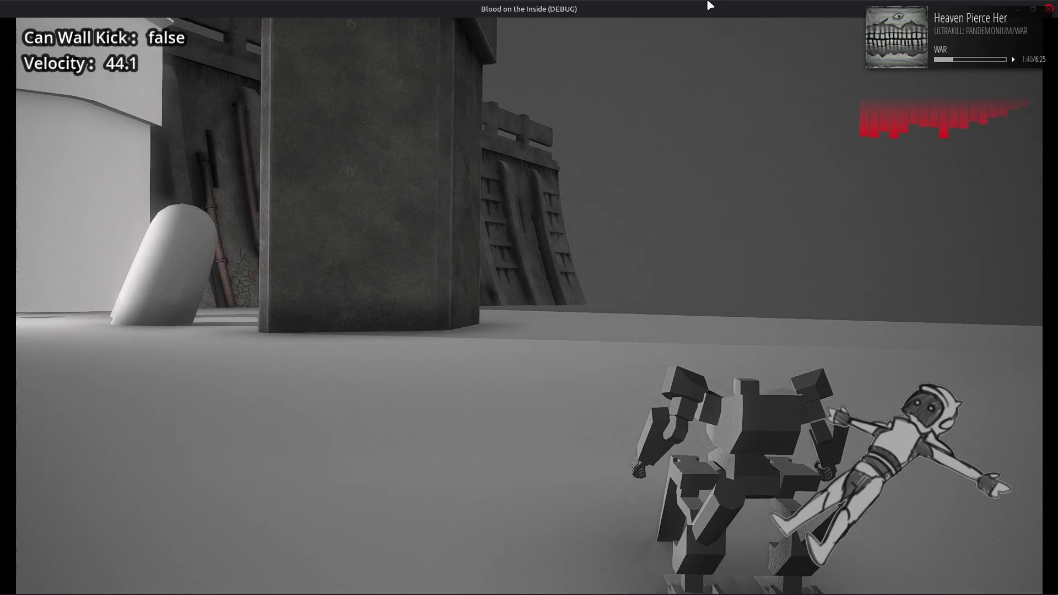
{"action": "key", "text": "a"}
{"action": "key", "text": "a"}
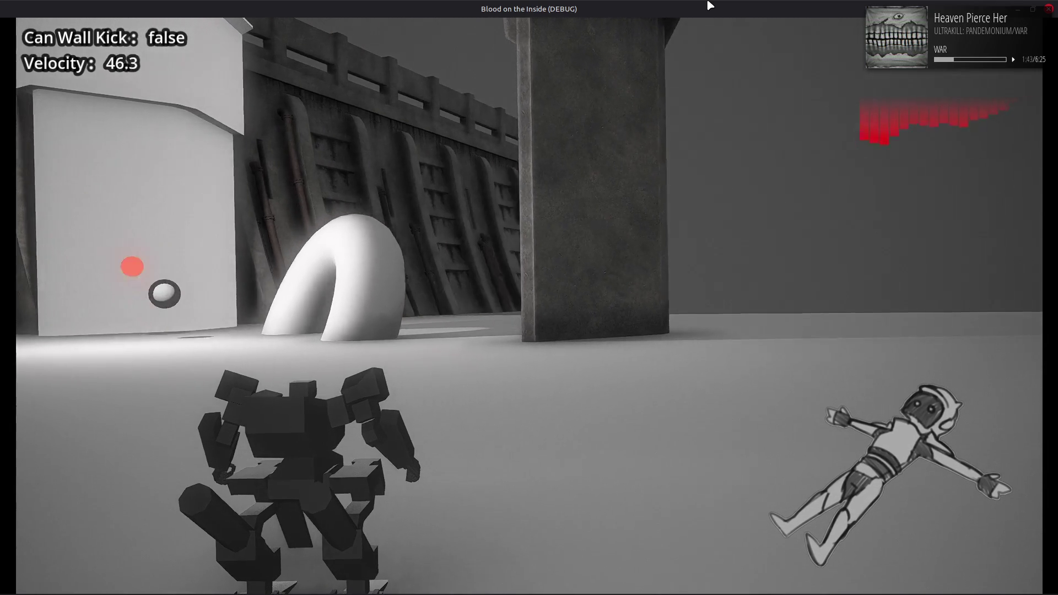
{"action": "key", "text": "a"}
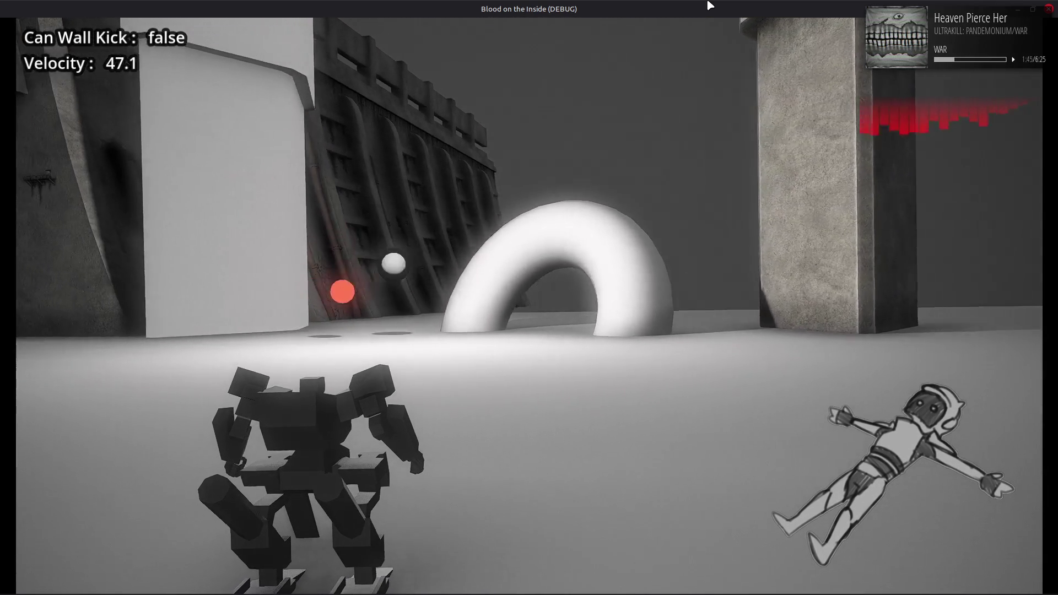
{"action": "key", "text": "d"}
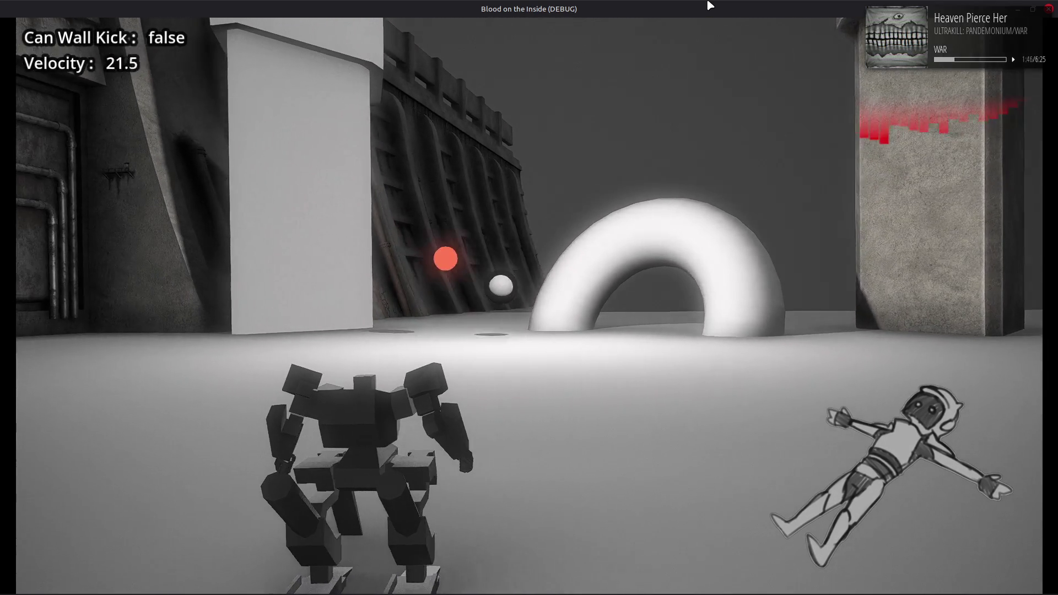
{"action": "key", "text": "d"}
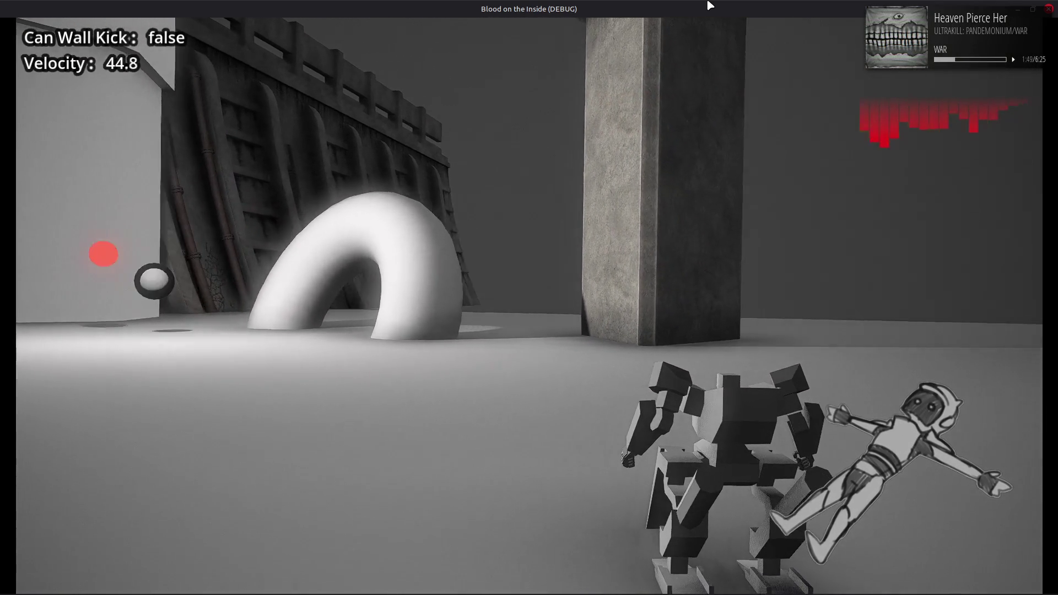
{"action": "key", "text": "d"}
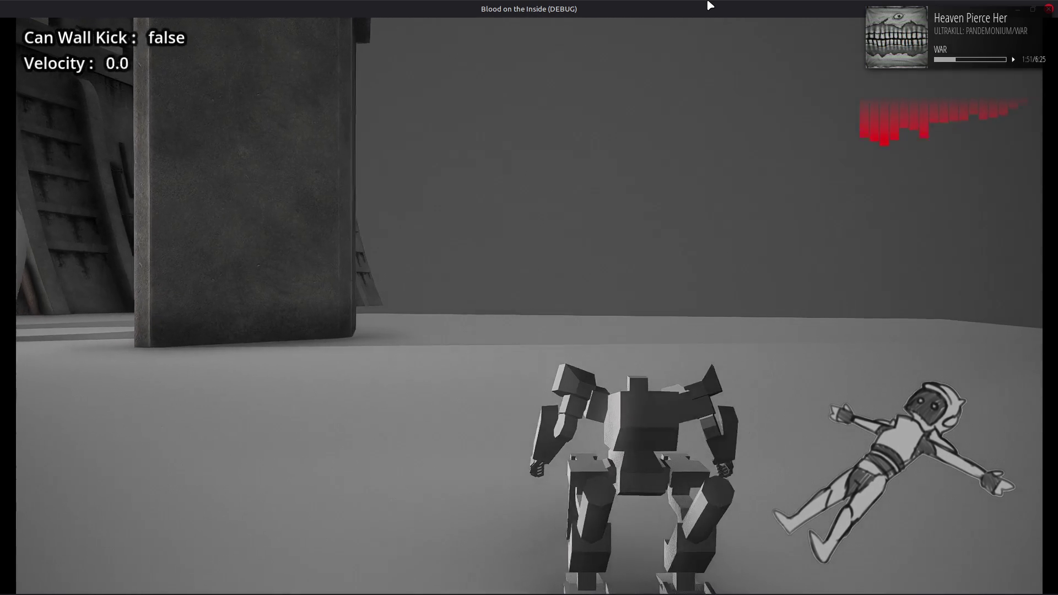
{"action": "key", "text": "a"}
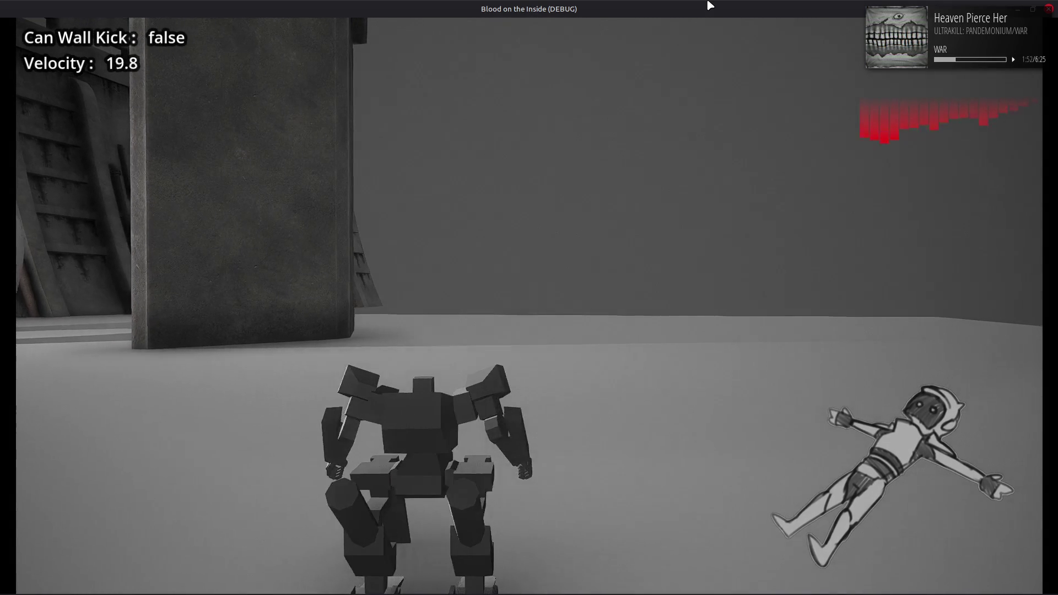
{"action": "key", "text": "d"}
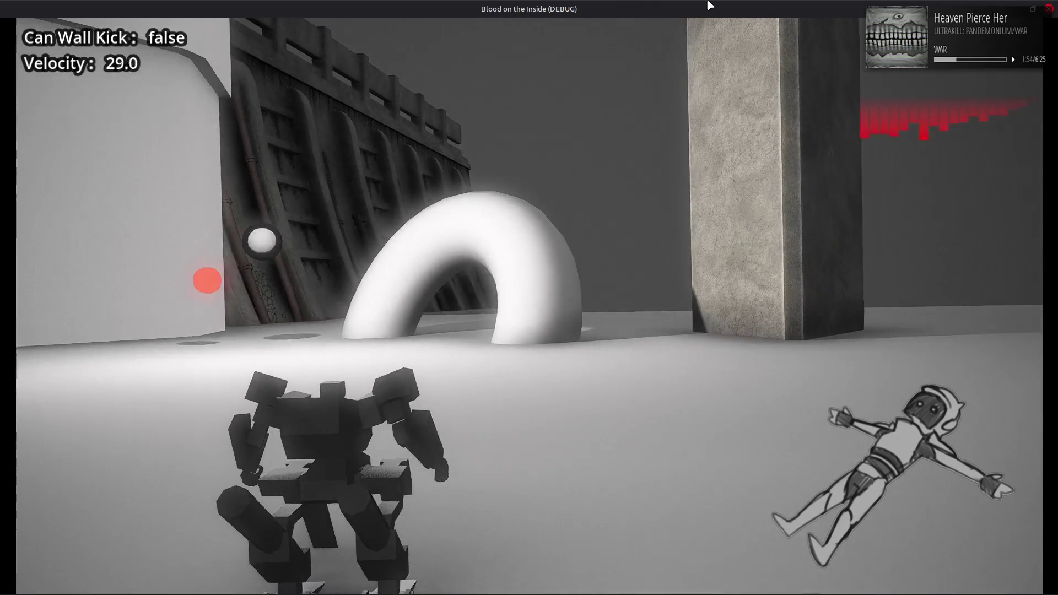
{"action": "key", "text": "a"}
{"action": "key", "text": "d"}
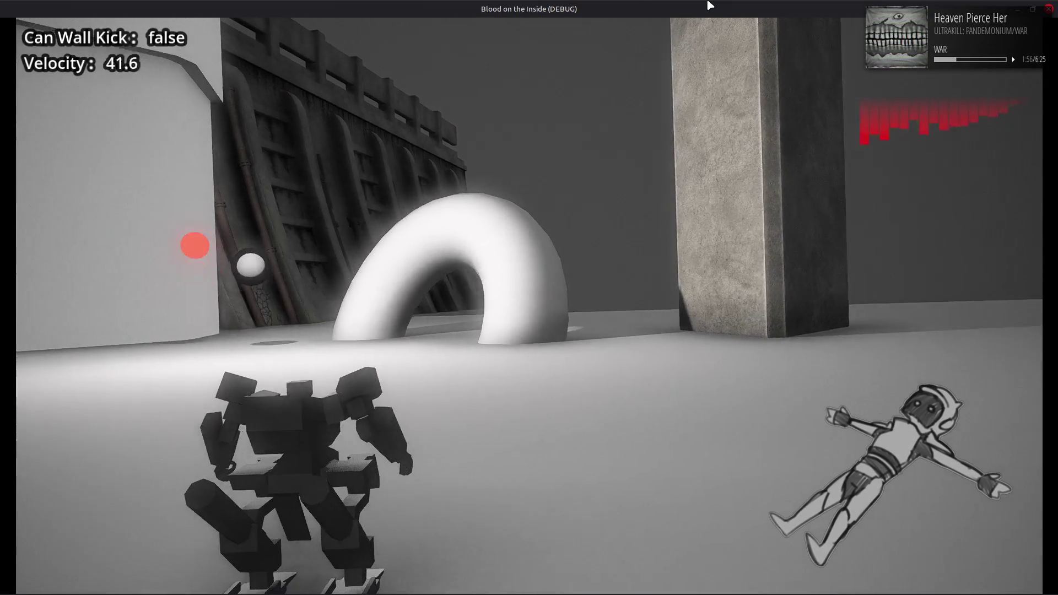
{"action": "key", "text": "a"}
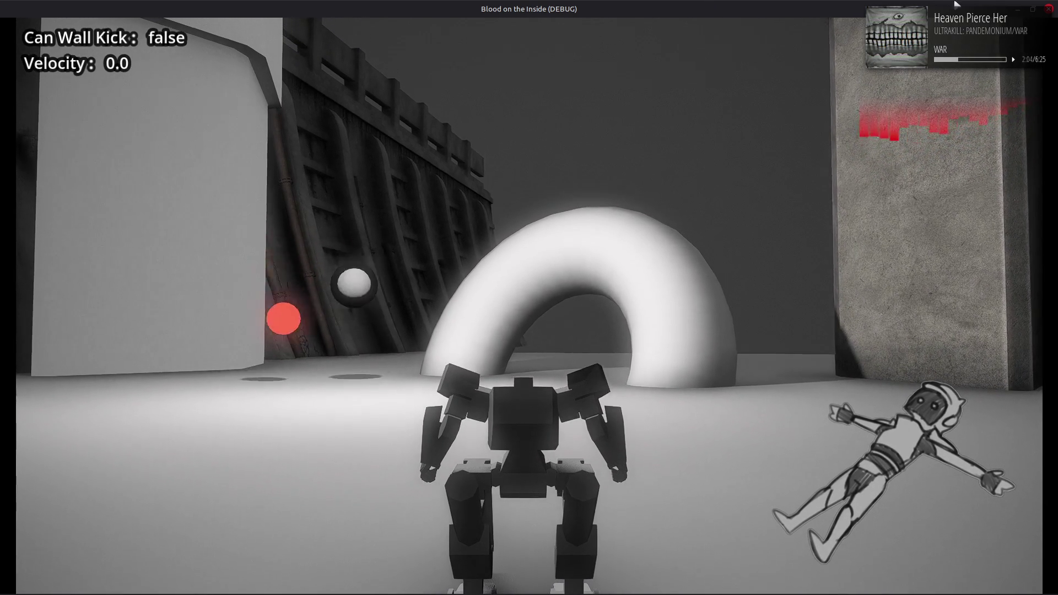
{"action": "key", "text": "F8"}
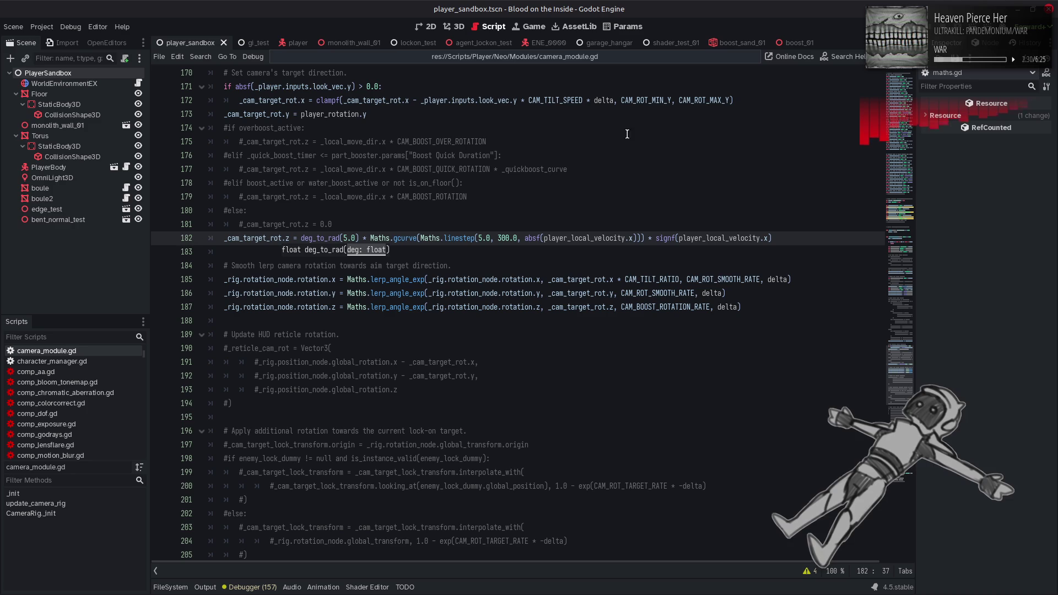
Keep the roll at deg_to_rad(5.0) and lower linestep's 300.0 limit to 150.0.
{"action": "left_click", "coordinate": [528, 159]}
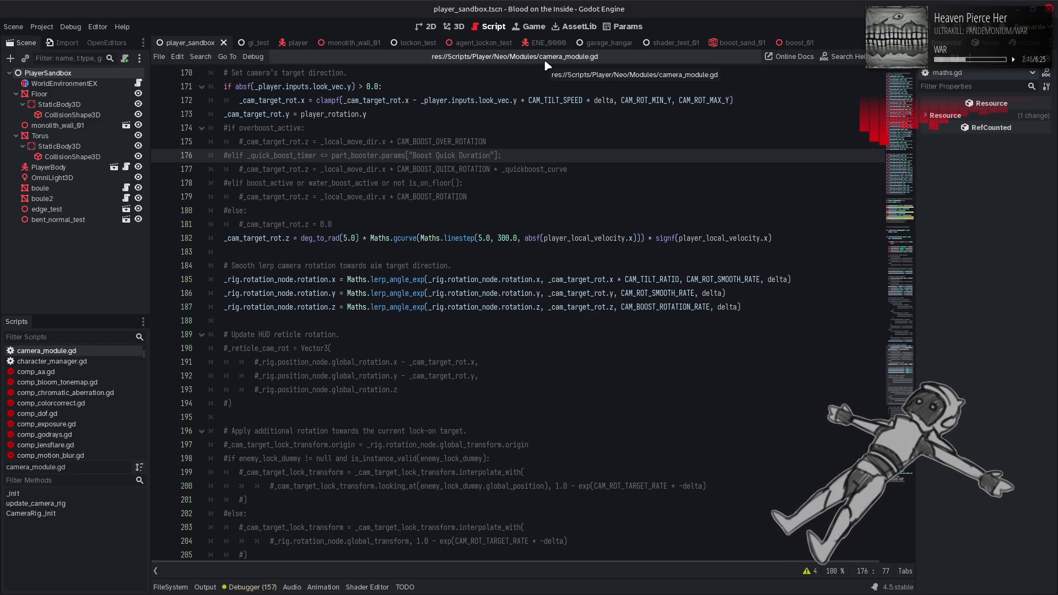
{"action": "left_click", "coordinate": [570, 177]}
{"action": "key", "text": "ctrl+z"}
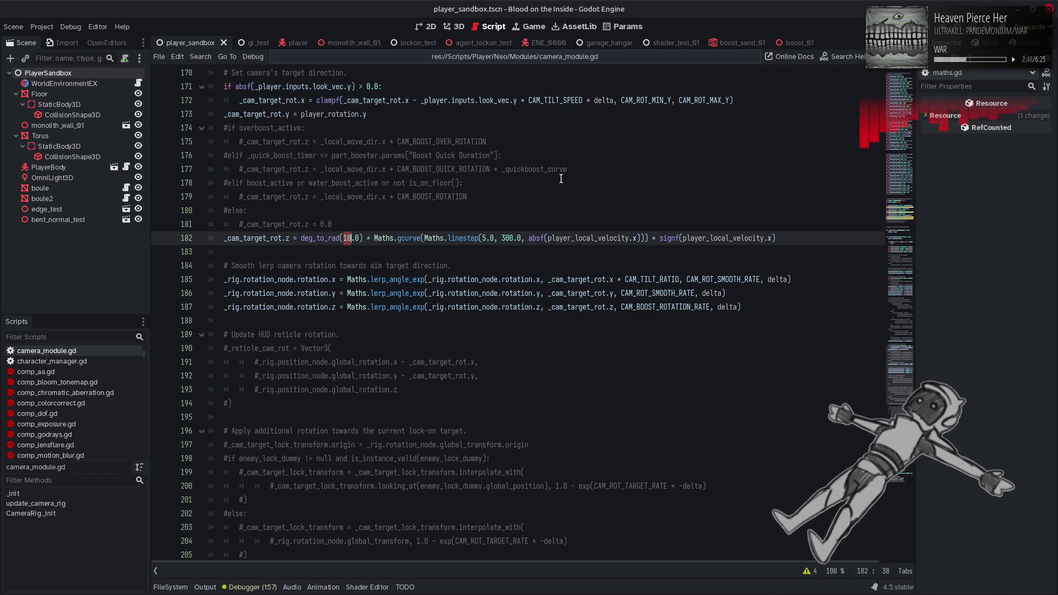
{"action": "type", "text": "5"}
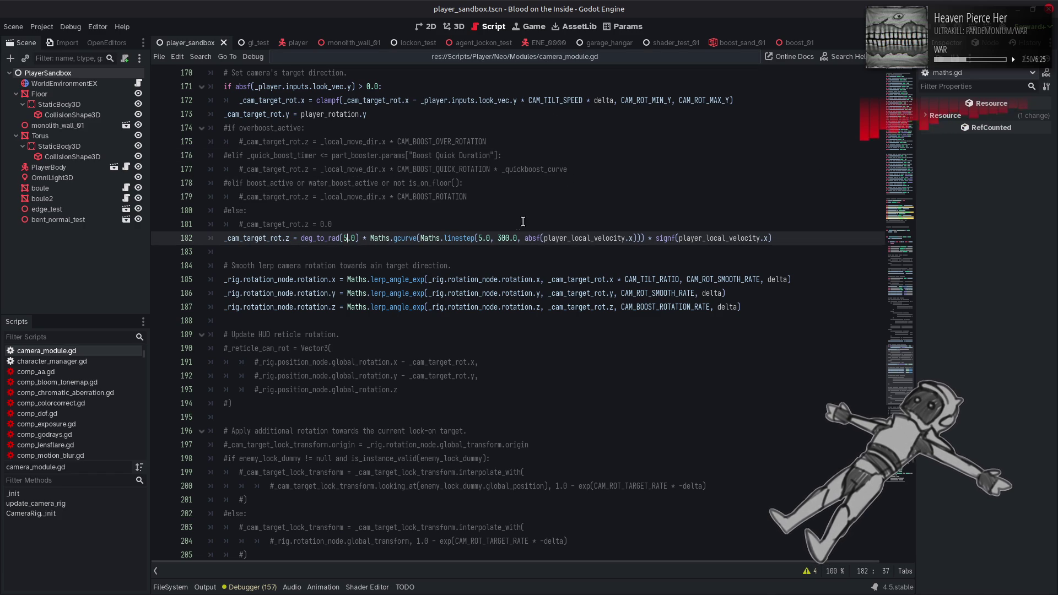
{"action": "double_click", "coordinate": [506, 238]}
{"action": "type", "text": "150"}
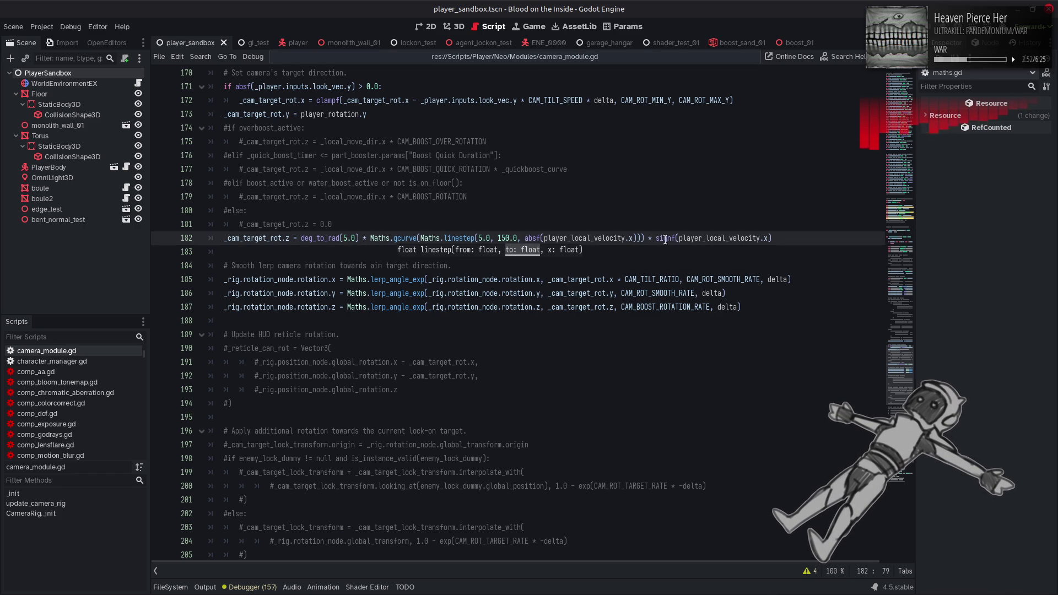
Search for CAM_BOOST_ROTATION_RATE and jump to its definition on line 74.
{"action": "double_click", "coordinate": [665, 307]}
{"action": "key", "text": "ctrl+f"}
{"action": "left_click", "coordinate": [777, 571]}
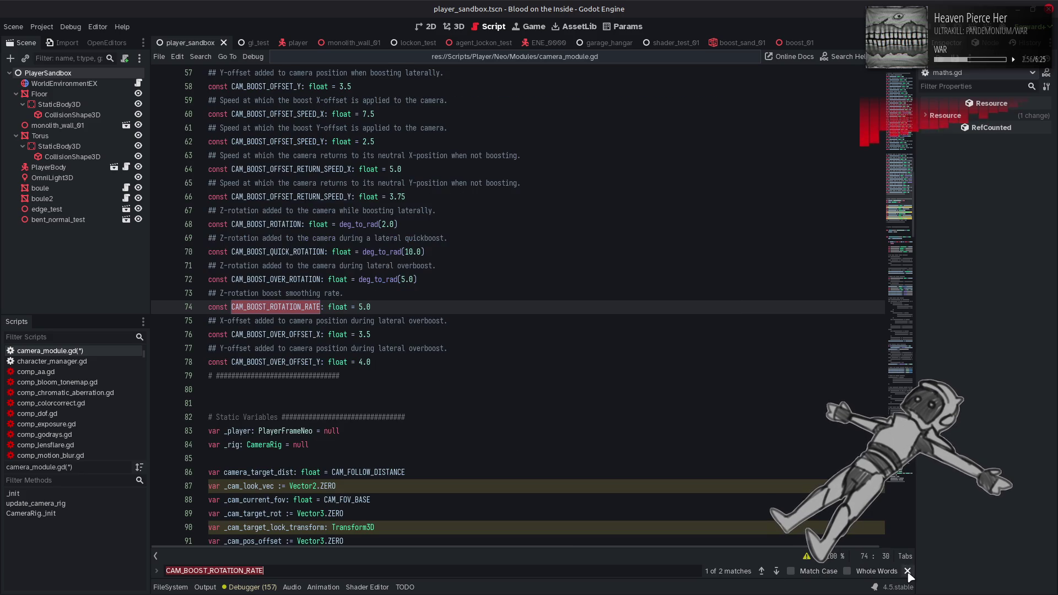
Check CAM_BOOST_ROTATION_RATE's use on line 187, save camera_module.gd, and switch to movement_module.gd.
{"action": "key", "text": "Escape"}
{"action": "left_click", "coordinate": [369, 306]}
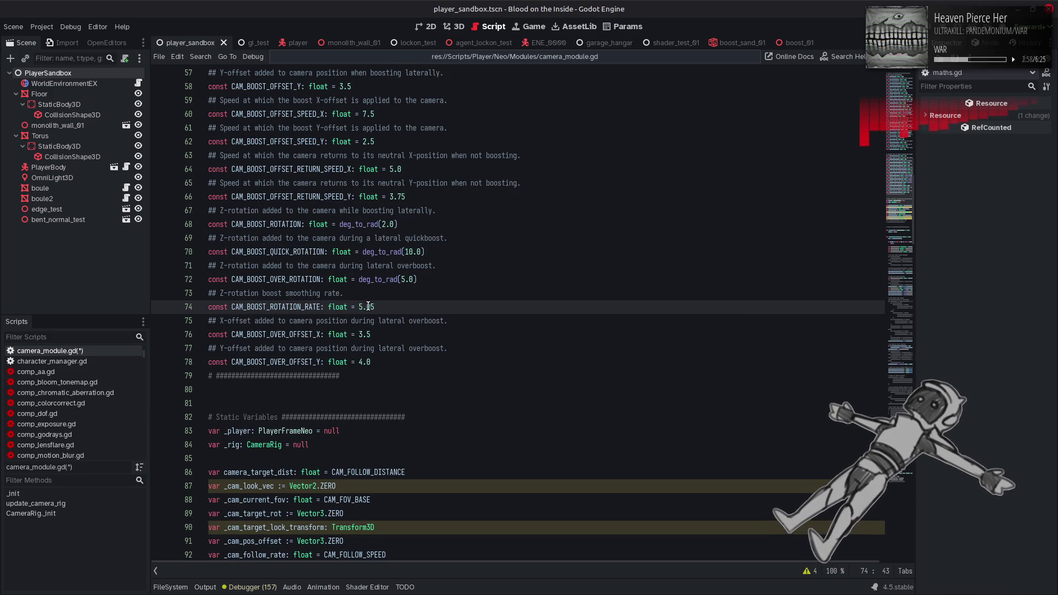
{"action": "double_click", "coordinate": [302, 307]}
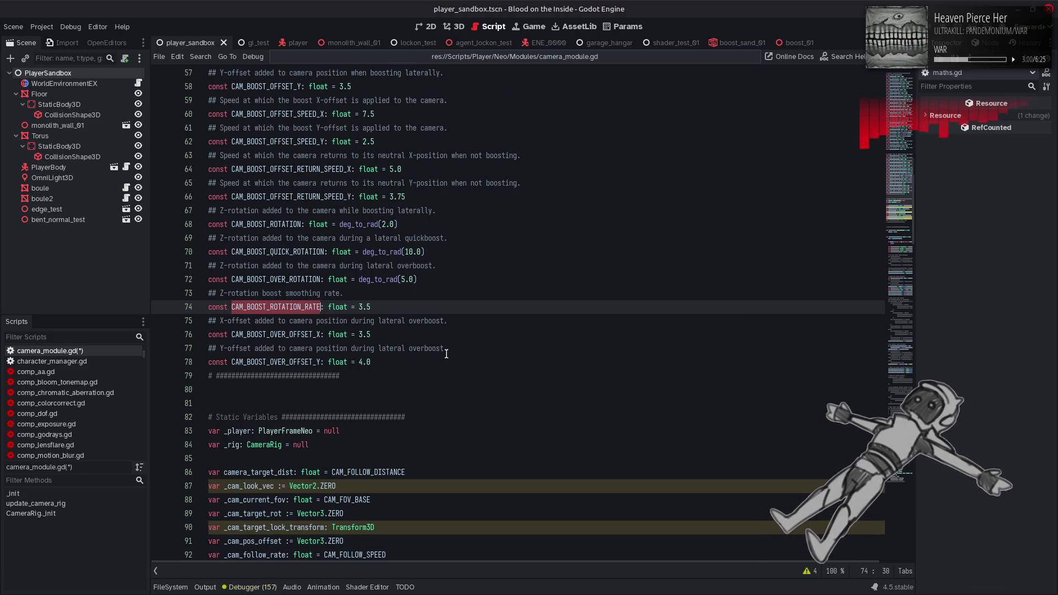
{"action": "key", "text": "ctrl+f"}
{"action": "left_click", "coordinate": [775, 571]}
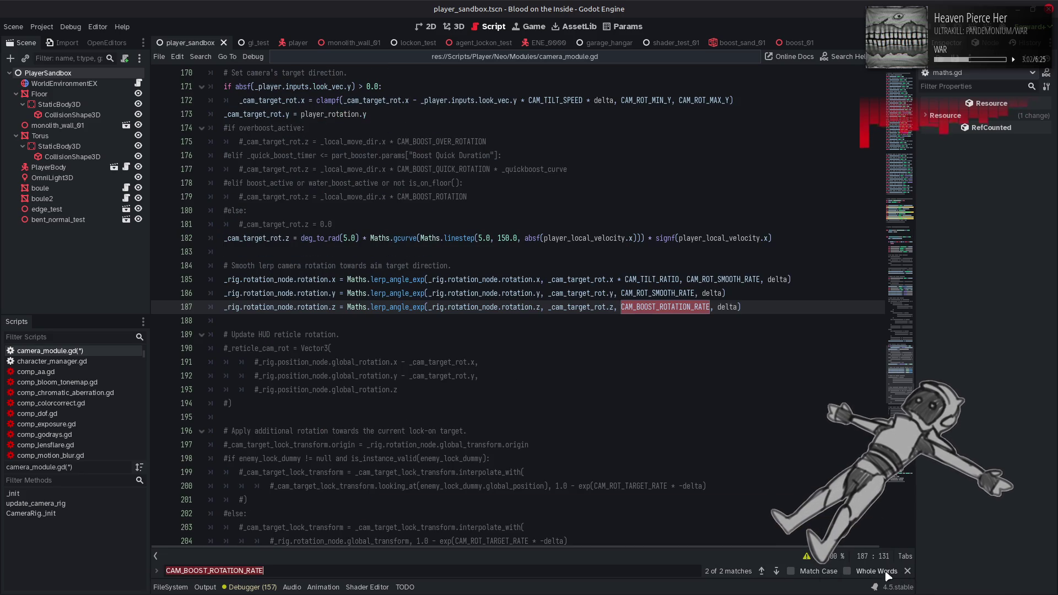
{"action": "key", "text": "Escape"}
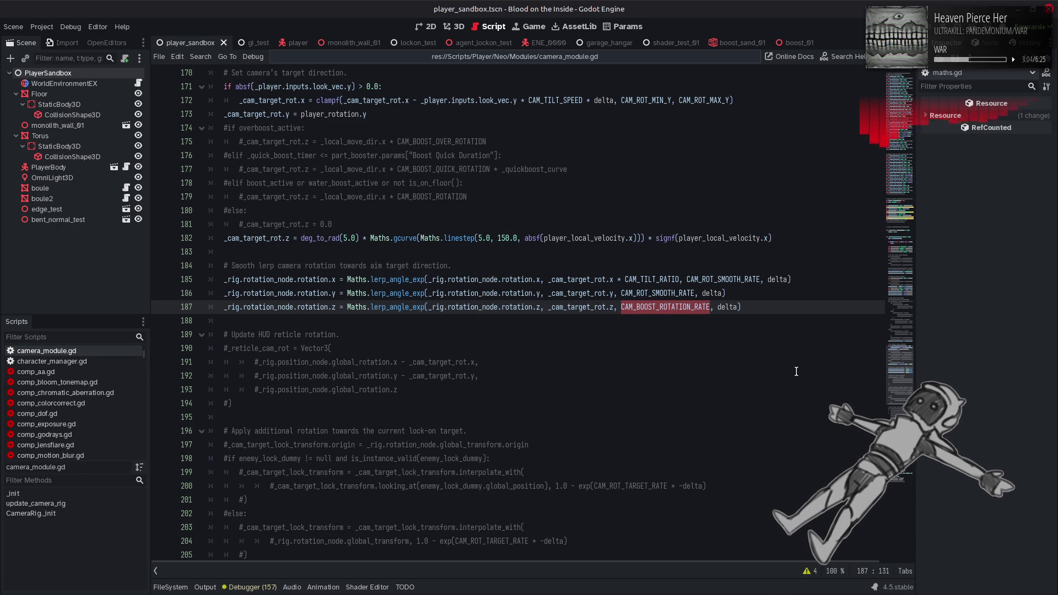
{"action": "left_click", "coordinate": [806, 311]}
{"action": "key", "text": "ctrl+s"}
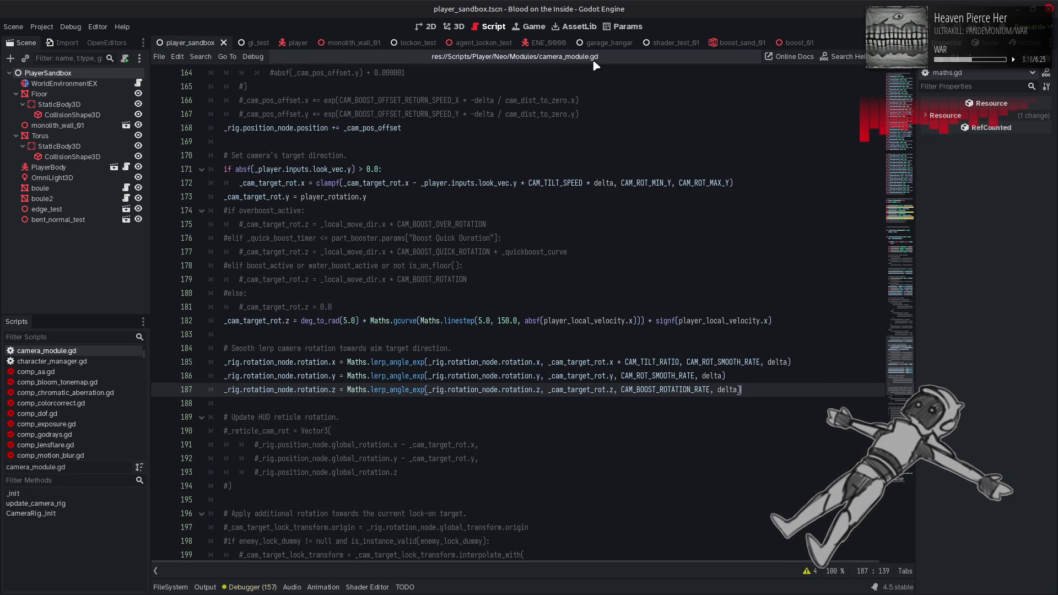
{"action": "key", "text": "alt+Left"}
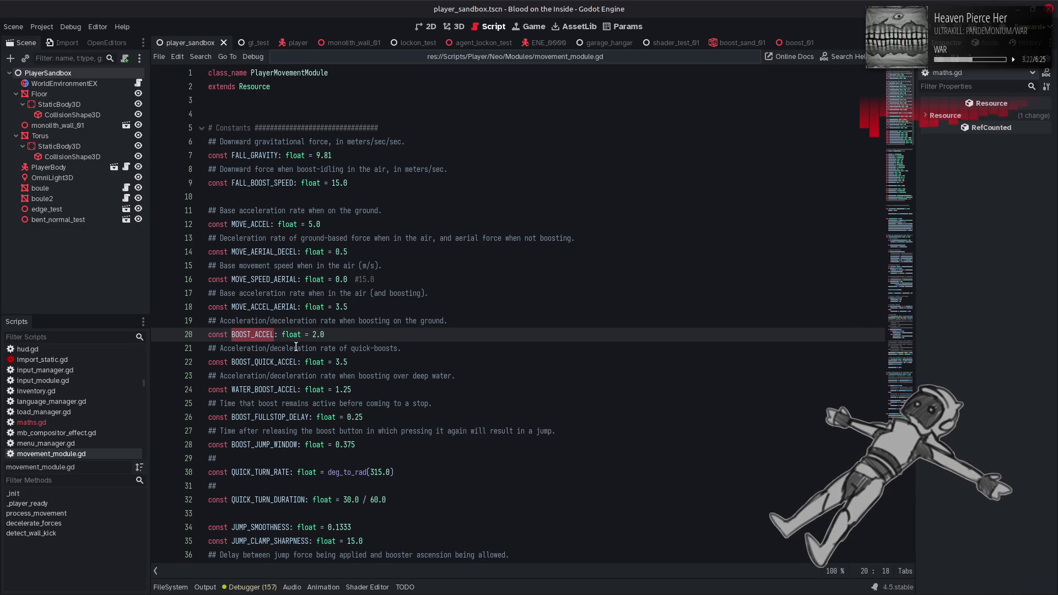
Set BOOST_QUICK_ACCEL on line 22 to 1.5, save movement_module.gd, and run the game.
{"action": "left_click", "coordinate": [275, 362]}
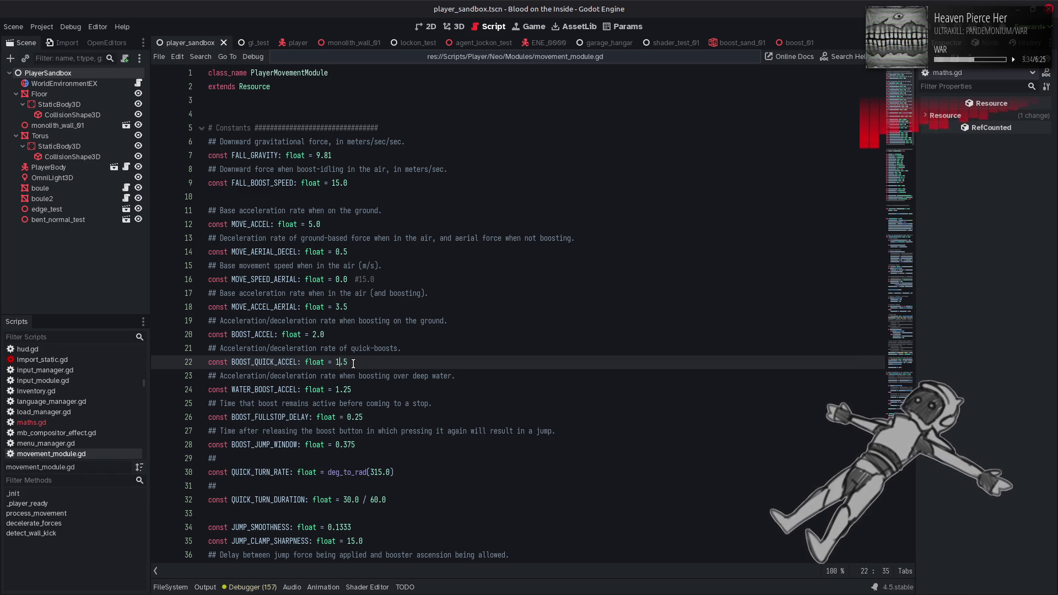
{"action": "key", "text": "ctrl+s"}
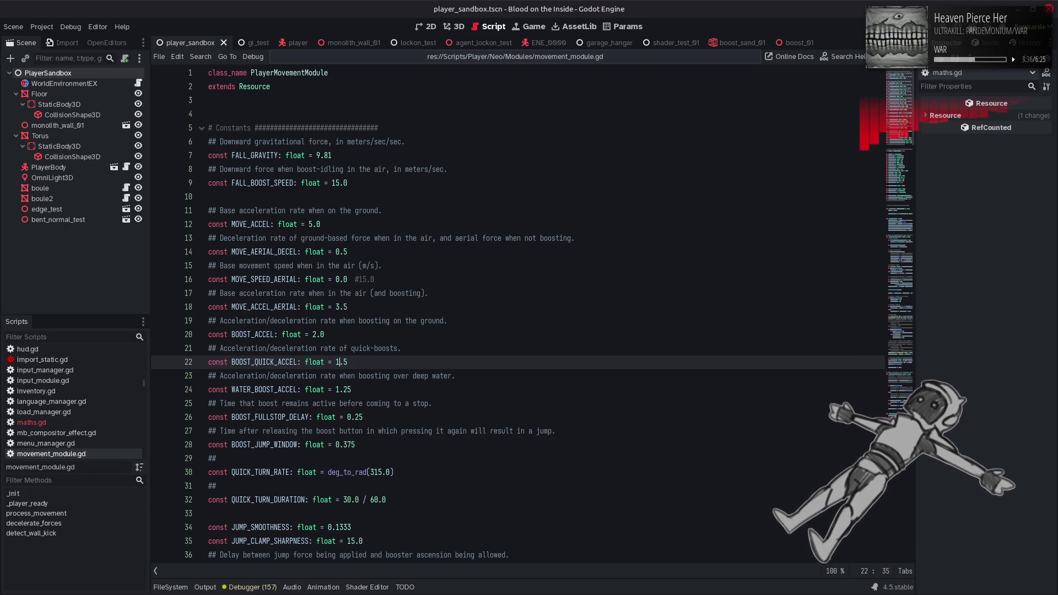
{"action": "key", "text": "F5"}
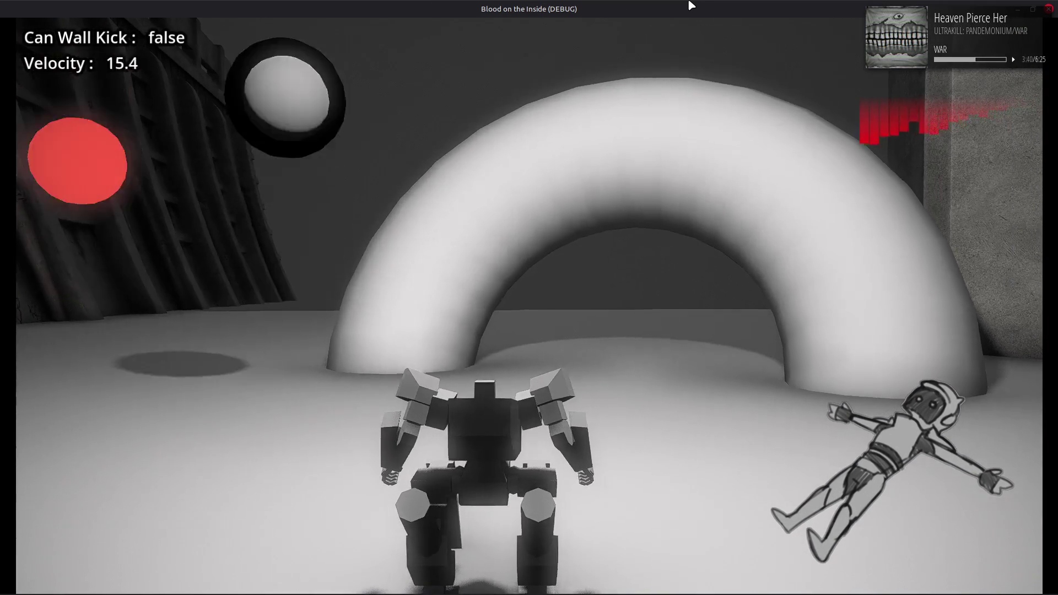
Quick-boost the mech to test the 1.5 value, quit, and restore BOOST_QUICK_ACCEL to 3.5.
{"action": "key", "text": "w"}
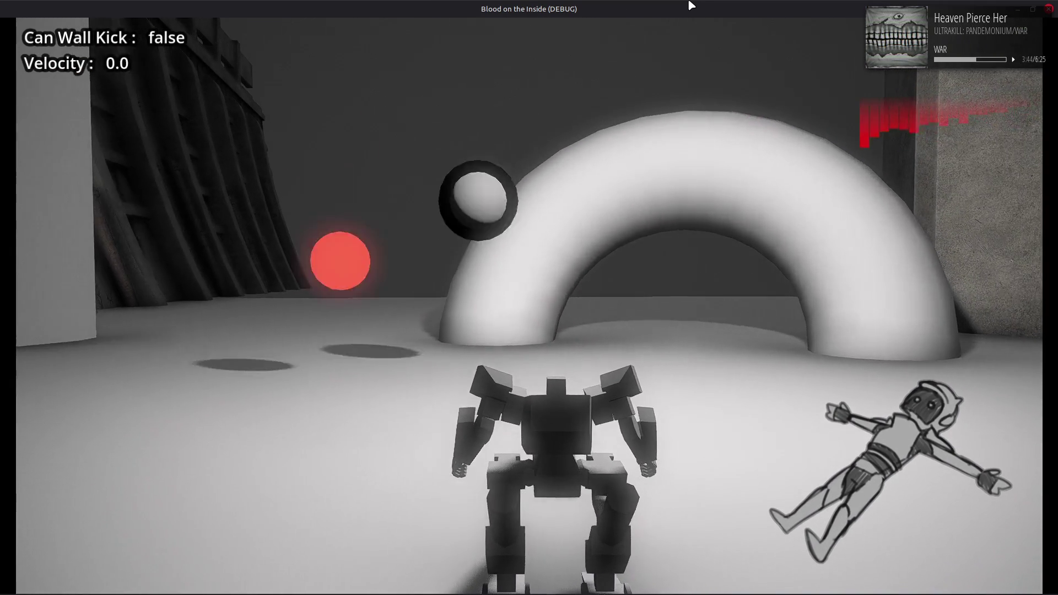
{"action": "key", "text": "w"}
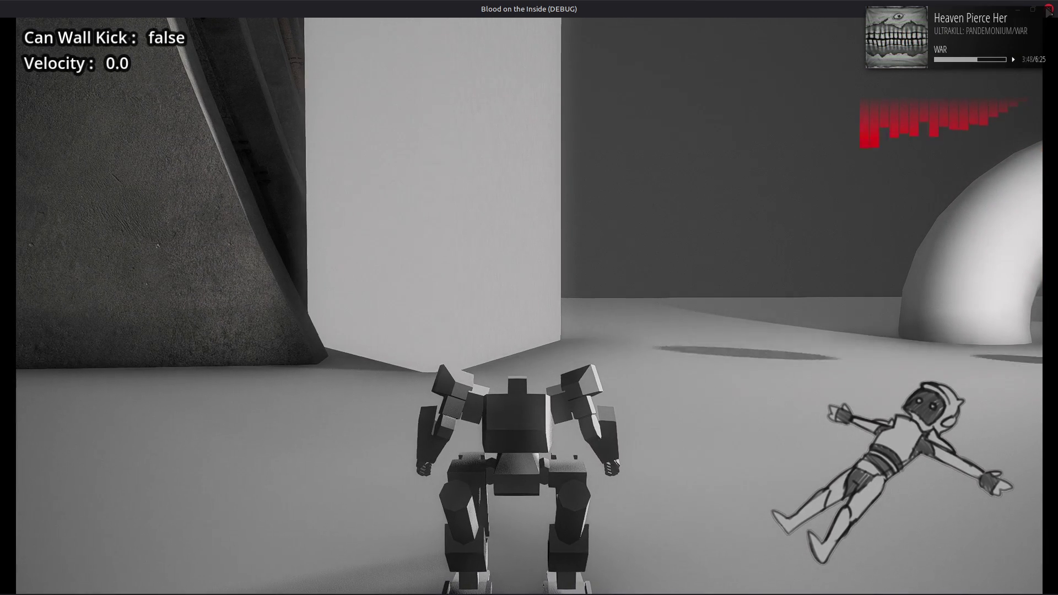
{"action": "key", "text": "alt+F4"}
{"action": "key", "text": "BackSpace"}
{"action": "type", "text": "3.5"}
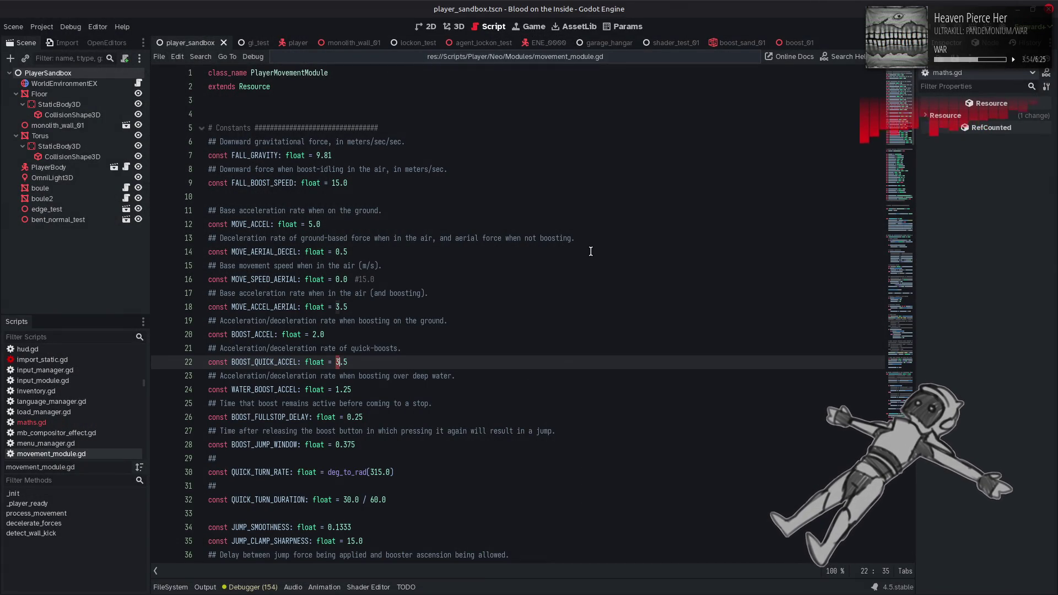
{"action": "left_click", "coordinate": [289, 375]}
{"action": "double_click", "coordinate": [289, 375]}
{"action": "double_click", "coordinate": [263, 362]}
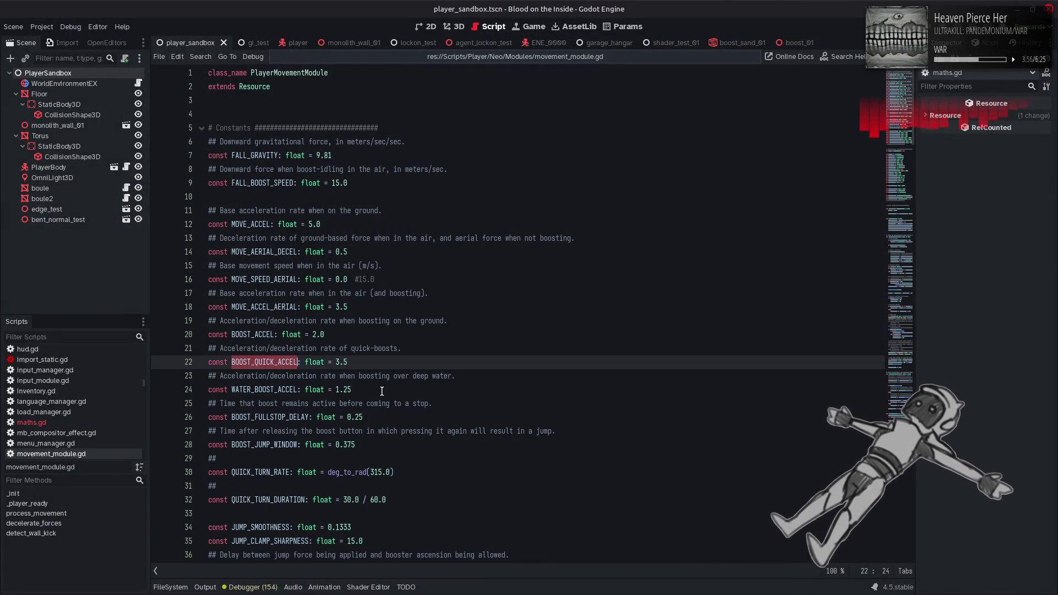
{"action": "key", "text": "ctrl+f"}
{"action": "left_click", "coordinate": [775, 572]}
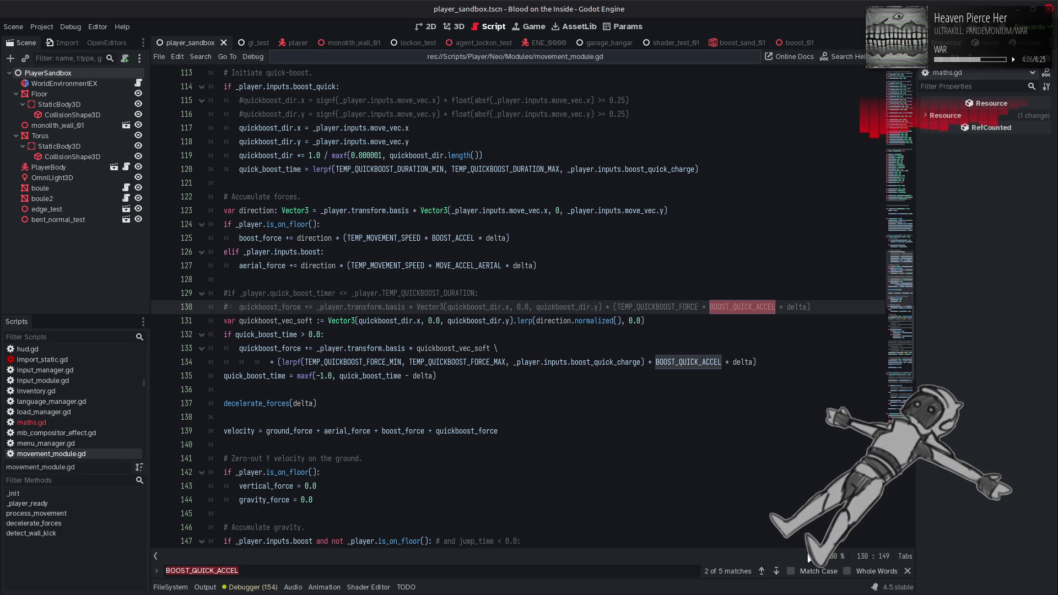
{"action": "left_click", "coordinate": [907, 571]}
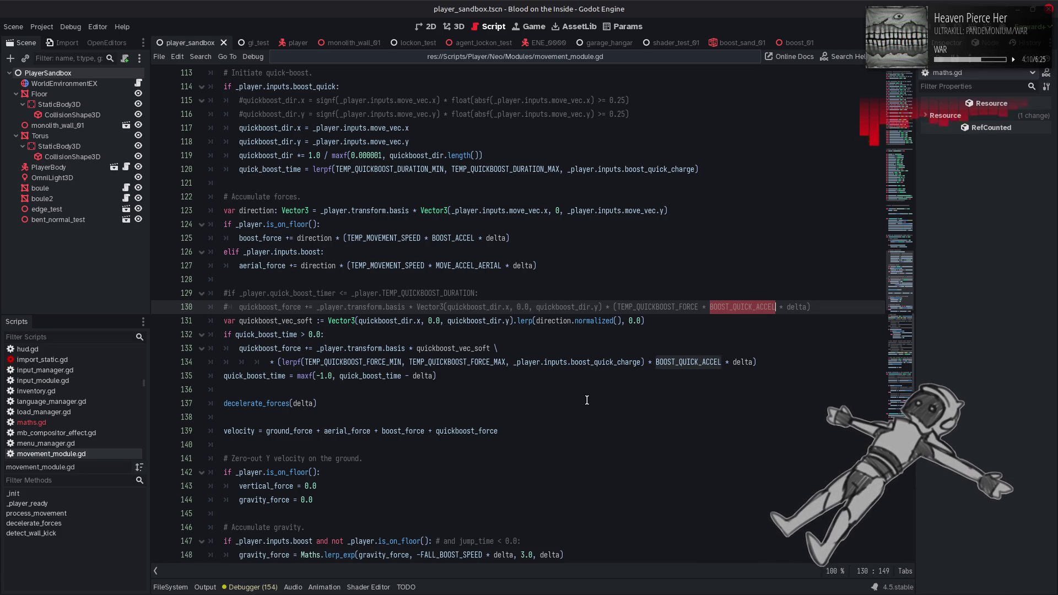
{"action": "double_click", "coordinate": [260, 335]}
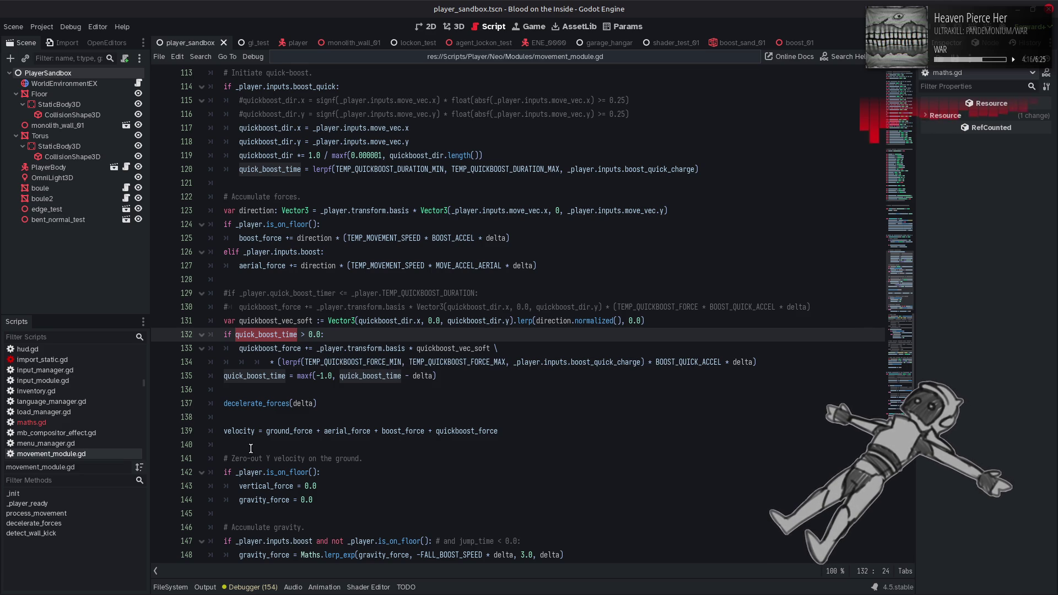
{"action": "key", "text": "ctrl+f"}
{"action": "left_click", "coordinate": [776, 571]}
{"action": "left_click", "coordinate": [775, 571]}
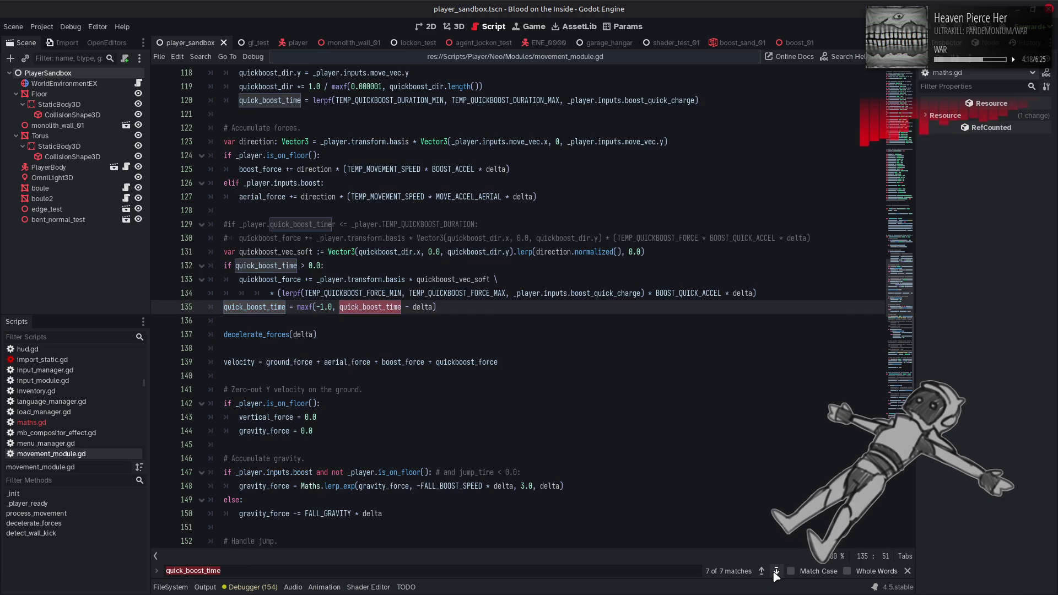
{"action": "left_click", "coordinate": [776, 571]}
{"action": "left_click", "coordinate": [776, 571]}
{"action": "left_click", "coordinate": [791, 571]}
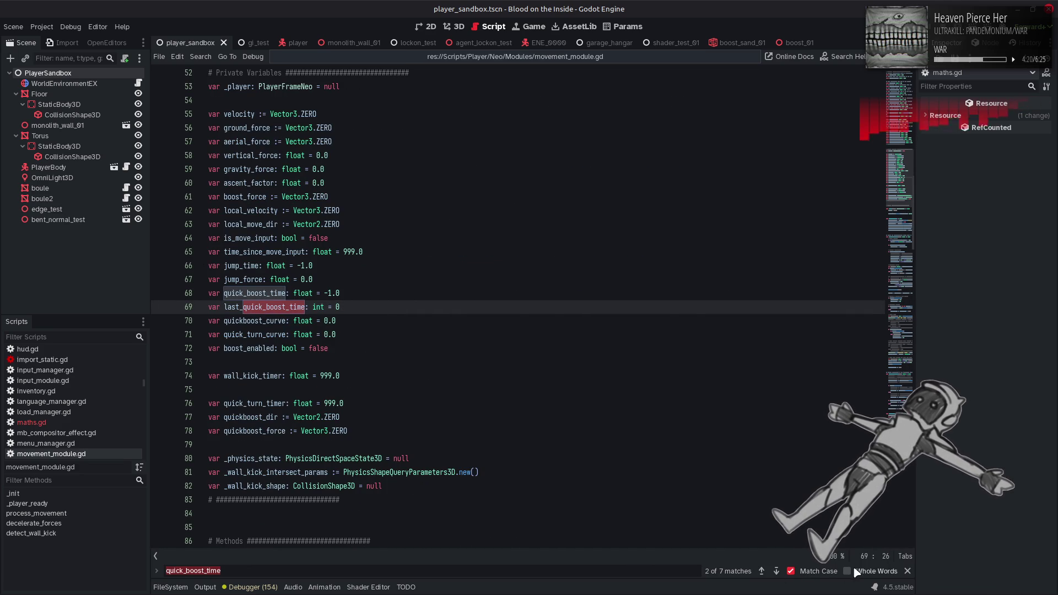
{"action": "left_click", "coordinate": [847, 570]}
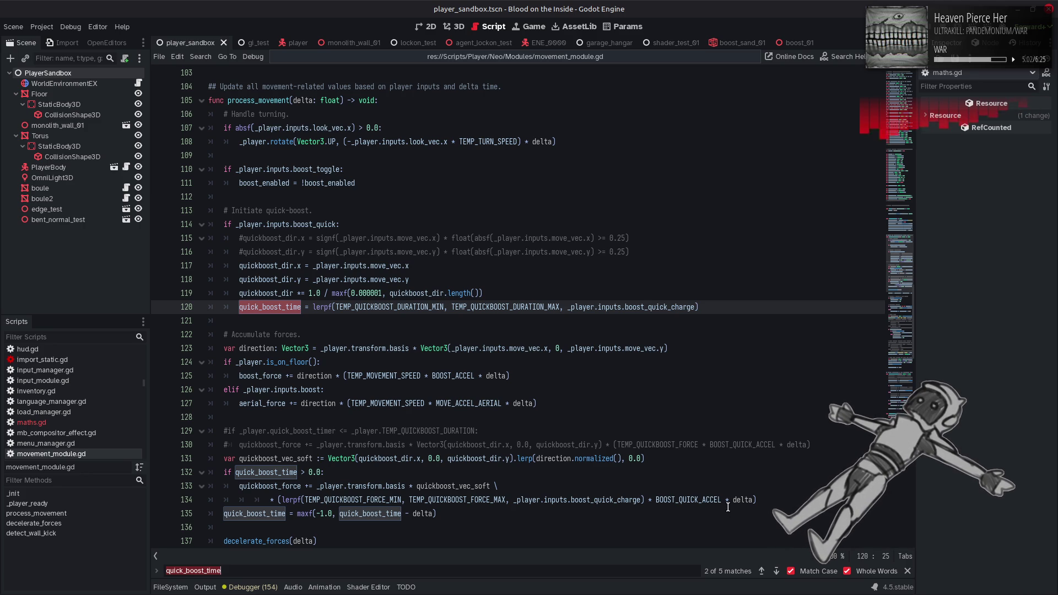
{"action": "left_click", "coordinate": [735, 472]}
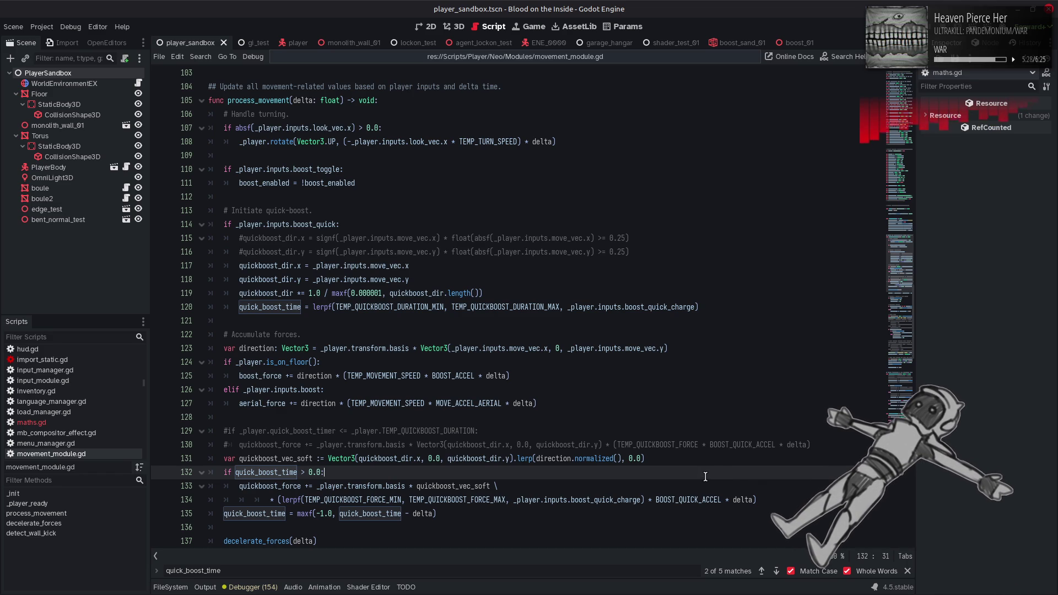
{"action": "mouse_move", "coordinate": [803, 499]}
{"action": "left_mouse_down"}
{"action": "mouse_move", "coordinate": [215, 503]}
{"action": "mouse_move", "coordinate": [256, 482]}
{"action": "left_mouse_up"}
Comment out the old quick-boost lines 133-134 and paste a fresh copy using TEMP_QUICKBOOST_FORCE_MAX instead of lerpf.
{"action": "left_click", "coordinate": [243, 490]}
{"action": "type", "text": "#"}
{"action": "key", "text": "Down"}
{"action": "type", "text": "#"}
{"action": "key", "text": "Return"}
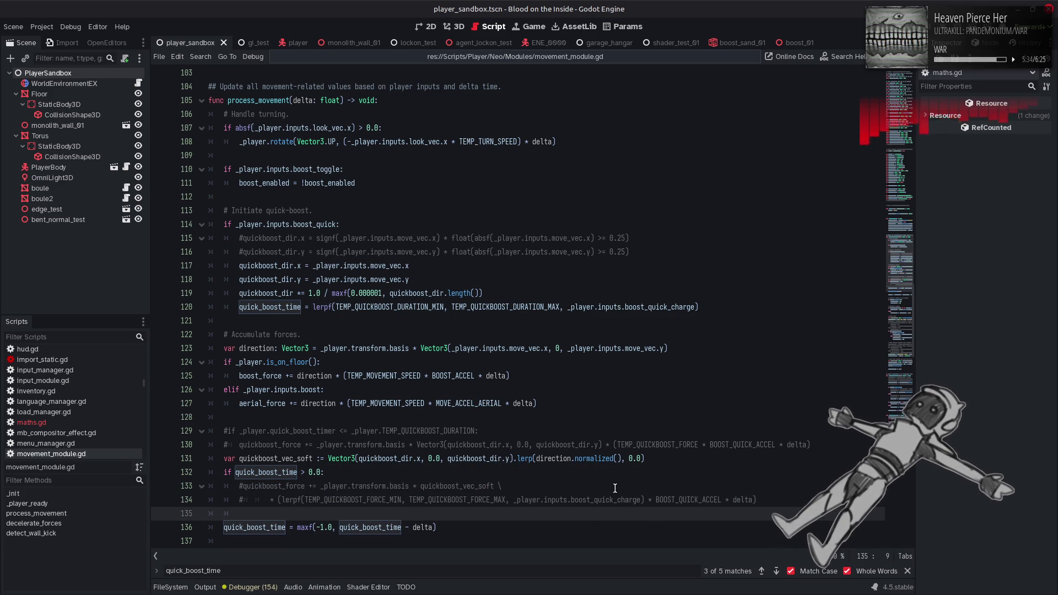
{"action": "type", "text": "quickboost_force += _player.transform.basis * quickboost_vec_soft \\ \t\t\t\t* (lerpf(TEMP_QUICKBOOST_FORCE_MIN, TEMP_QUICKBOOST_FORCE_MAX, _player.inputs.boost_quick_charge) * BOOST_QUICK_ACCEL * delta)"}
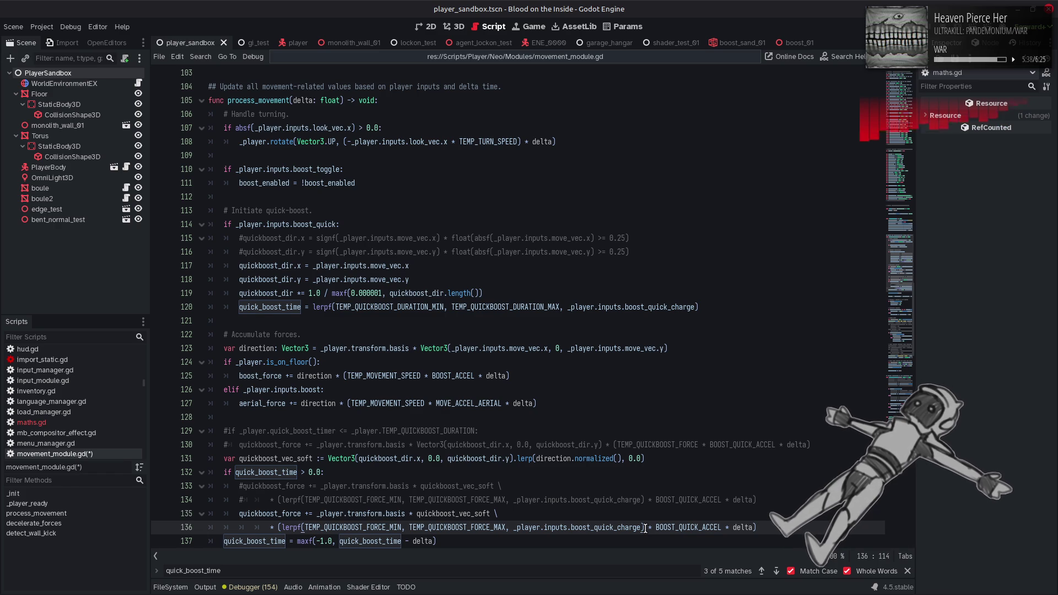
{"action": "double_click", "coordinate": [478, 527]}
{"action": "key", "text": "ctrl+c"}
{"action": "left_click_drag", "start_coordinate": [644, 528], "coordinate": [281, 529]}
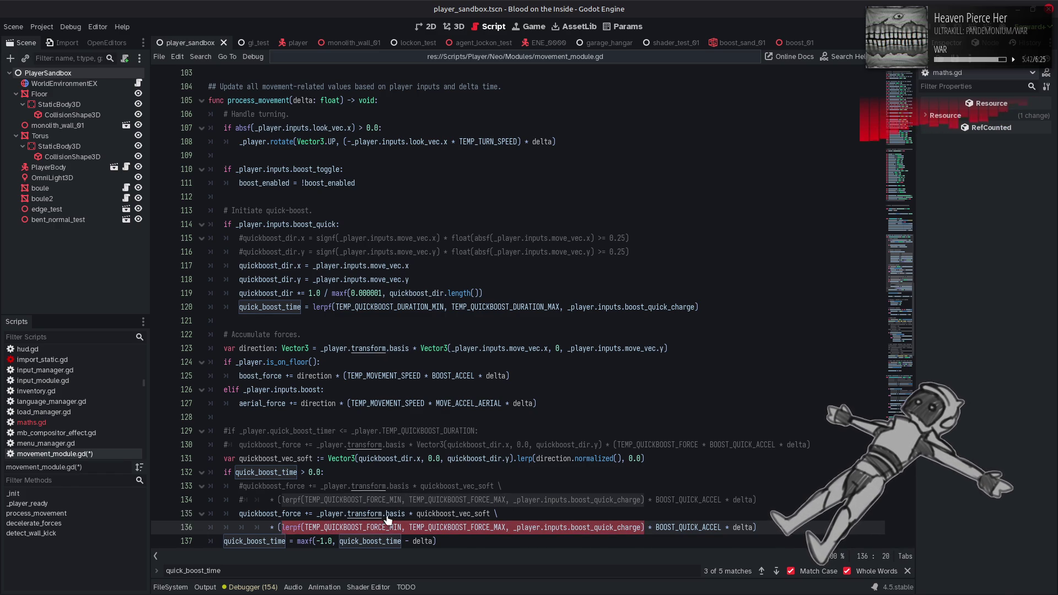
{"action": "key", "text": "ctrl+v"}
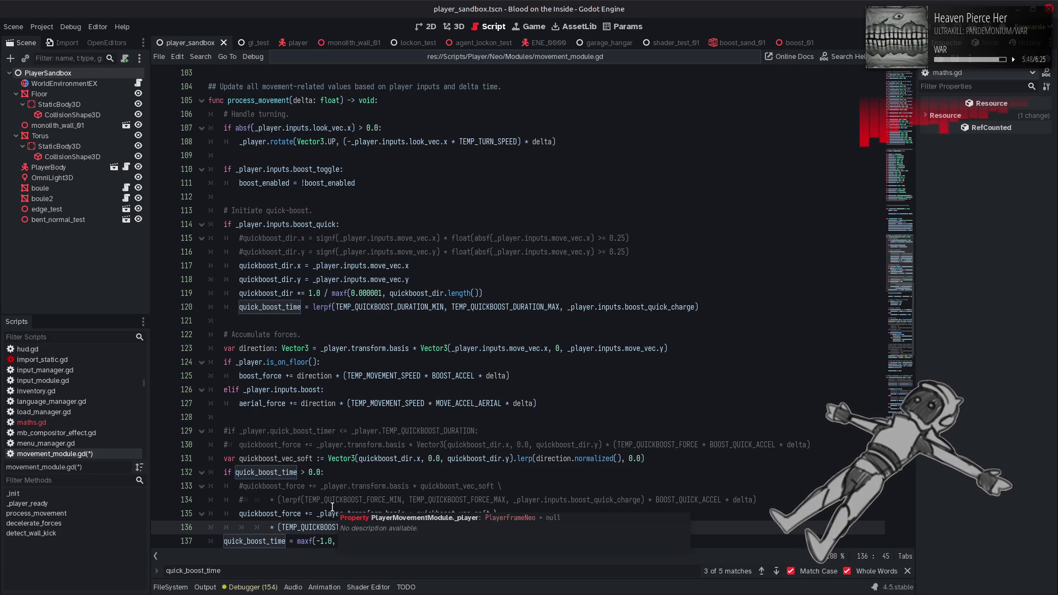
Wrap quick_boost_time in a clampf(quick_boost_time, 0.0 ...) call in the force expression on line 136.
{"action": "scroll", "coordinate": [332, 507], "scroll_direction": "down", "scroll_amount": 2}
{"action": "double_click", "coordinate": [256, 457]}
{"action": "key", "text": "ctrl+c"}
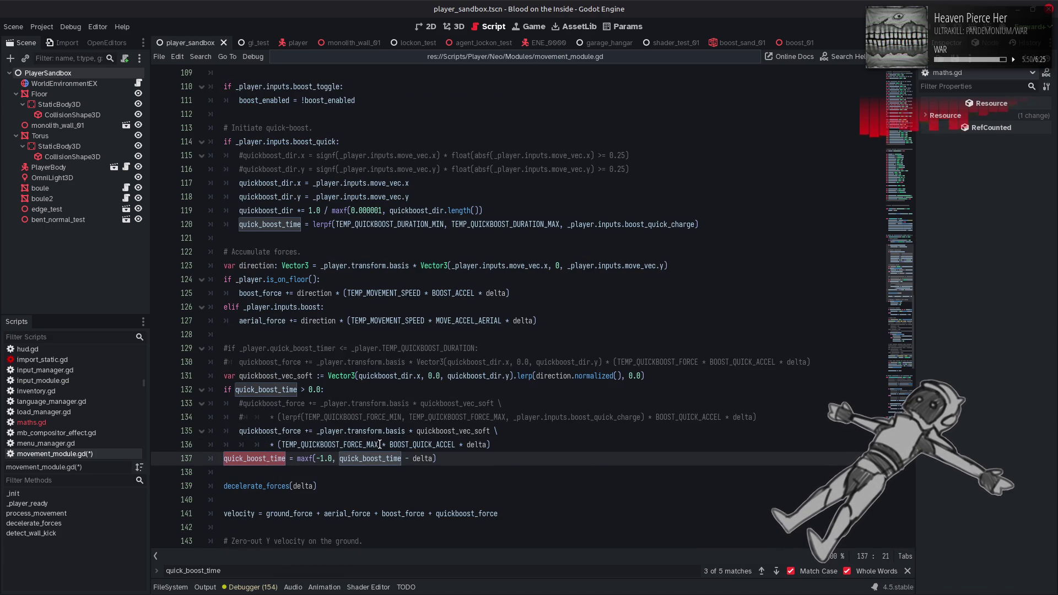
{"action": "left_click", "coordinate": [285, 445]}
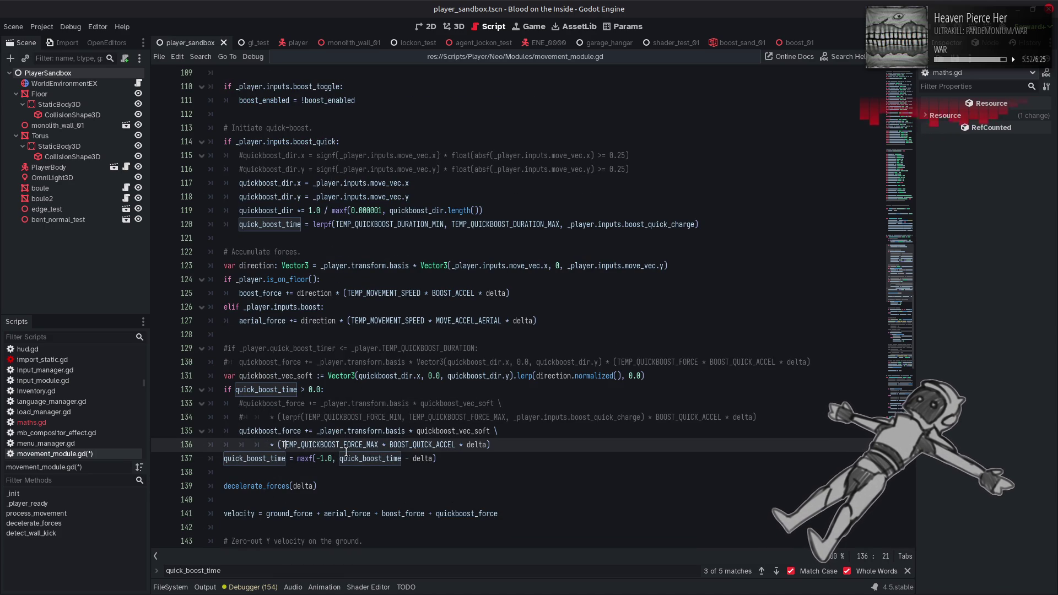
{"action": "mouse_move", "coordinate": [345, 452]}
{"action": "type", "text": "clampf"}
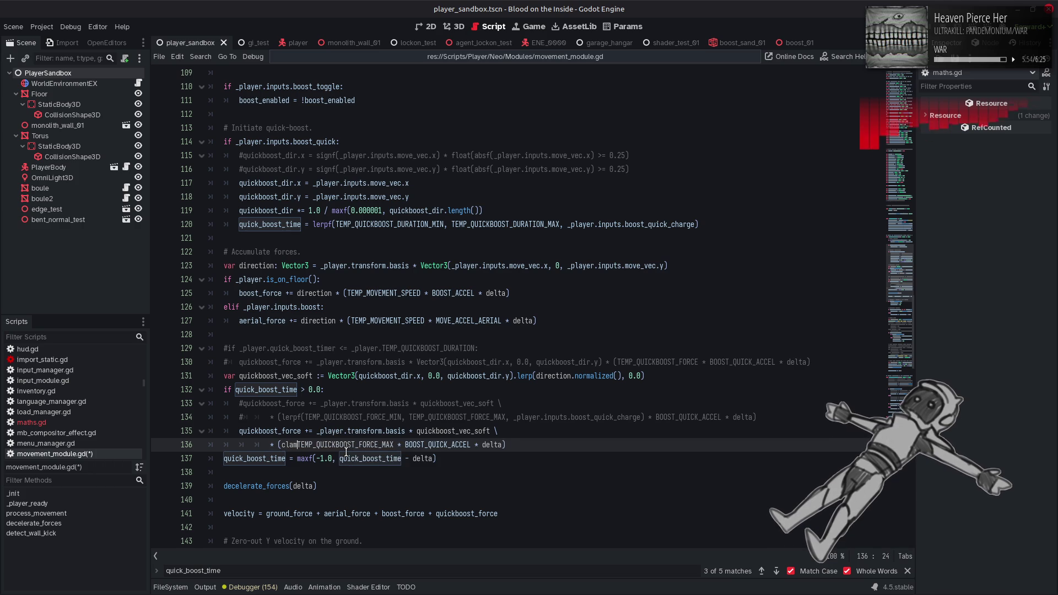
{"action": "type", "text": "() *"}
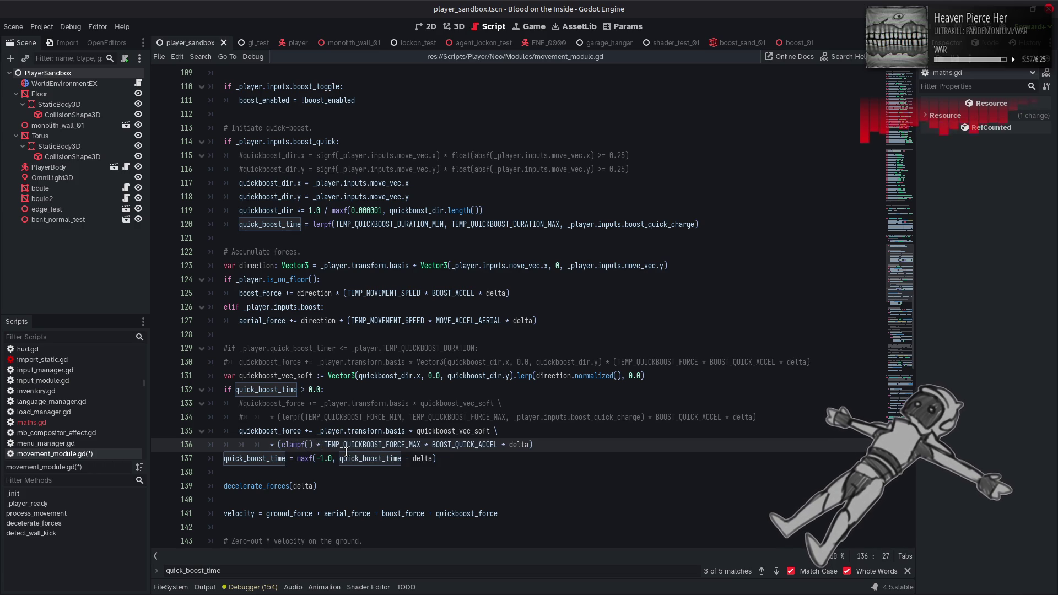
{"action": "key", "text": "ctrl+v"}
{"action": "type", "text": ", 0.0"}
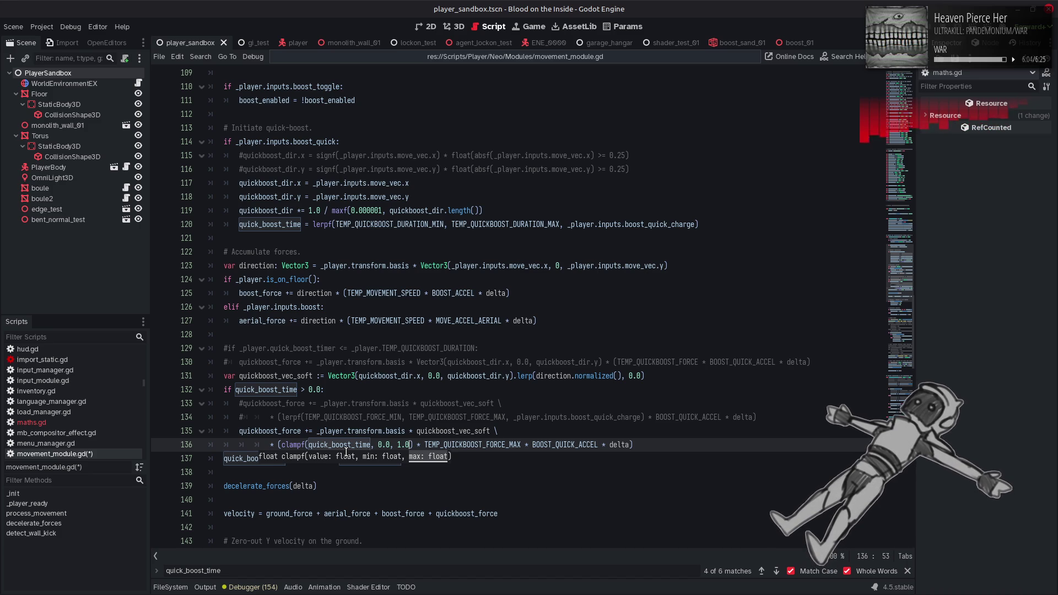
Divide quick_boost_time by TEMP_QUICKBOOST_DURATION_MAX inside clampf, save the script, and launch the game.
{"action": "double_click", "coordinate": [341, 445]}
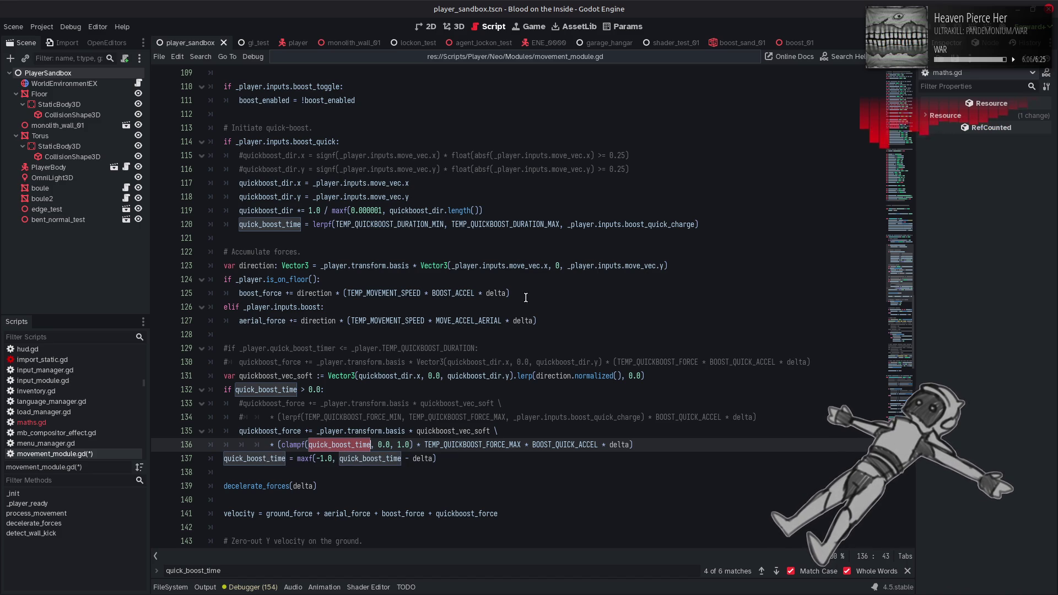
{"action": "double_click", "coordinate": [499, 224]}
{"action": "key", "text": "ctrl+c"}
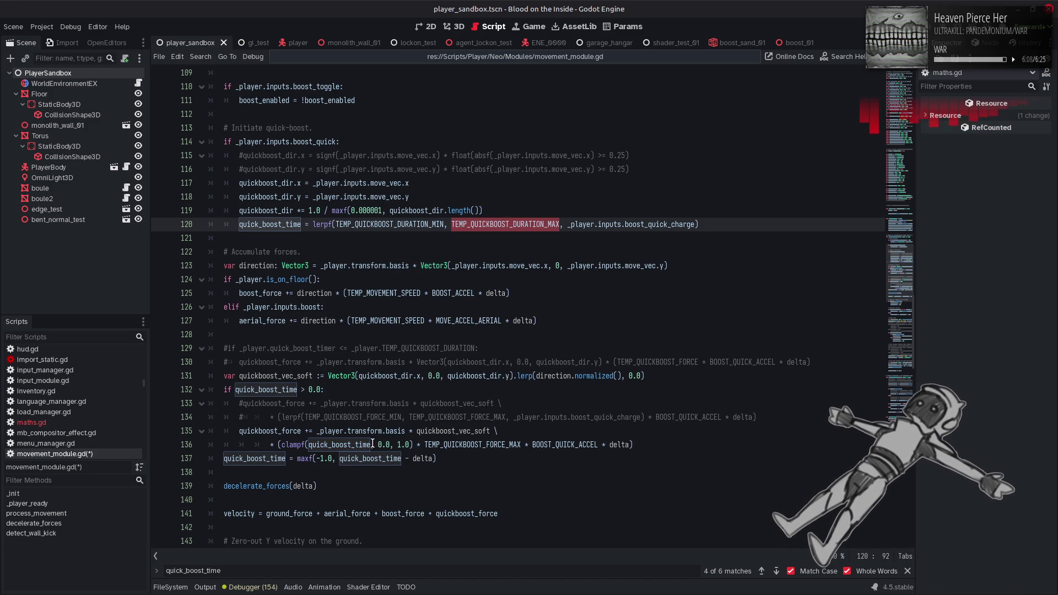
{"action": "left_click", "coordinate": [373, 445]}
{"action": "type", "text": "/"}
{"action": "key", "text": "ctrl+v"}
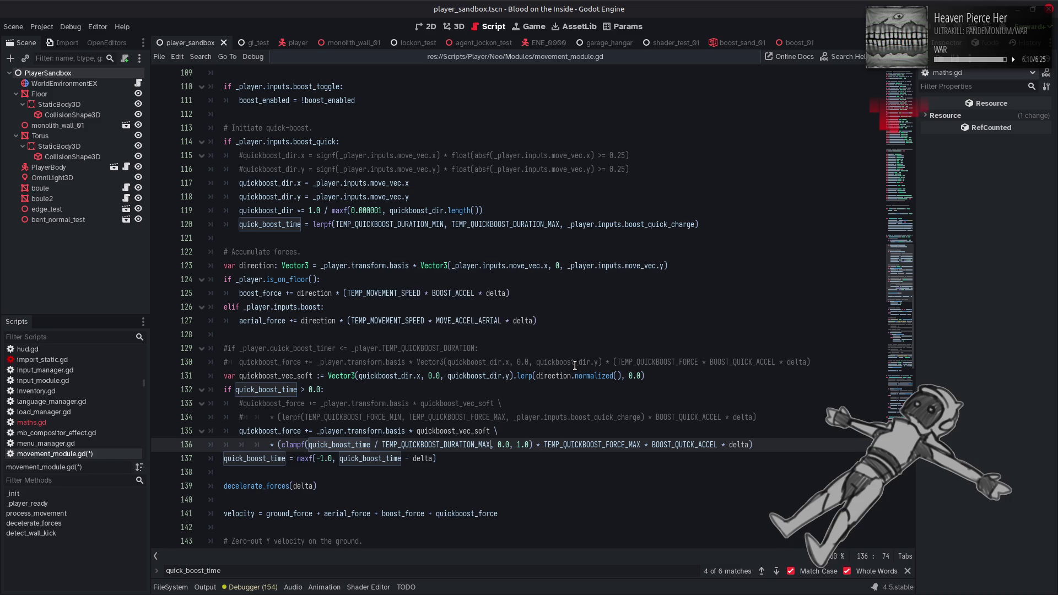
{"action": "key", "text": "ctrl+s"}
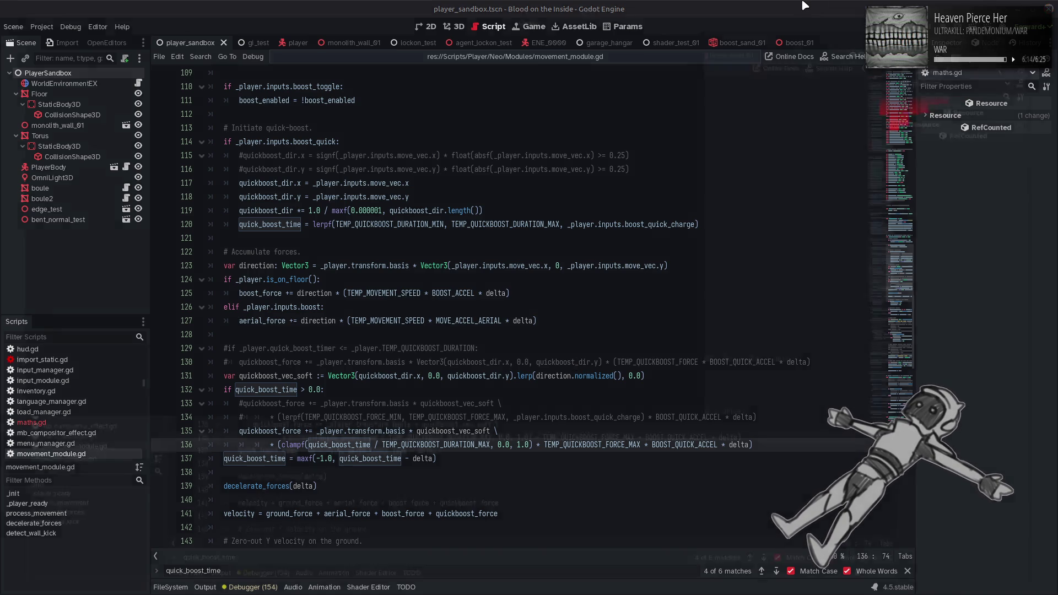
{"action": "key", "text": "F6"}
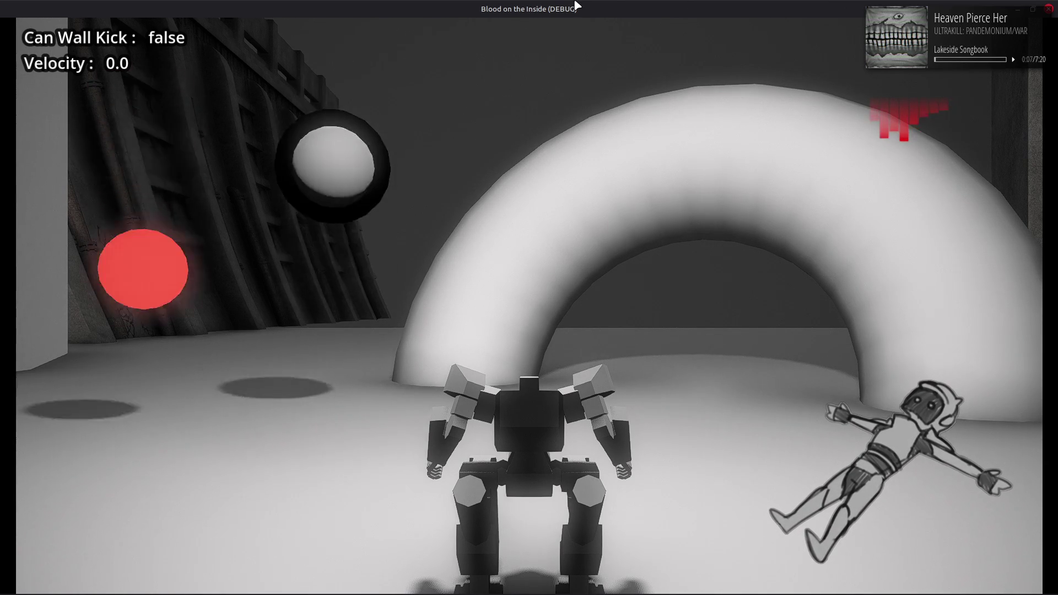
Run the robot and chain quick boosts left, right and forward while watching the Velocity readout.
{"action": "key", "text": "w"}
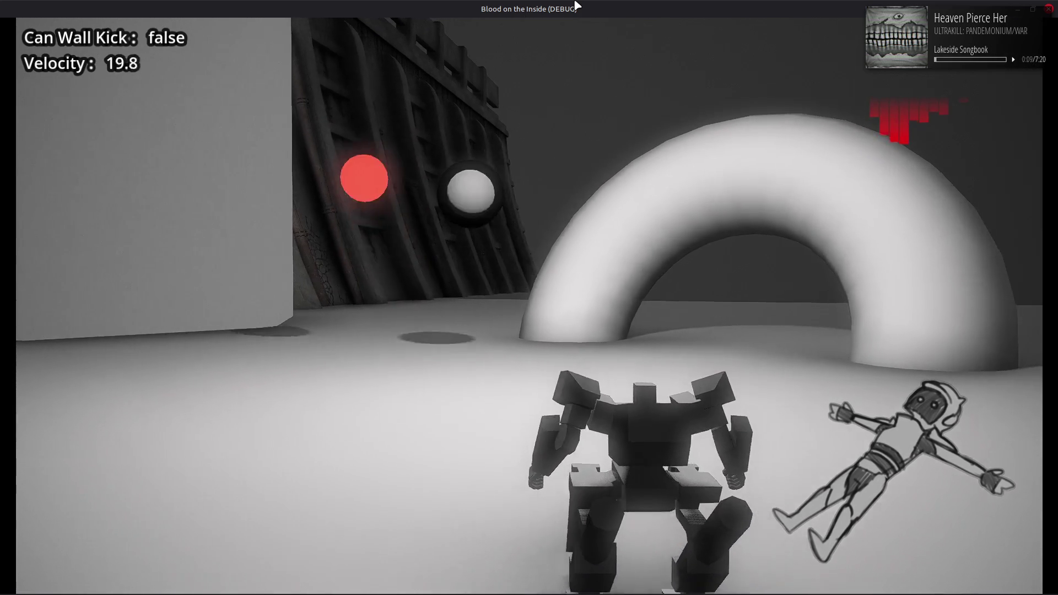
{"action": "key", "text": "a"}
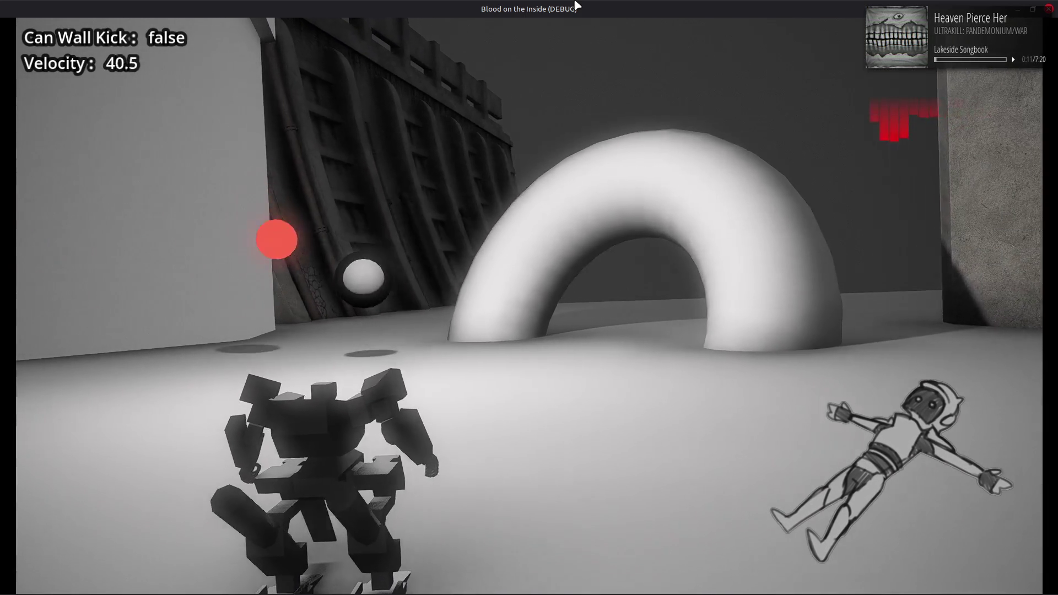
{"action": "key", "text": "d"}
{"action": "key", "text": "w"}
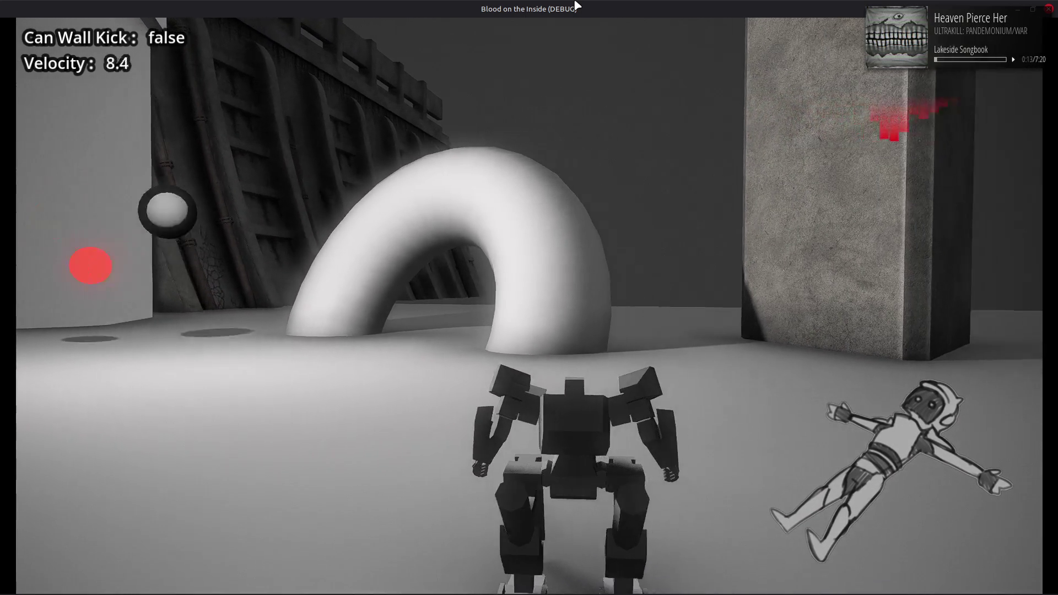
{"action": "key", "text": "w"}
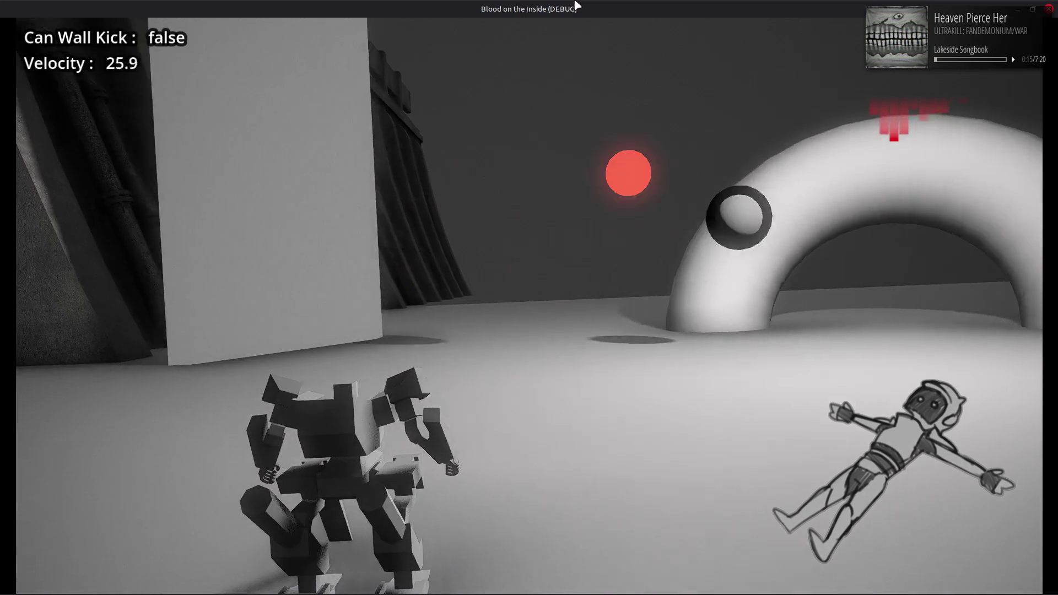
{"action": "key", "text": "w"}
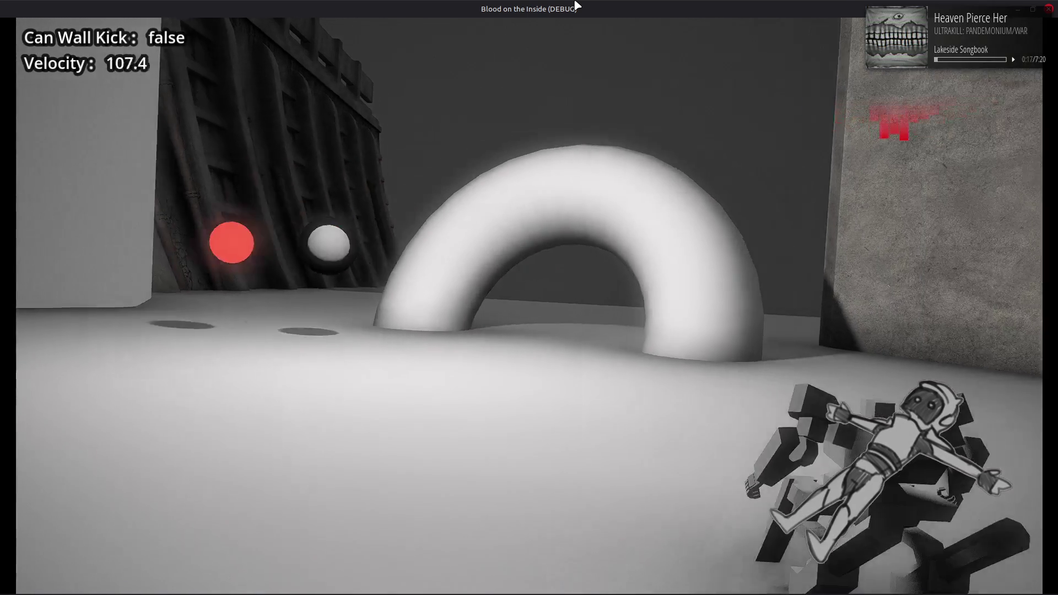
{"action": "key", "text": "w"}
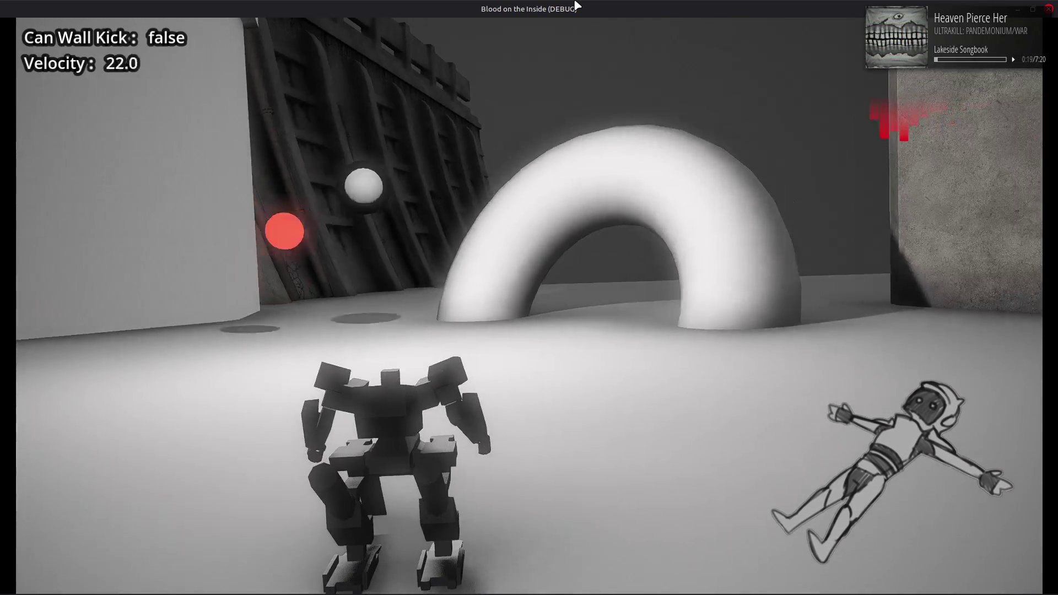
{"action": "key", "text": "w"}
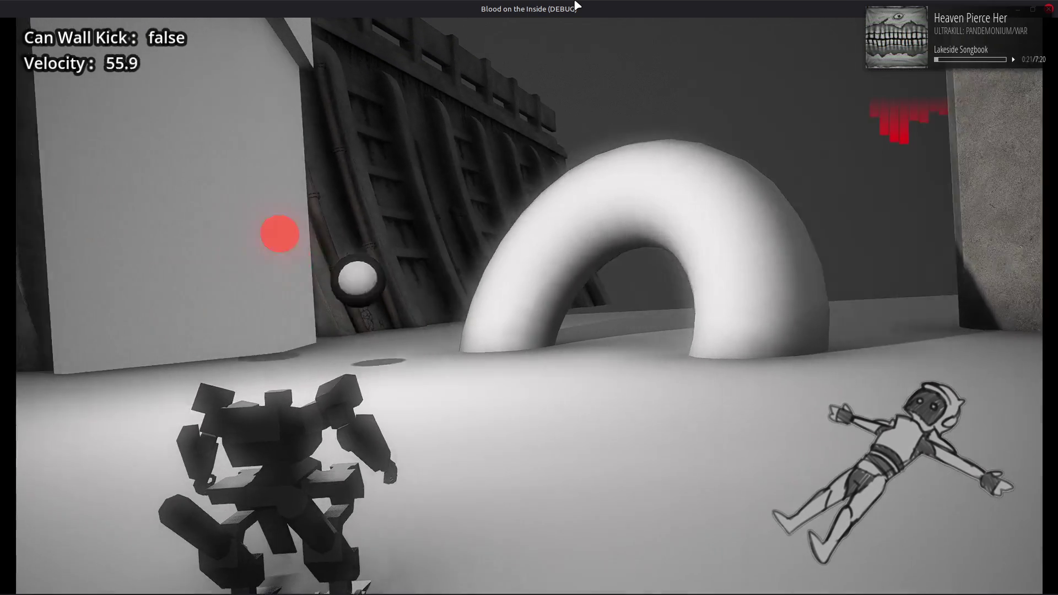
{"action": "key", "text": "w"}
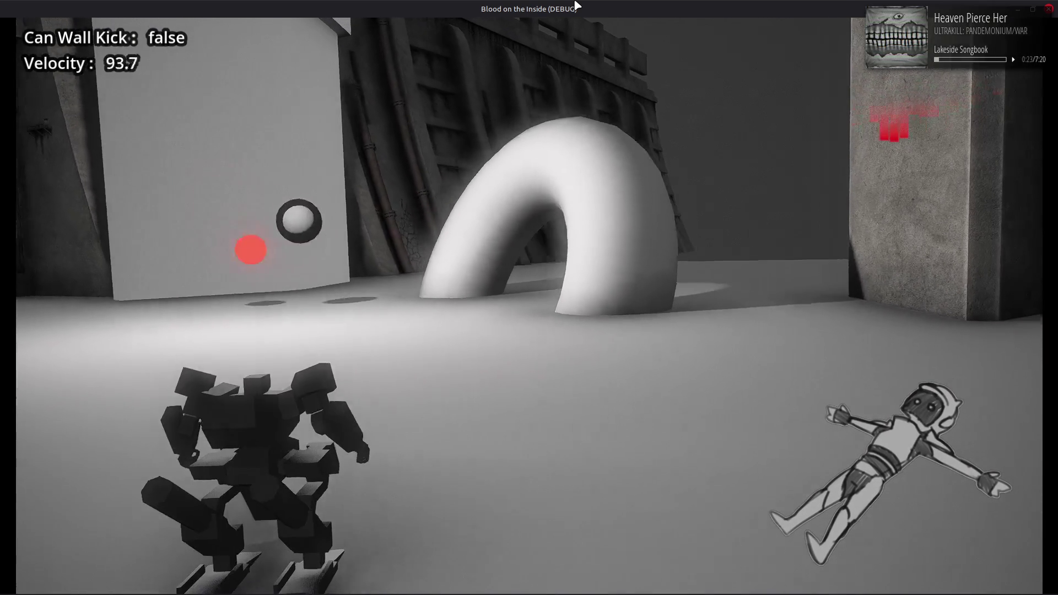
Keep boosting while turning toward the arch, stop the robot, and close the game.
{"action": "key", "text": "w"}
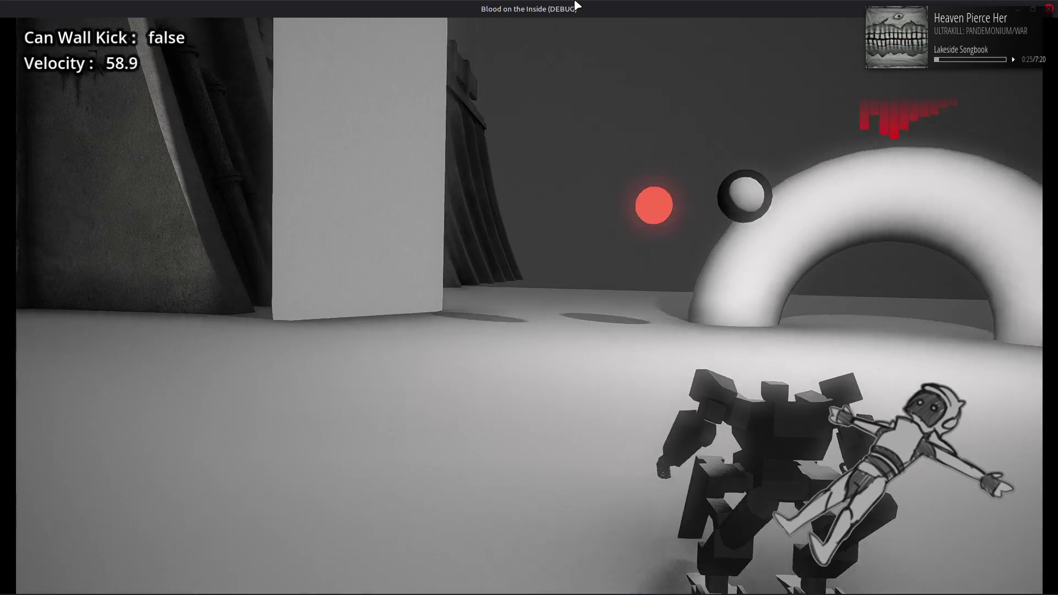
{"action": "key", "text": "w"}
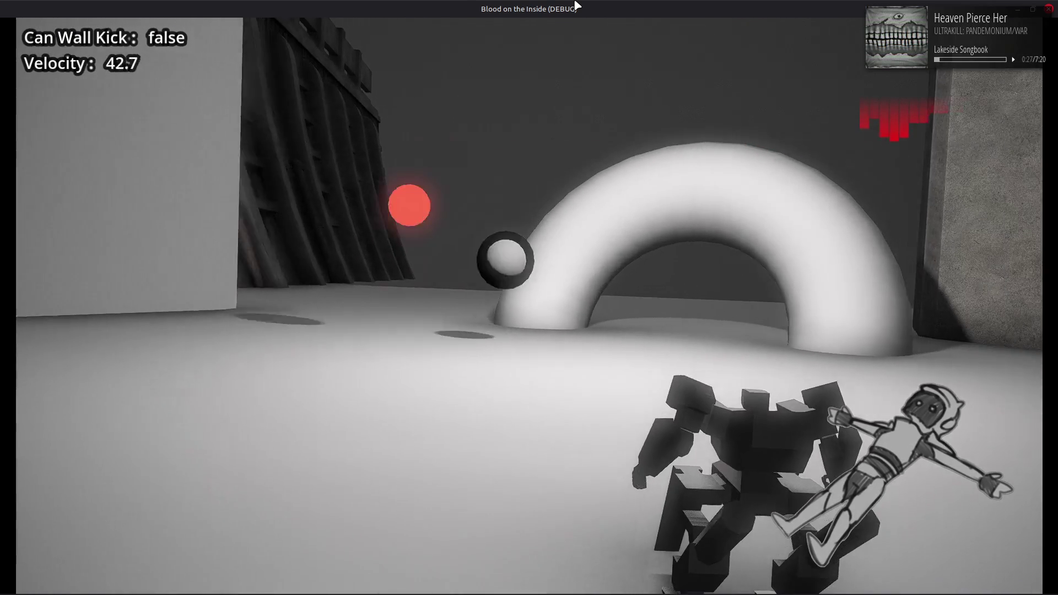
{"action": "key", "text": "w"}
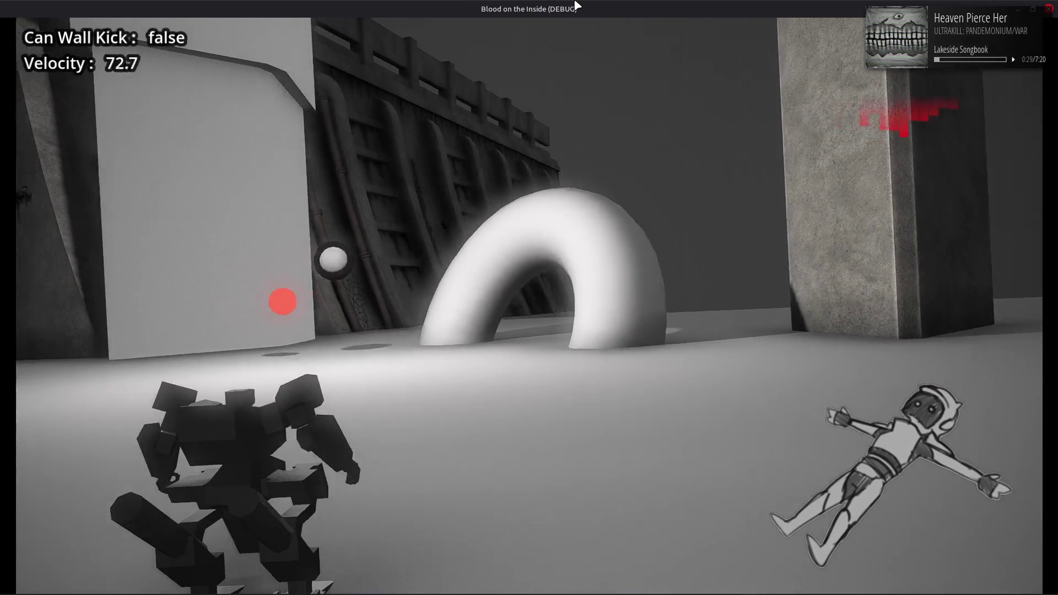
{"action": "key", "text": "w"}
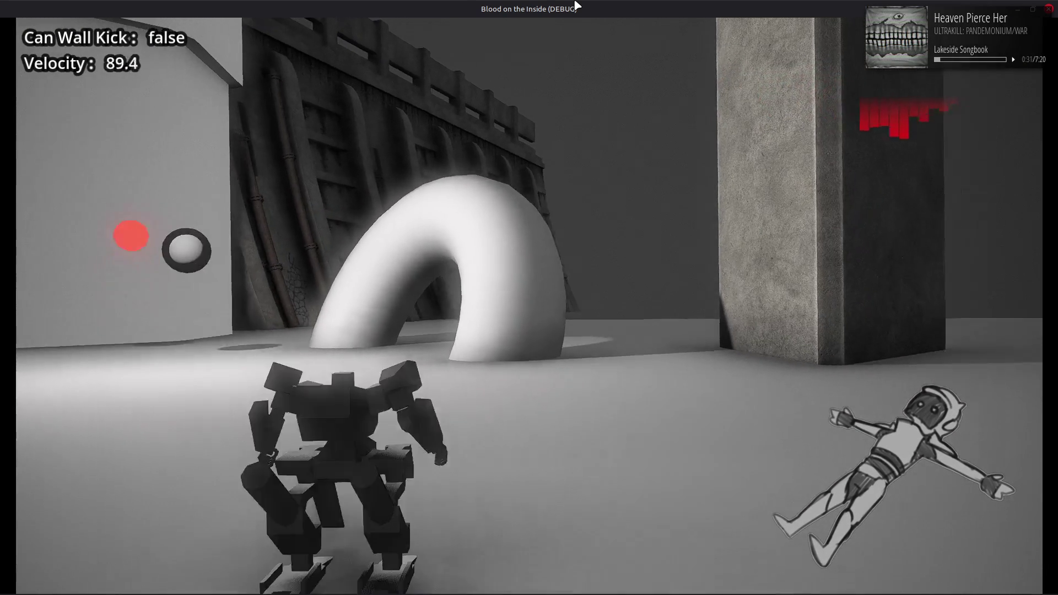
{"action": "key", "text": "w"}
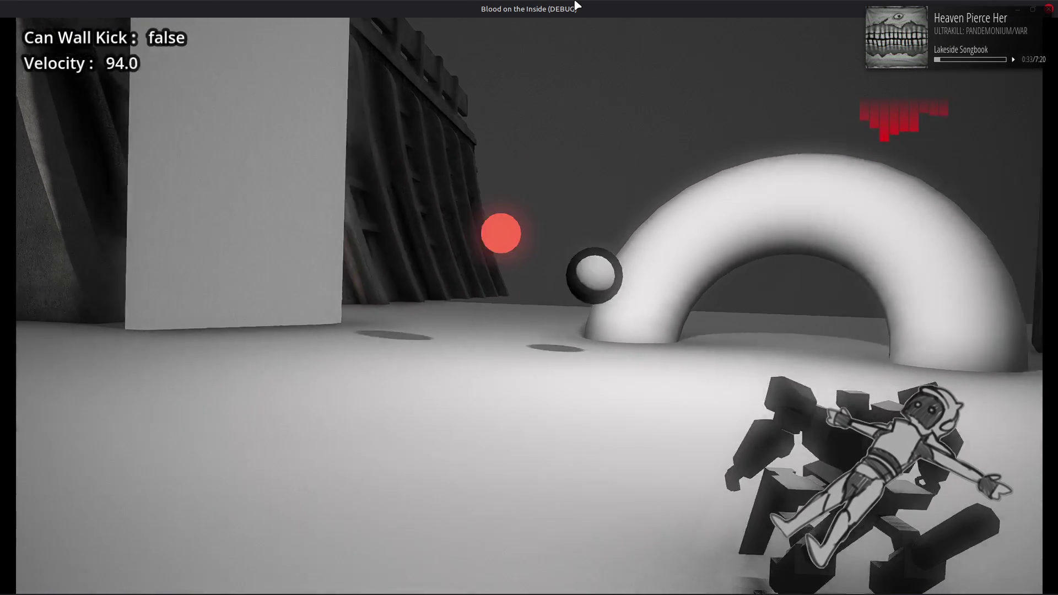
{"action": "key", "text": "w"}
{"action": "key", "text": "w"}
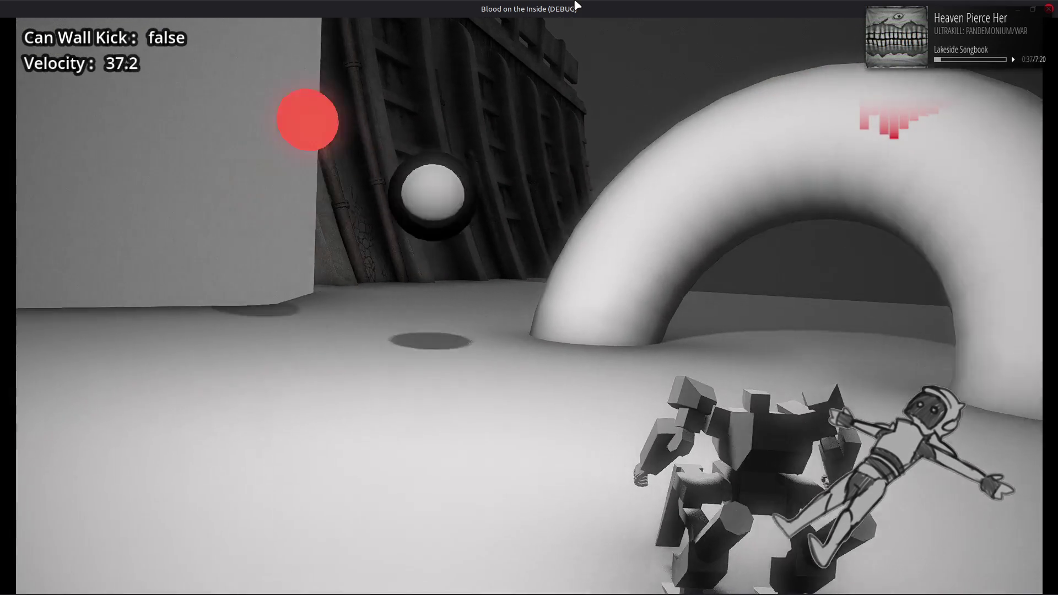
{"action": "key", "text": "w"}
{"action": "key", "text": "w"}
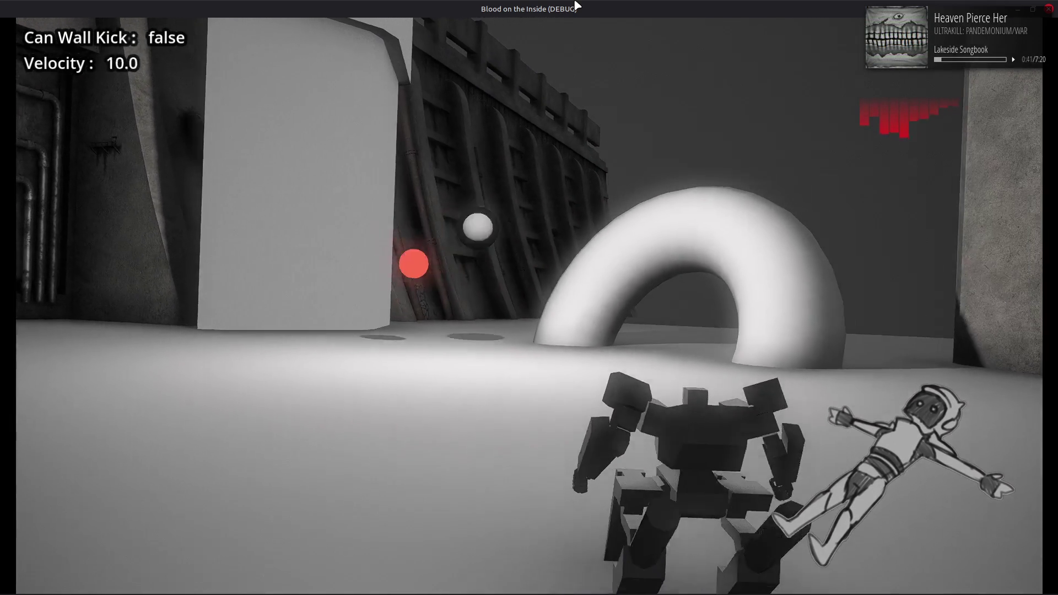
{"action": "key", "text": "w"}
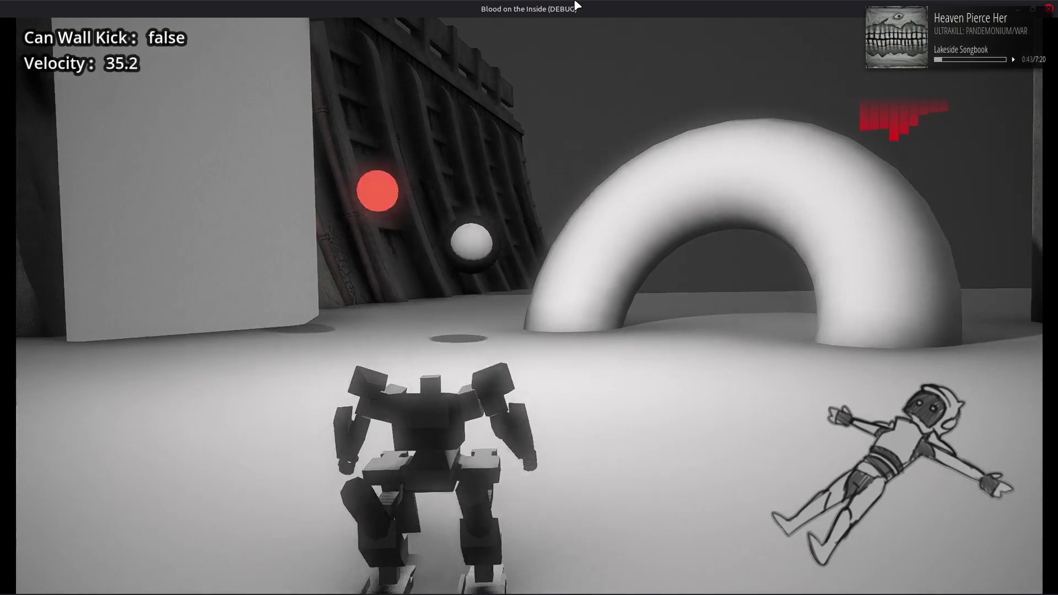
{"action": "key", "text": "w"}
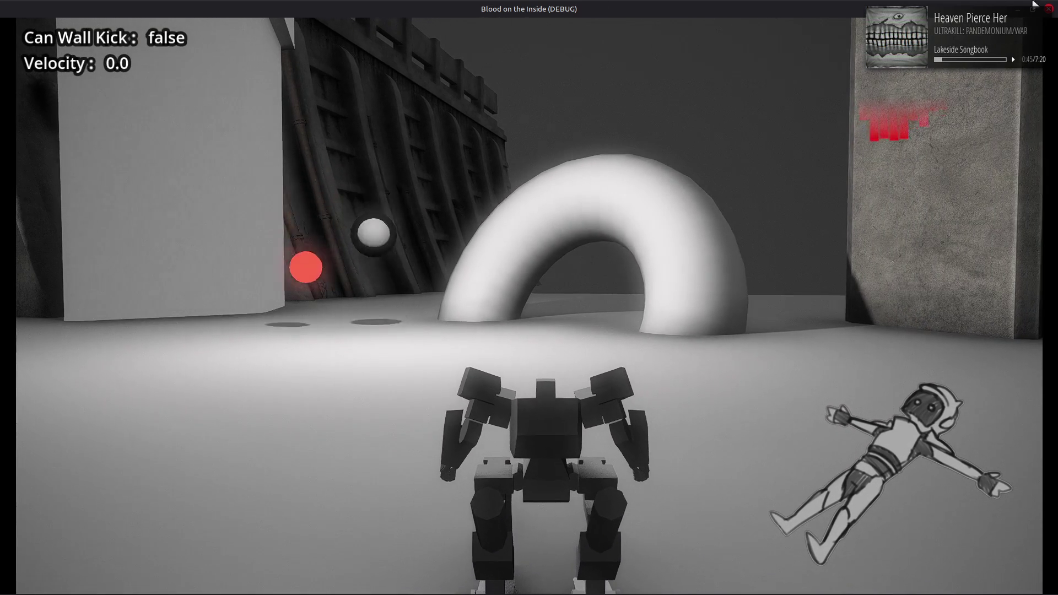
{"action": "key", "text": "F8"}
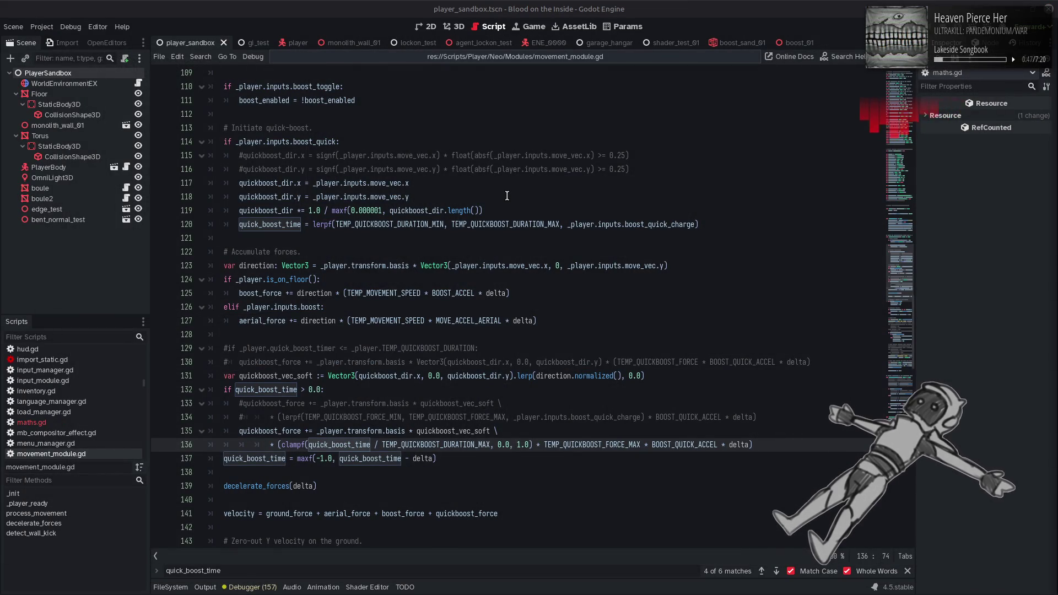
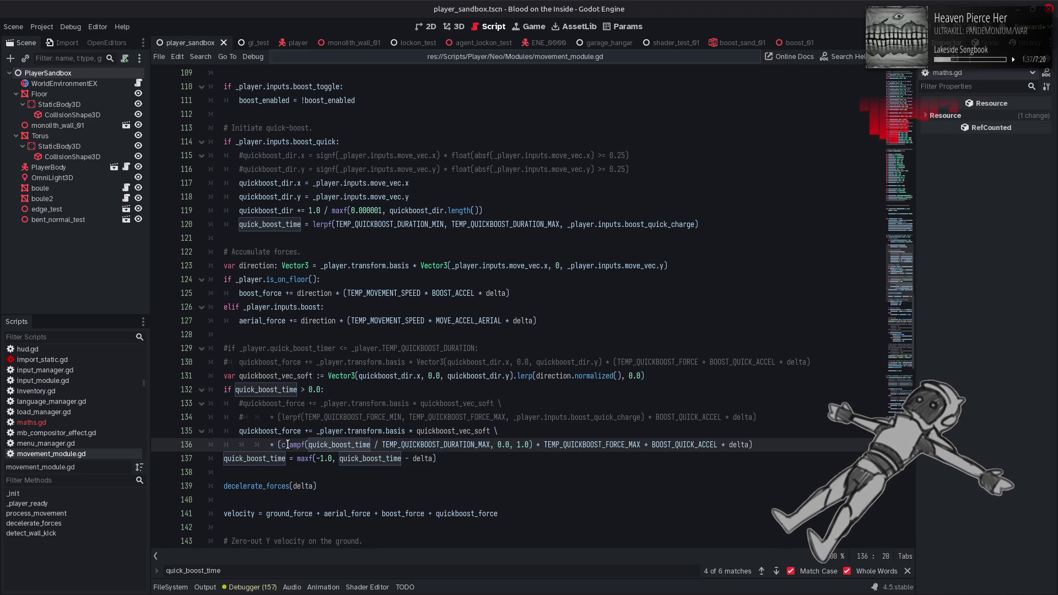
Wrap the quick-boost clampf term on line 136 in Maths.gcurve(), save, and run the game.
{"action": "type", "text": "Maths"}
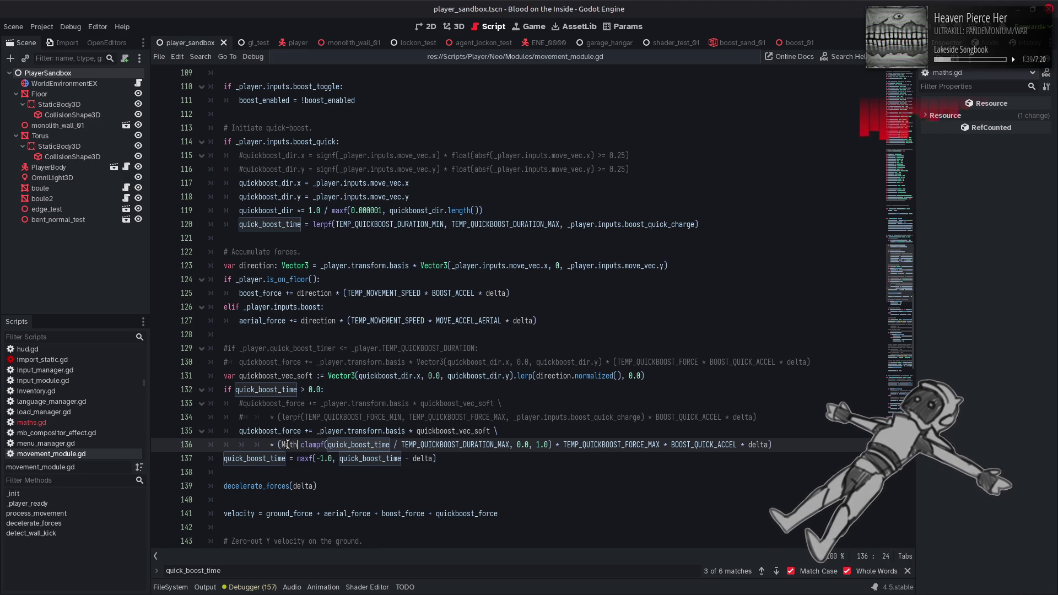
{"action": "type", "text": ".g"}
{"action": "key", "text": "Return"}
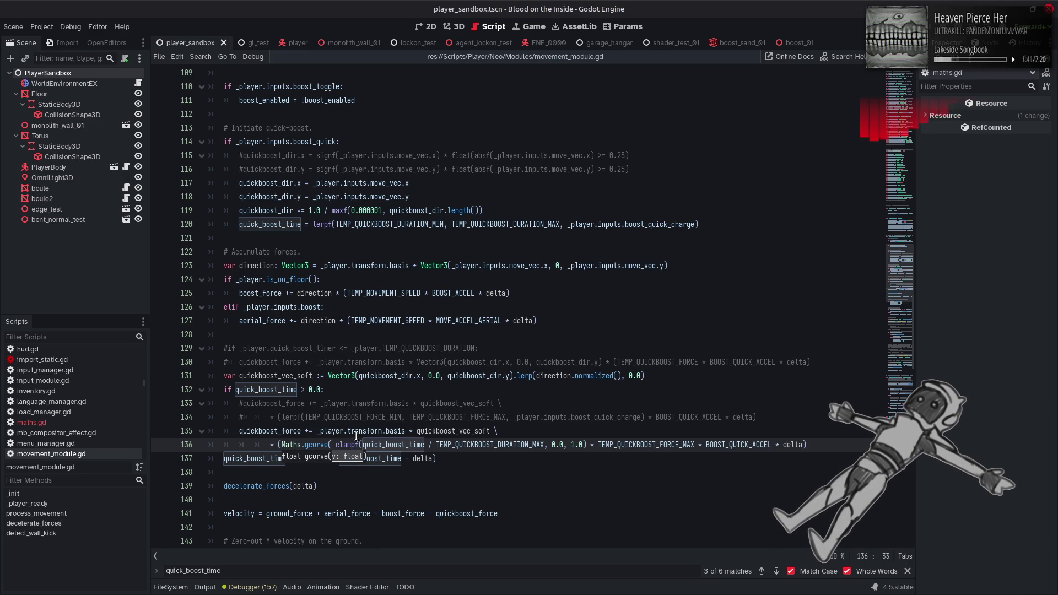
{"action": "key", "text": "BackSpace"}
{"action": "left_click", "coordinate": [585, 446]}
{"action": "key", "text": "Left"}
{"action": "type", "text": ")"}
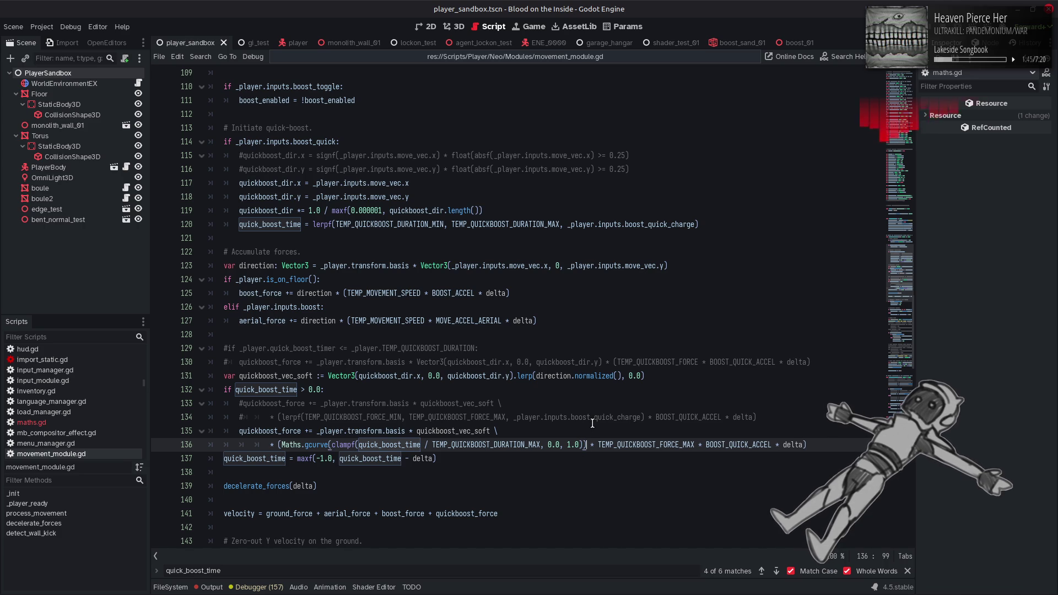
{"action": "key", "text": "ctrl+s"}
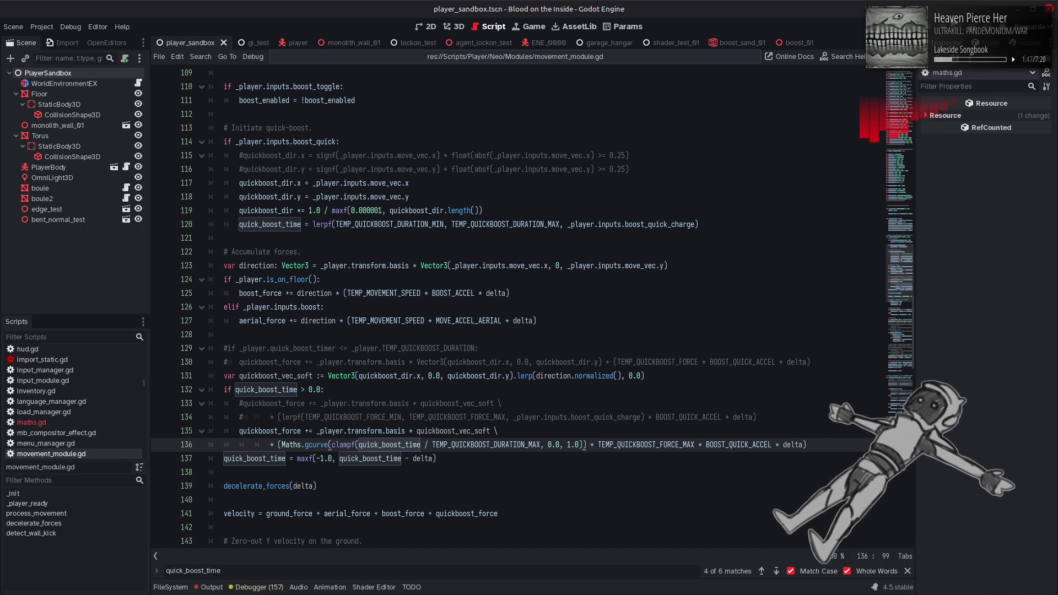
{"action": "key", "text": "F6"}
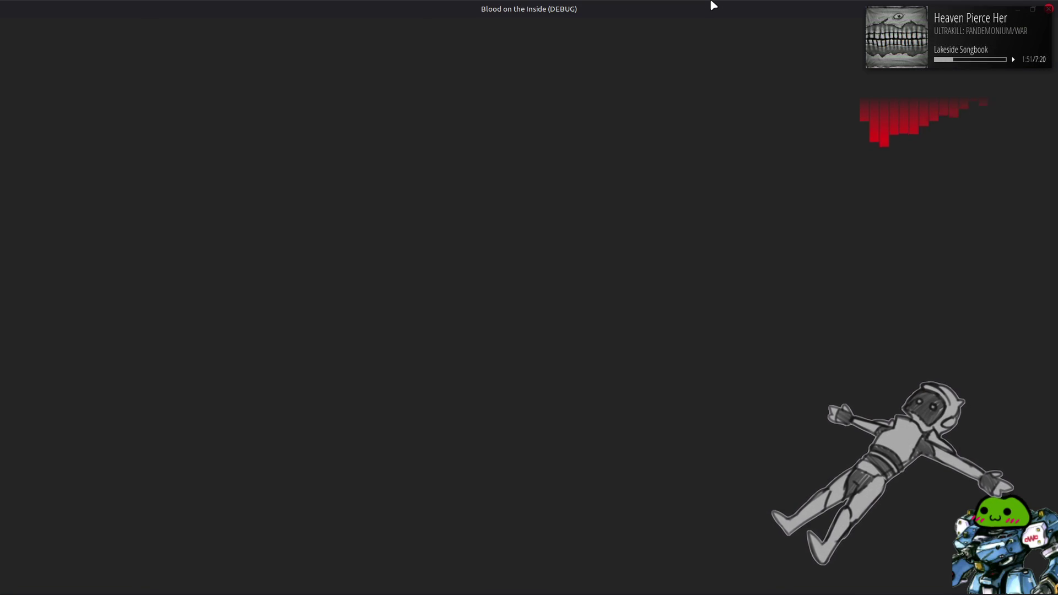
Drive the mech forward and chain left/right A/D quick-boosts, then stop the game with F8.
{"action": "key", "text": "w"}
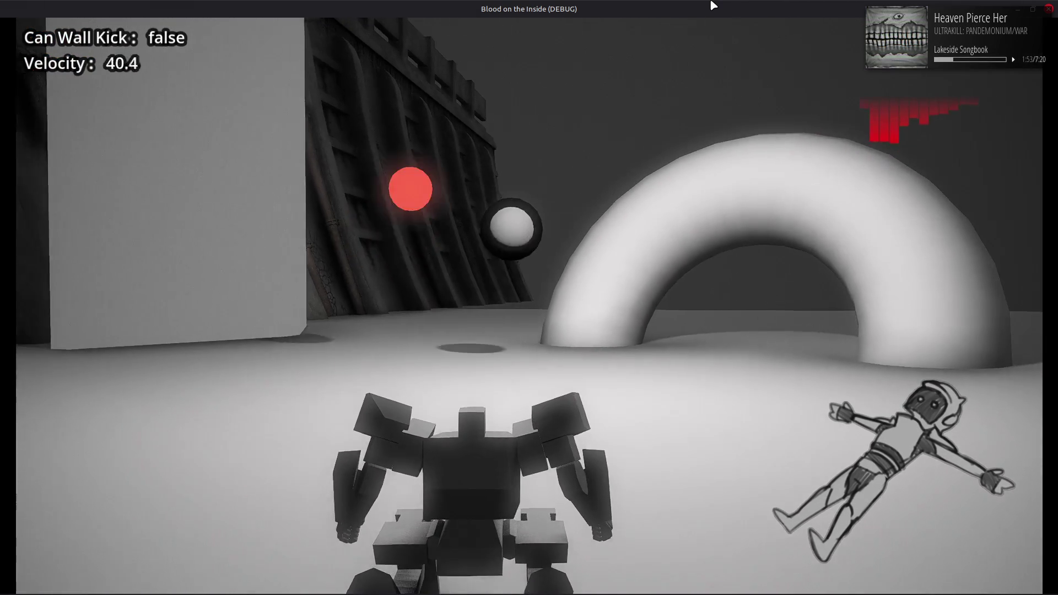
{"action": "key", "text": "d"}
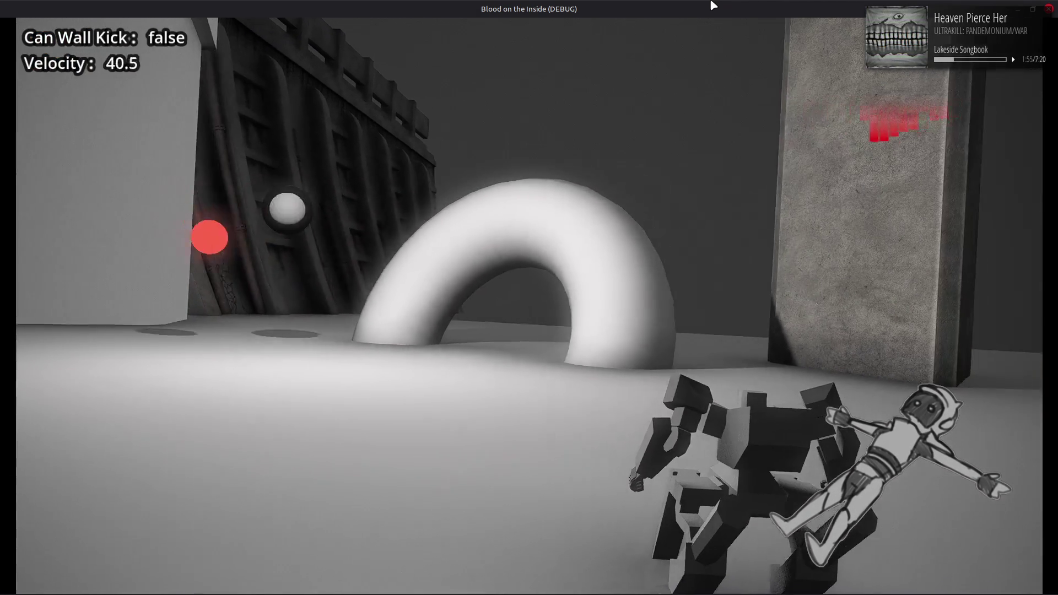
{"action": "key", "text": "a"}
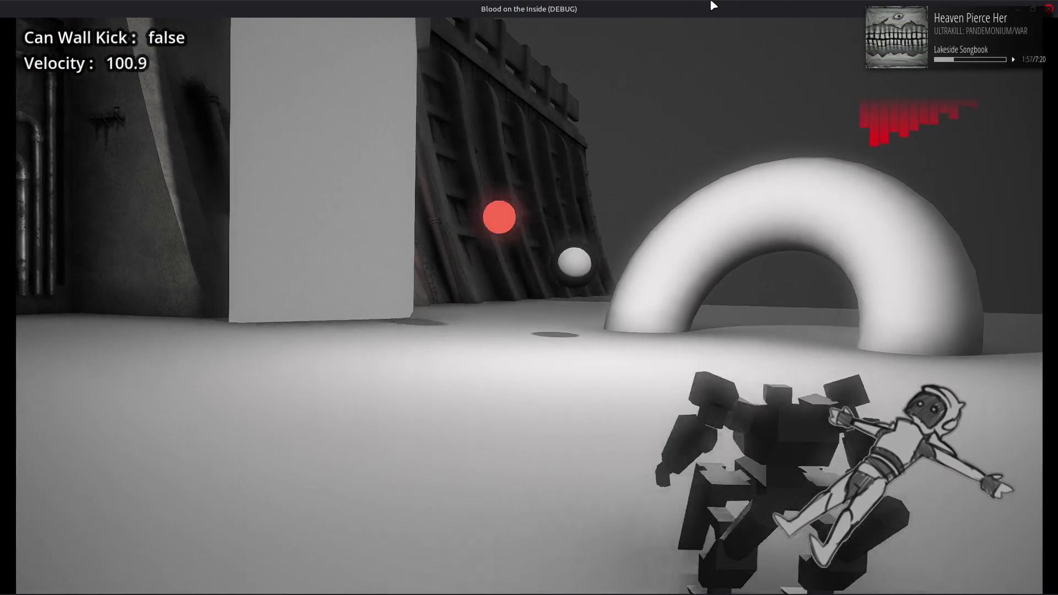
{"action": "key", "text": "d"}
{"action": "key", "text": "a"}
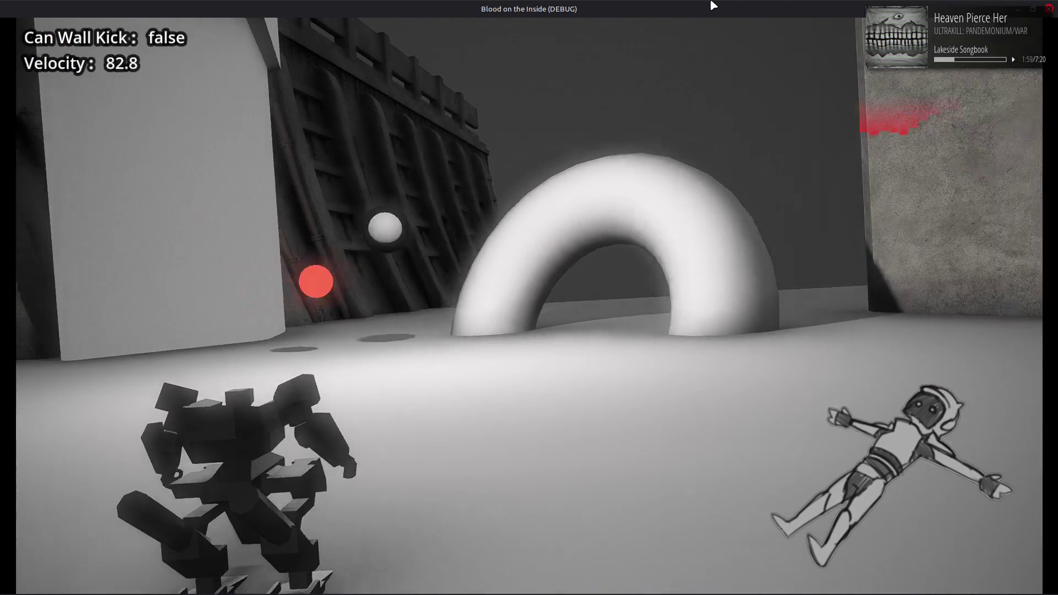
{"action": "key", "text": "d"}
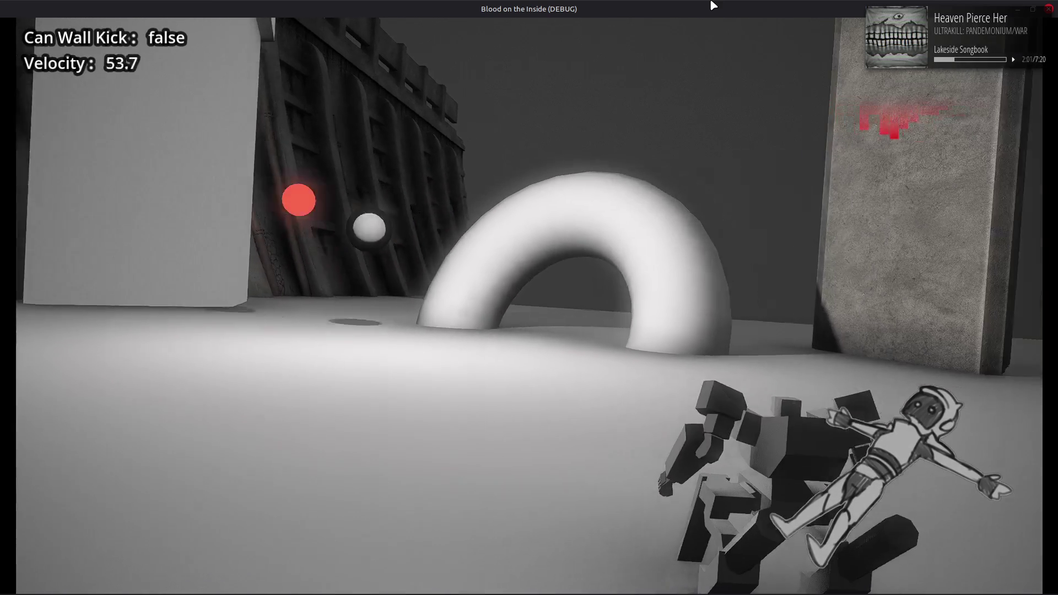
{"action": "key", "text": "a"}
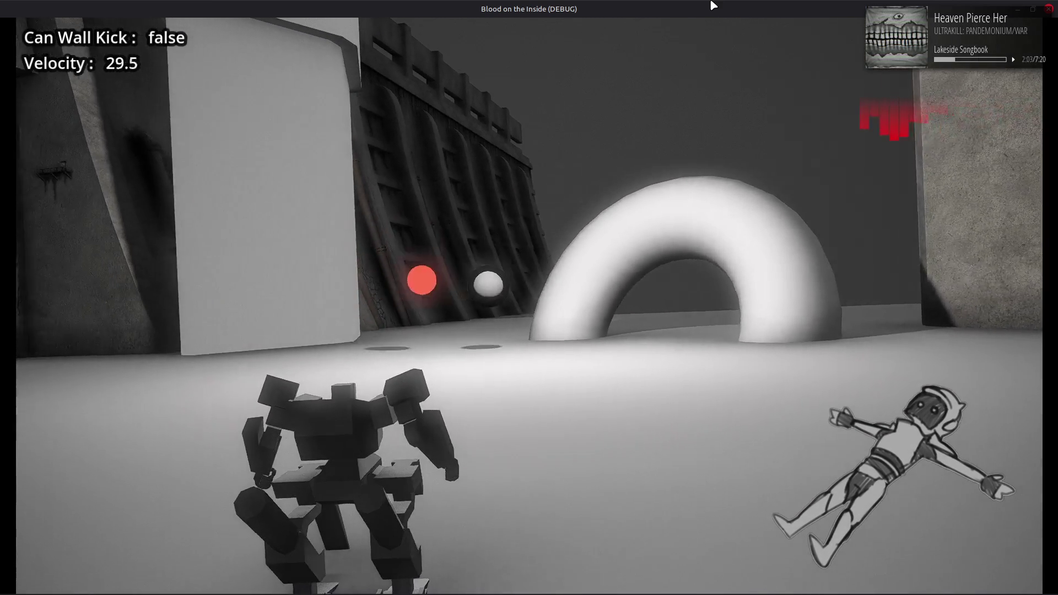
{"action": "key", "text": "d"}
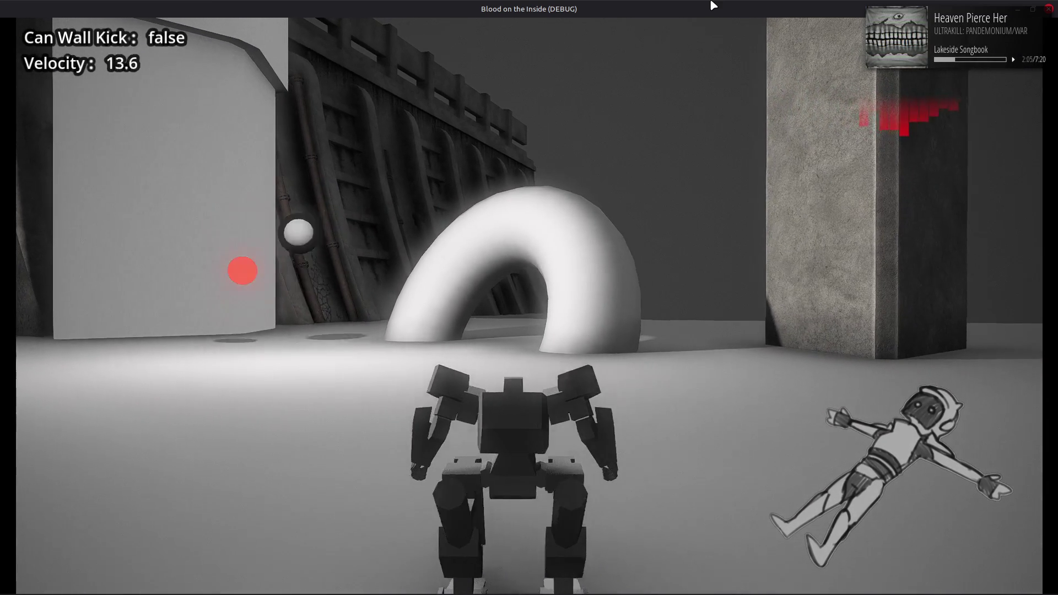
{"action": "key", "text": "a"}
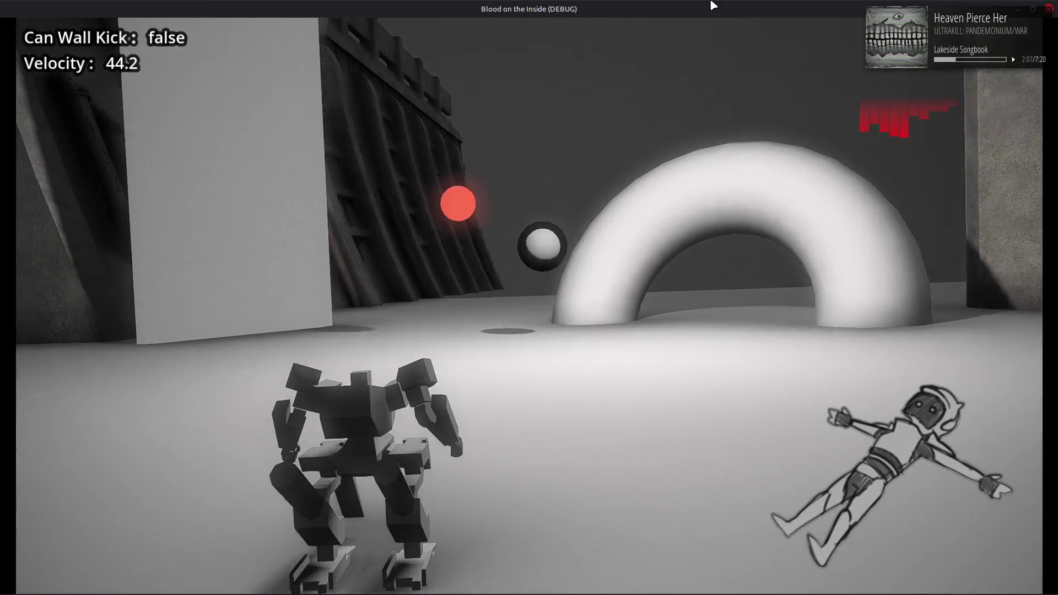
{"action": "key", "text": "d"}
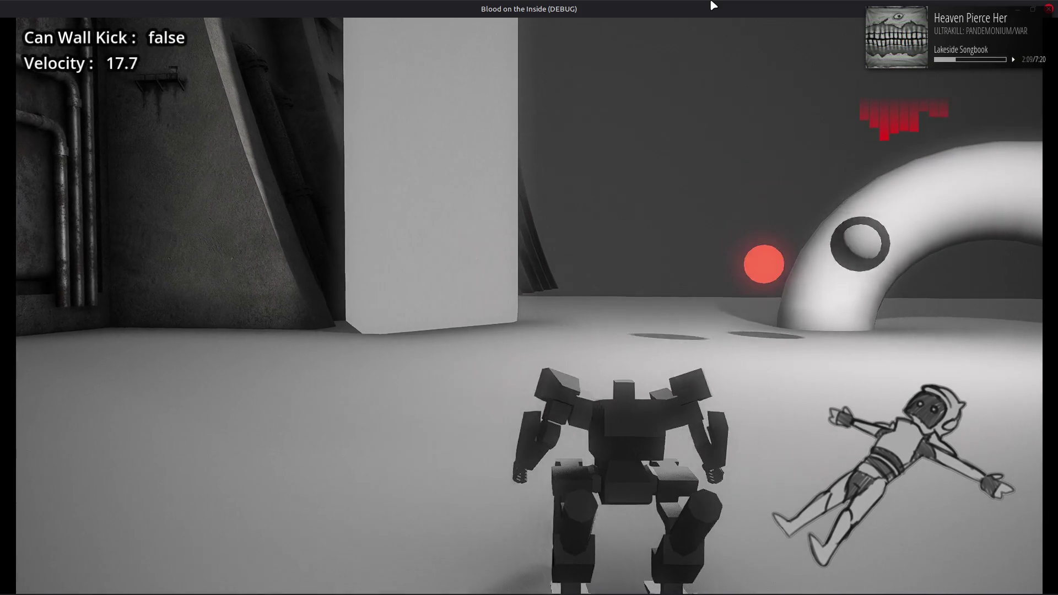
{"action": "key", "text": "d"}
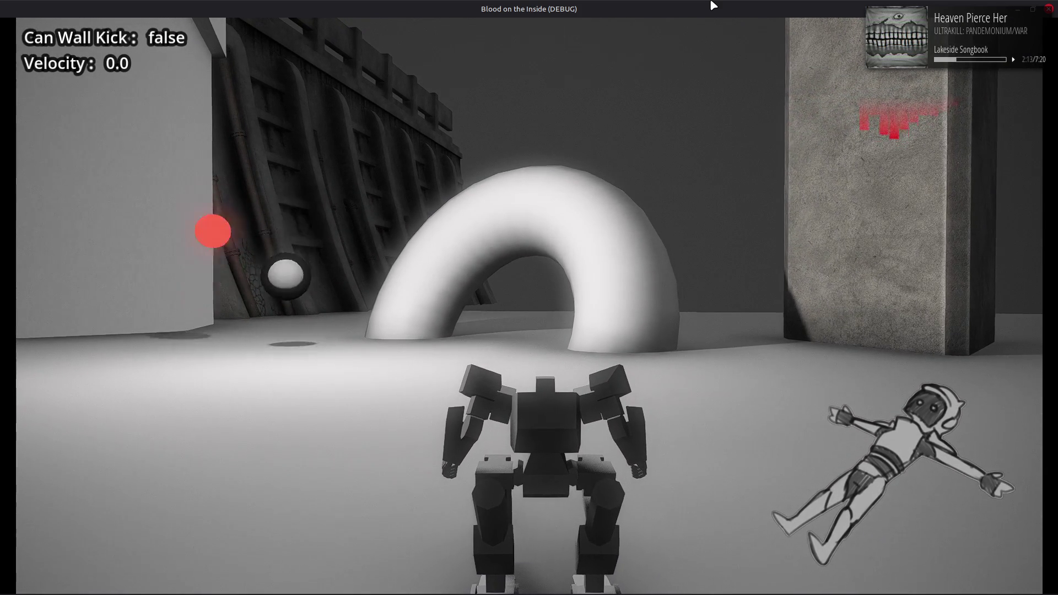
{"action": "key", "text": "F8"}
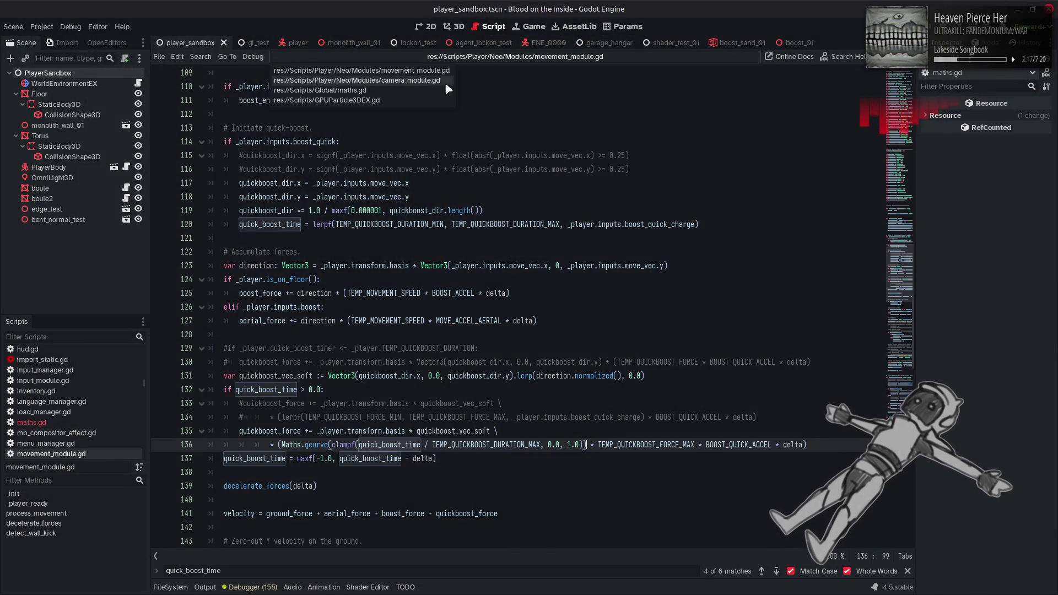
In camera_module.gd, change CAM_BOOST_ROTATION_RATE from 3.5 to 5.5 and save.
{"action": "key", "text": "alt+Left"}
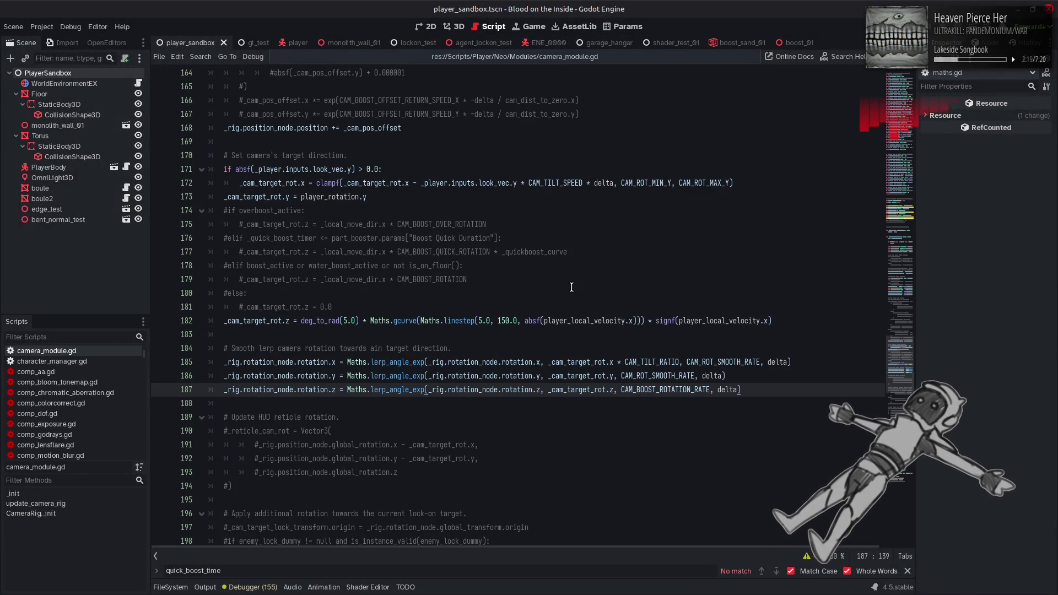
{"action": "double_click", "coordinate": [669, 389]}
{"action": "key", "text": "ctrl+f"}
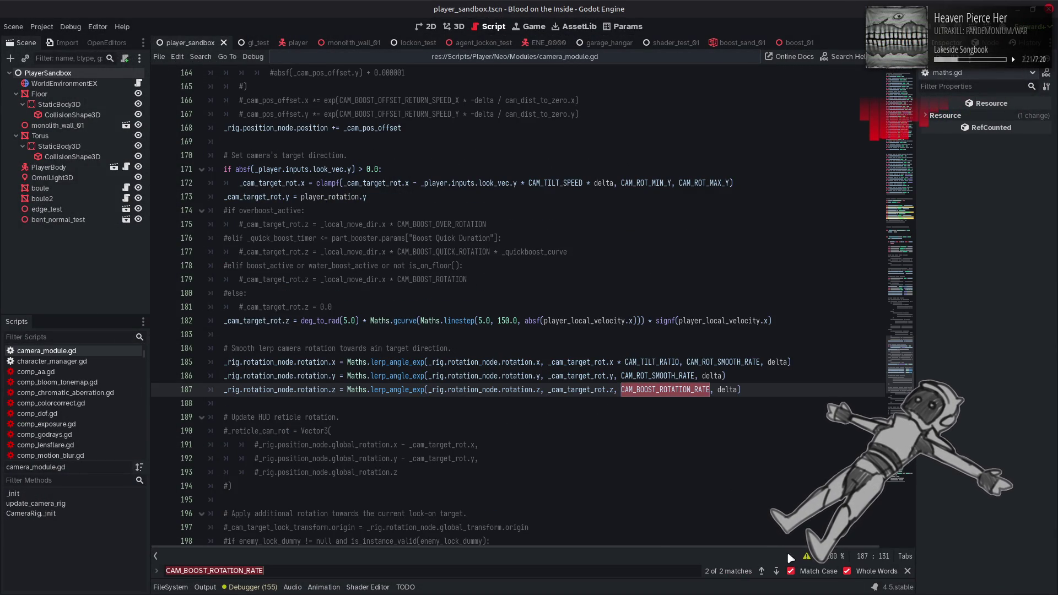
{"action": "left_click", "coordinate": [776, 572]}
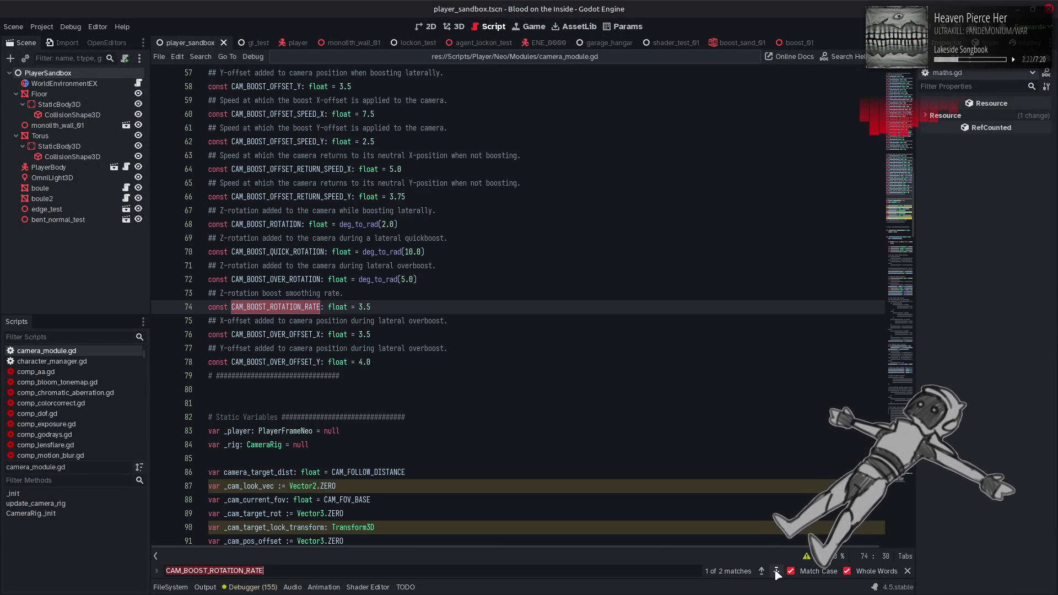
{"action": "double_click", "coordinate": [379, 307]}
{"action": "type", "text": "5.5"}
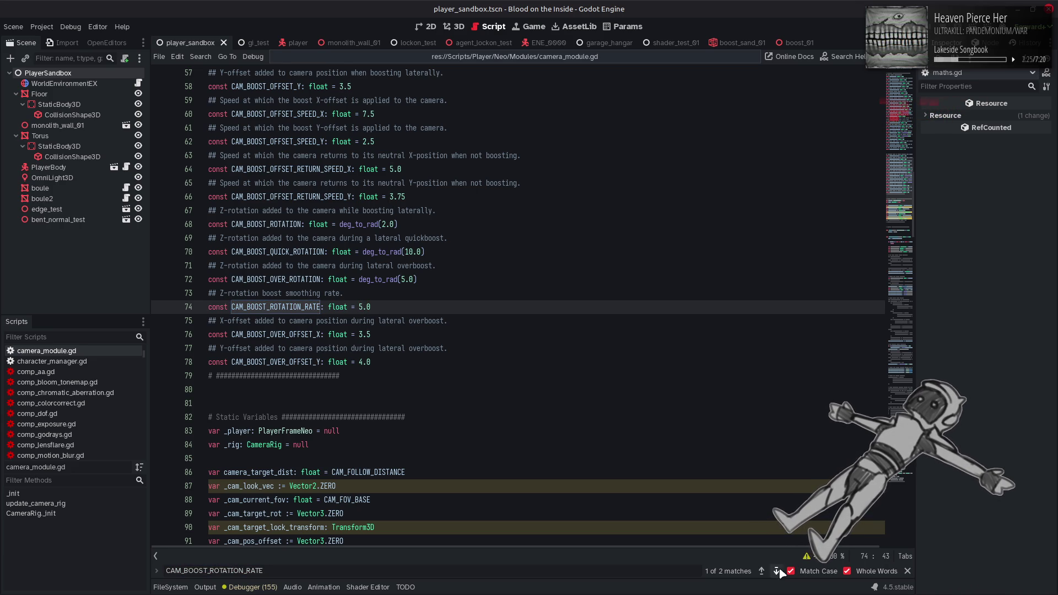
{"action": "left_click", "coordinate": [777, 571]}
{"action": "key", "text": "Escape"}
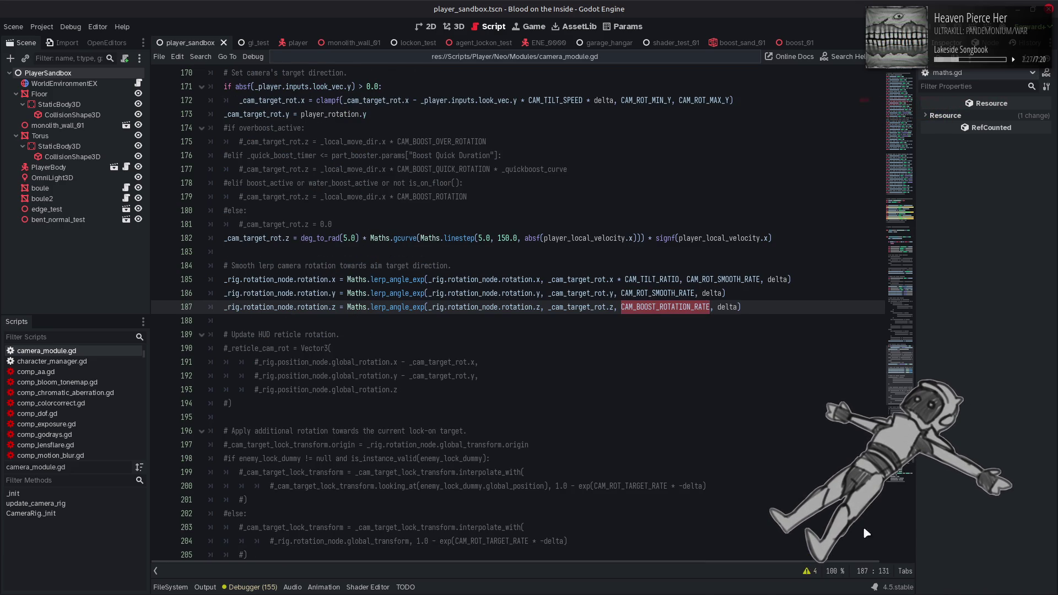
{"action": "left_click", "coordinate": [743, 309]}
{"action": "key", "text": "ctrl+s"}
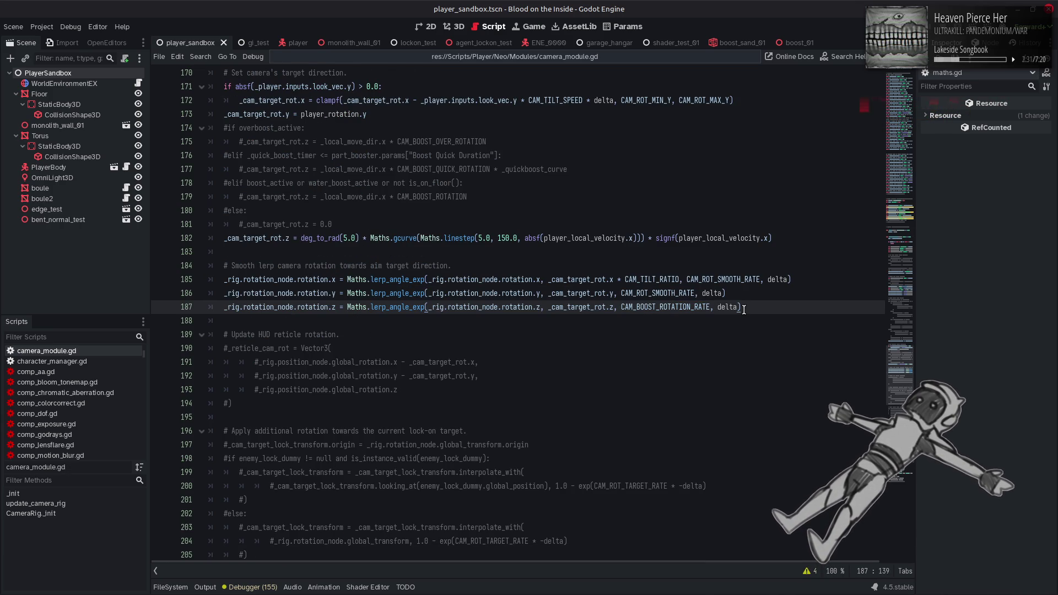
Raise the line-182 linestep cap from 150.0 to 300.0, test-run the game, and save.
{"action": "left_click", "coordinate": [516, 238]}
{"action": "double_click", "coordinate": [504, 237]}
{"action": "type", "text": "300"}
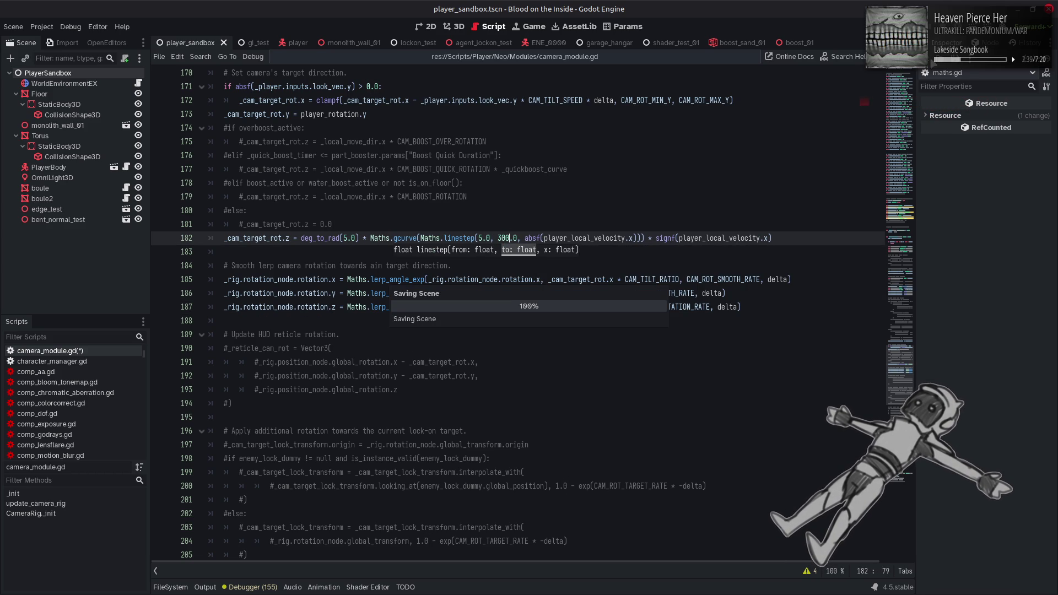
{"action": "key", "text": "F6"}
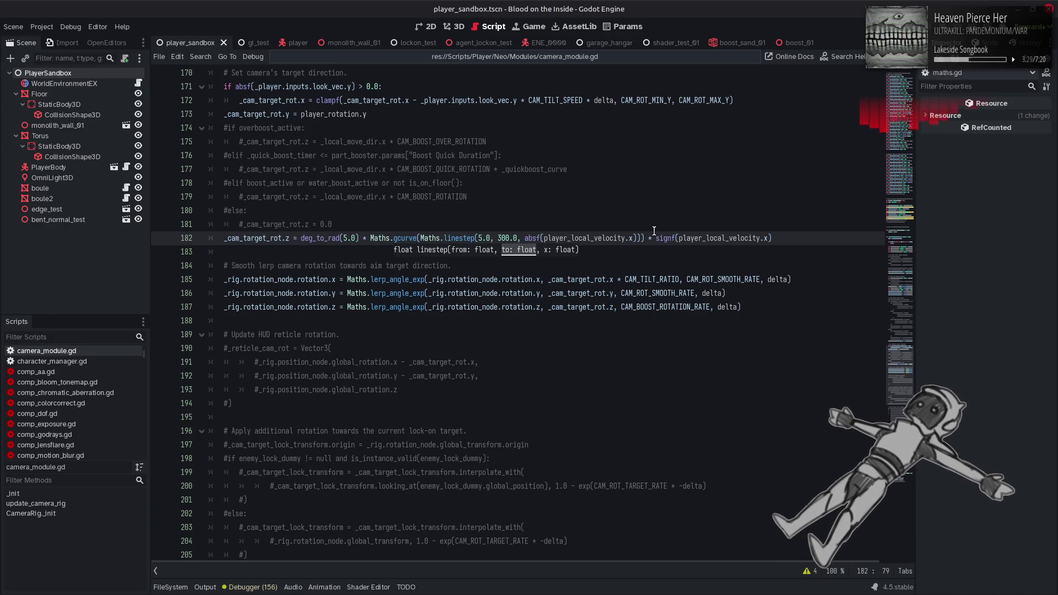
{"action": "left_click", "coordinate": [627, 251]}
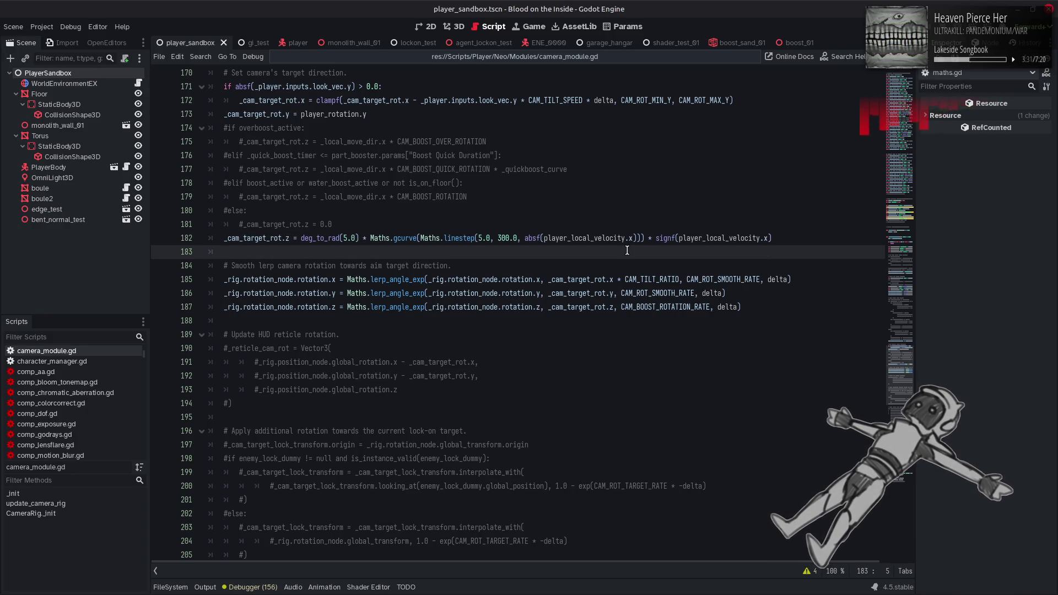
{"action": "key", "text": "ctrl+s"}
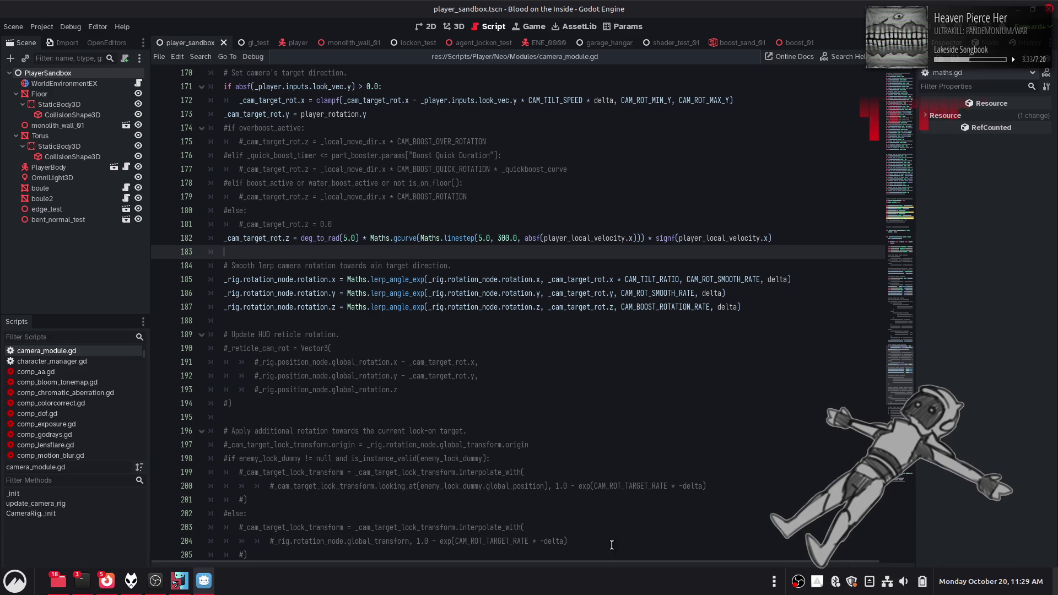
{"action": "key", "text": "super"}
Launch Blender, open LR_garage_export.blend, and switch to the animation workspace.
{"action": "type", "text": "blender"}
{"action": "key", "text": "Return"}
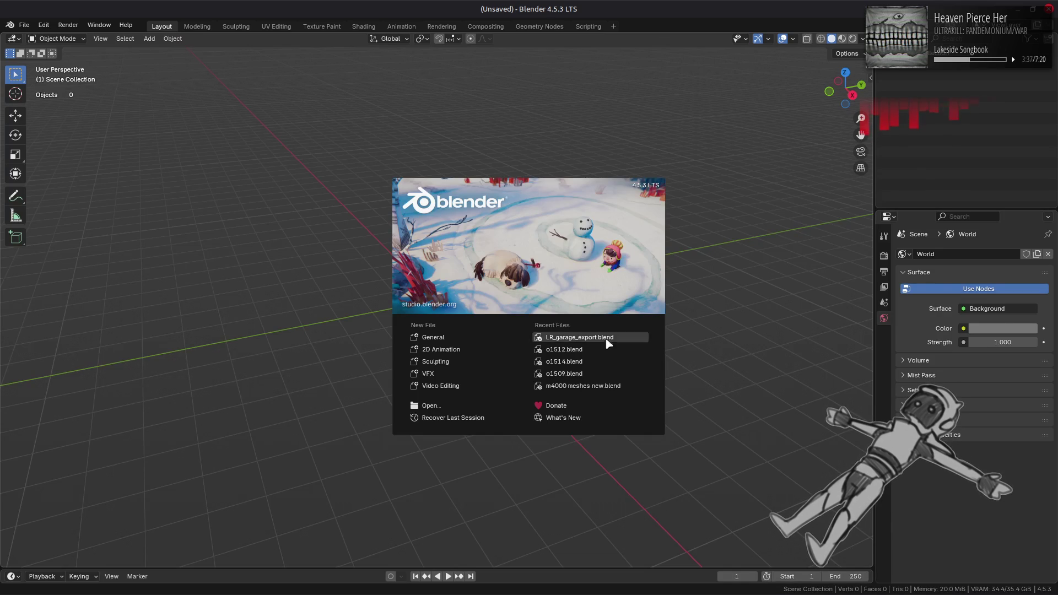
{"action": "left_click", "coordinate": [606, 338]}
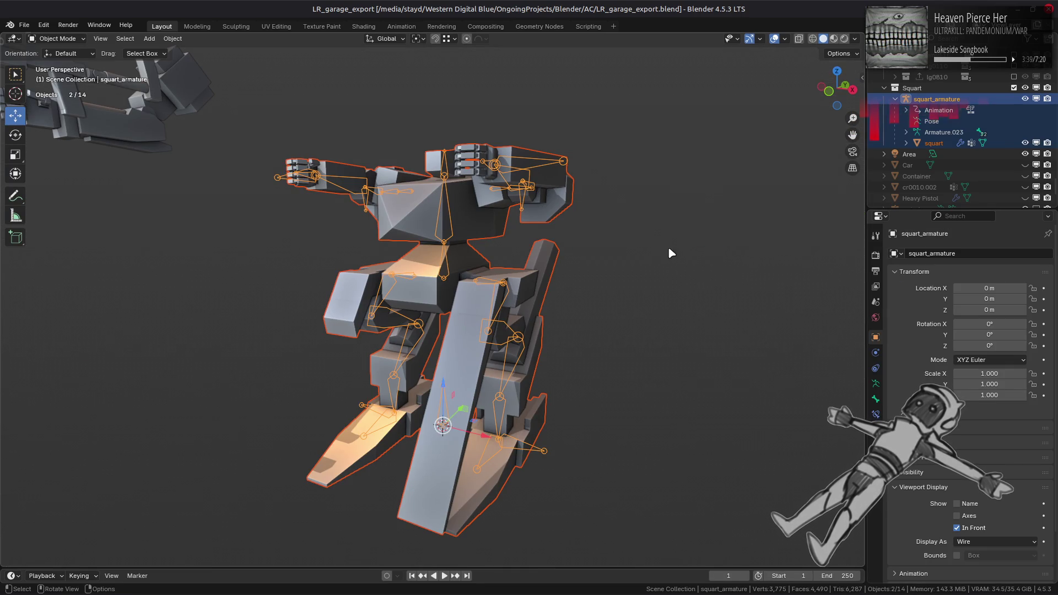
{"action": "left_click", "coordinate": [401, 26]}
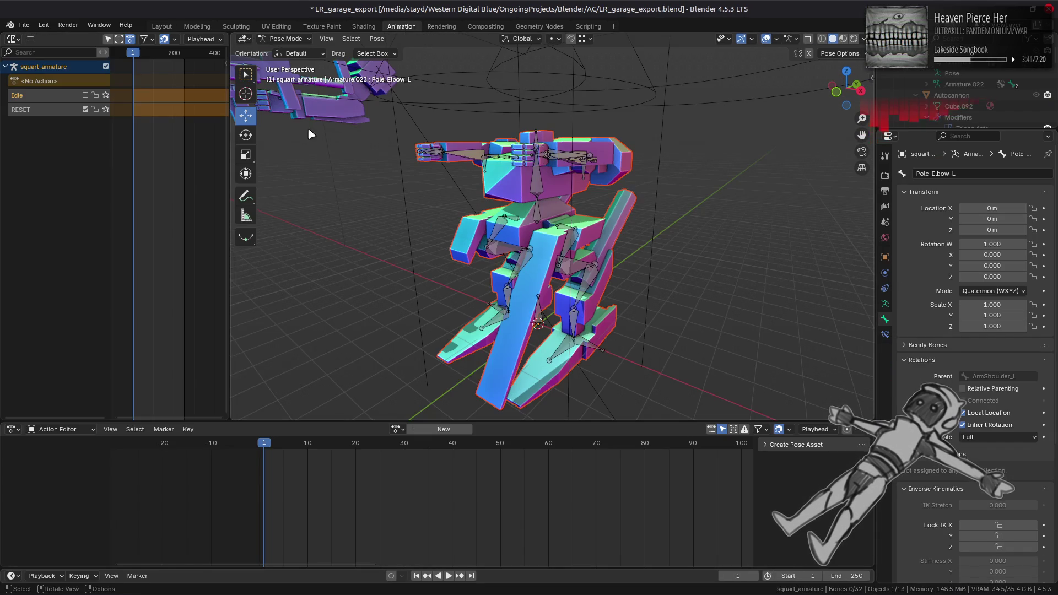
Toggle the Idle and RESET NLA tracks, ending with RESET enabled for the rest pose.
{"action": "left_click", "coordinate": [85, 95]}
{"action": "left_click", "coordinate": [86, 109]}
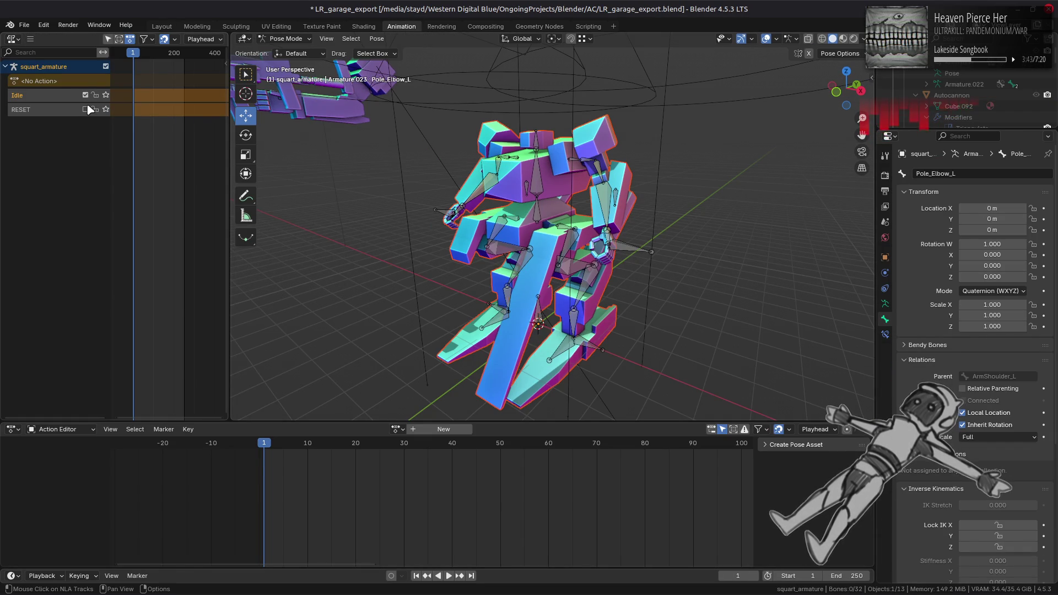
{"action": "right_click", "coordinate": [81, 81]}
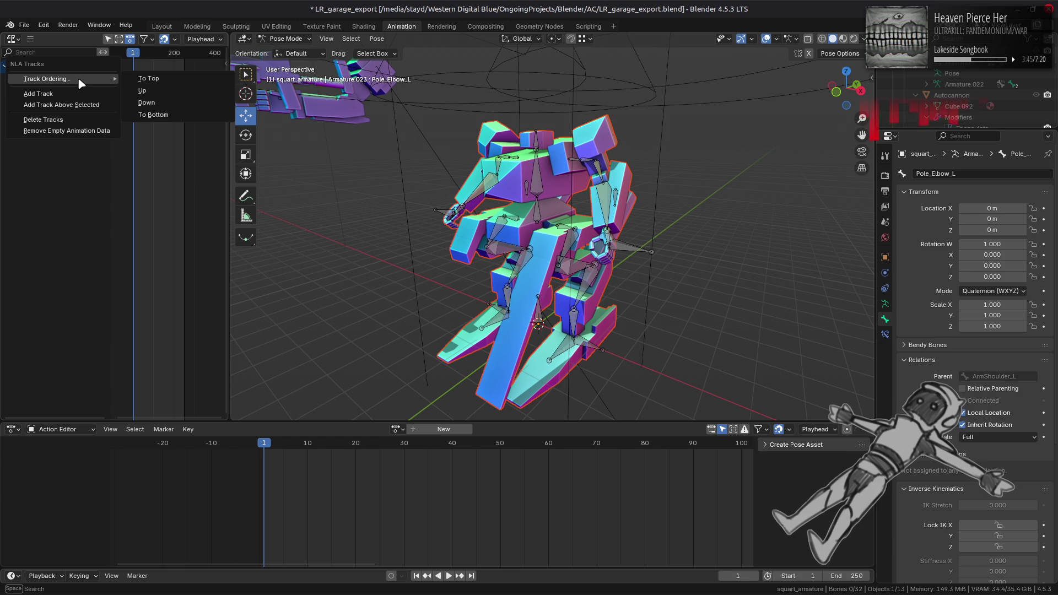
{"action": "left_click", "coordinate": [77, 98]}
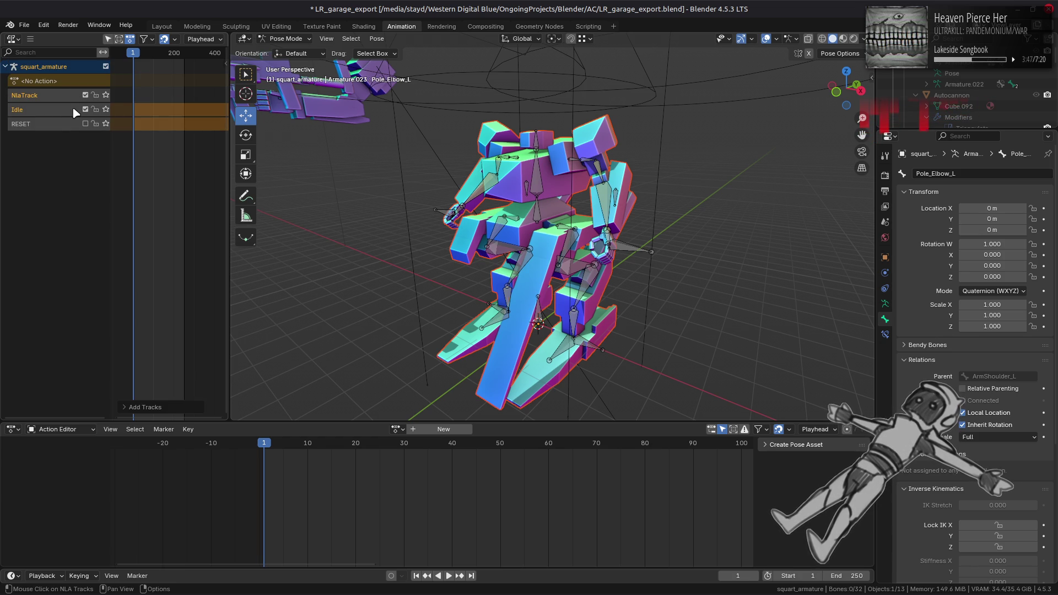
{"action": "key", "text": "ctrl+z"}
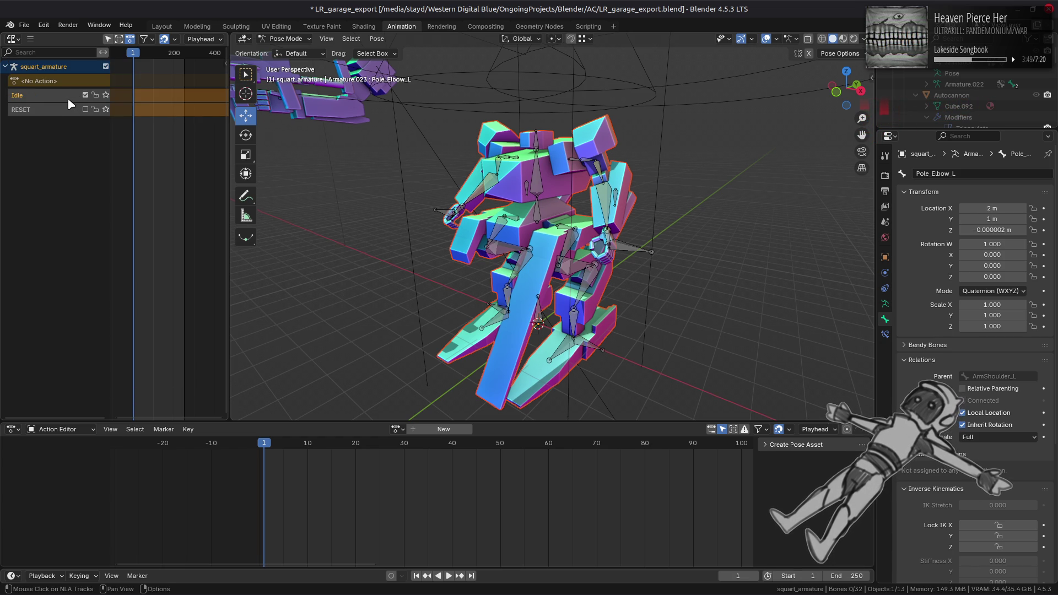
{"action": "left_click", "coordinate": [85, 96]}
{"action": "left_click", "coordinate": [85, 110]}
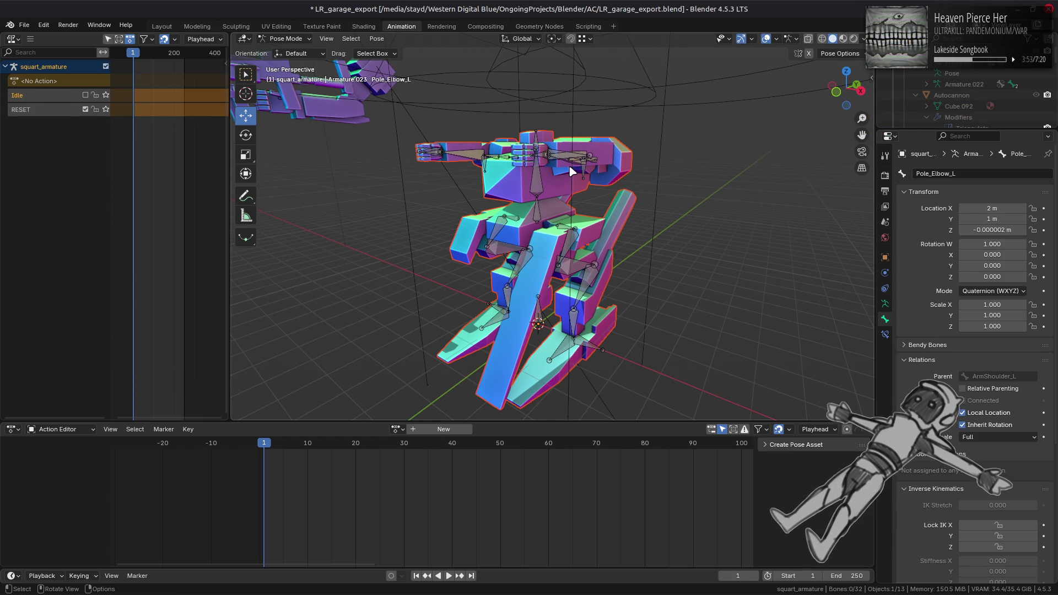
Select the Control_Arm_L bone in the viewport.
{"action": "scroll", "coordinate": [969, 122], "scroll_direction": "down", "scroll_amount": 5}
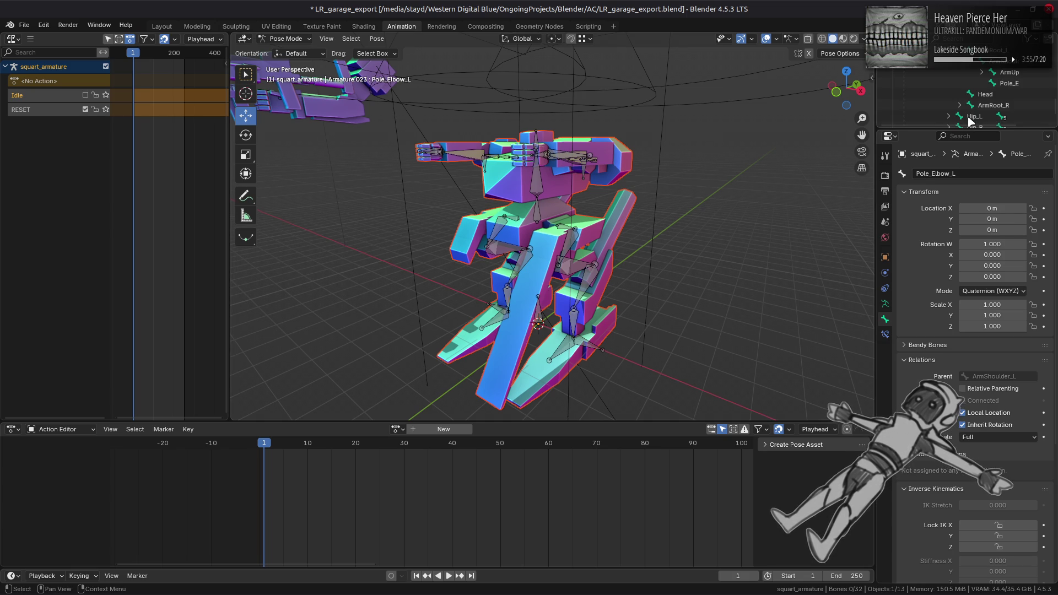
{"action": "scroll", "coordinate": [972, 118], "scroll_direction": "up", "scroll_amount": 5}
{"action": "scroll", "coordinate": [972, 107], "scroll_direction": "up", "scroll_amount": 10}
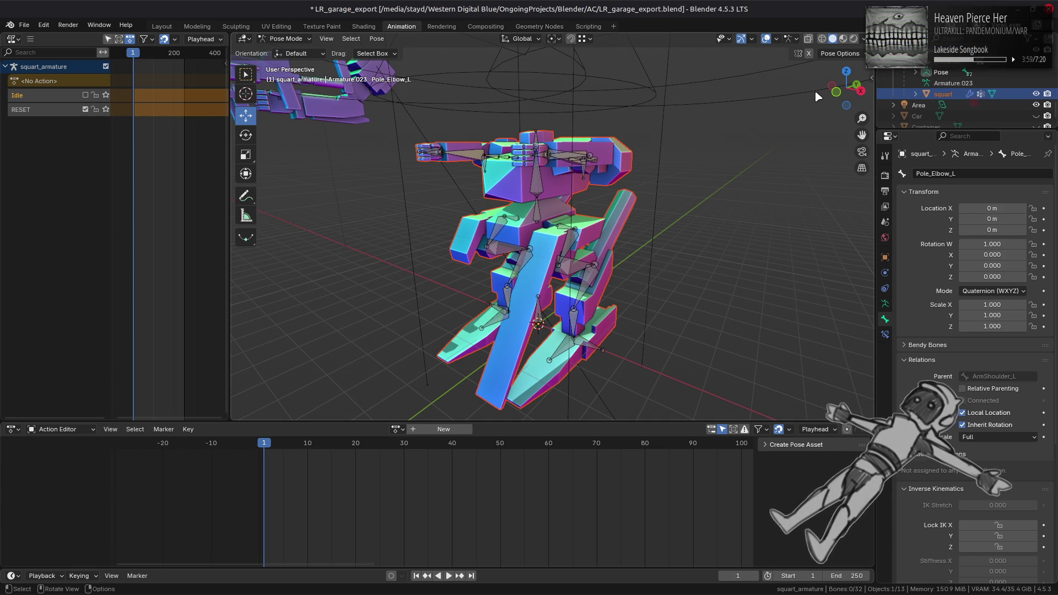
{"action": "scroll", "coordinate": [617, 157], "scroll_direction": "up", "scroll_amount": 3}
{"action": "left_click", "coordinate": [603, 127]}
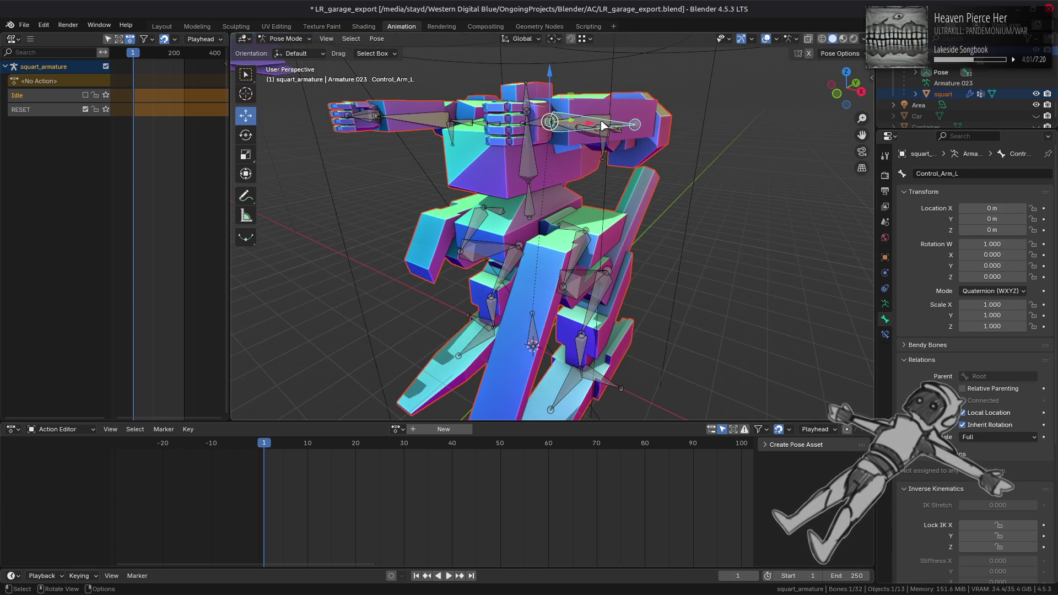
{"action": "scroll", "coordinate": [602, 126], "scroll_direction": "down", "scroll_amount": 2}
Switch from the RESET to the Idle track and key Control_Arm_L's location at frame 1.
{"action": "key", "text": "k"}
{"action": "left_click", "coordinate": [554, 152]}
{"action": "key", "text": "ctrl"}
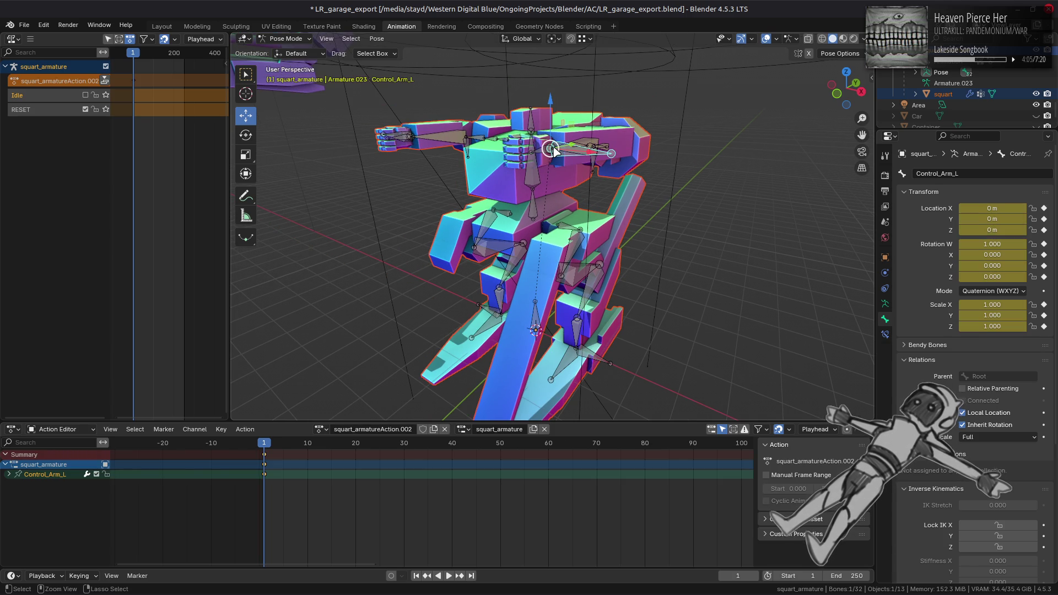
{"action": "key", "text": "ctrl+z"}
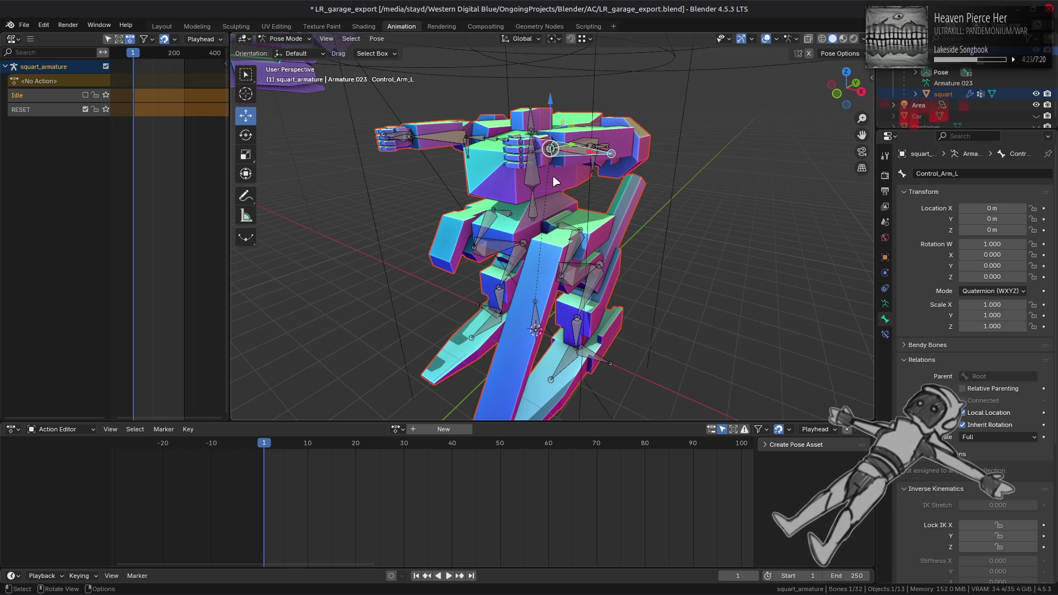
{"action": "left_click", "coordinate": [85, 95]}
{"action": "left_click", "coordinate": [86, 109]}
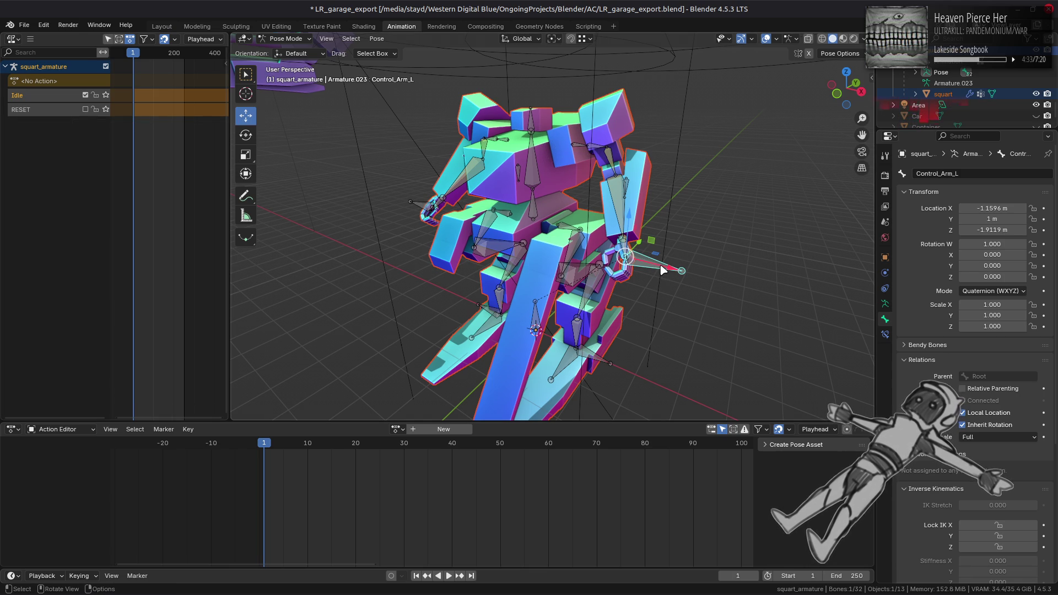
{"action": "key", "text": "i"}
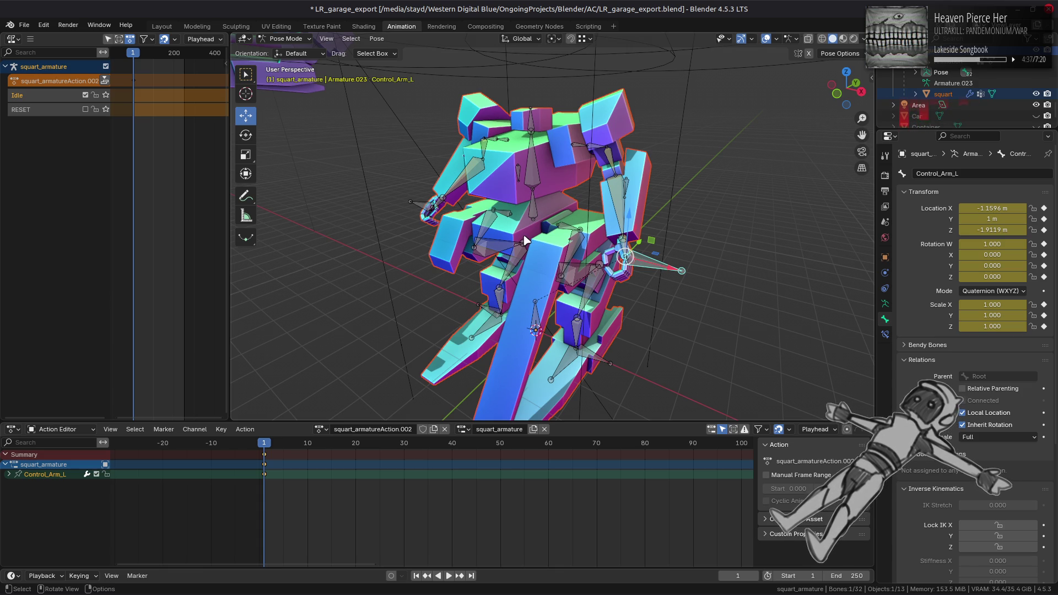
{"action": "key", "text": "alt+i"}
{"action": "left_click", "coordinate": [1044, 209]}
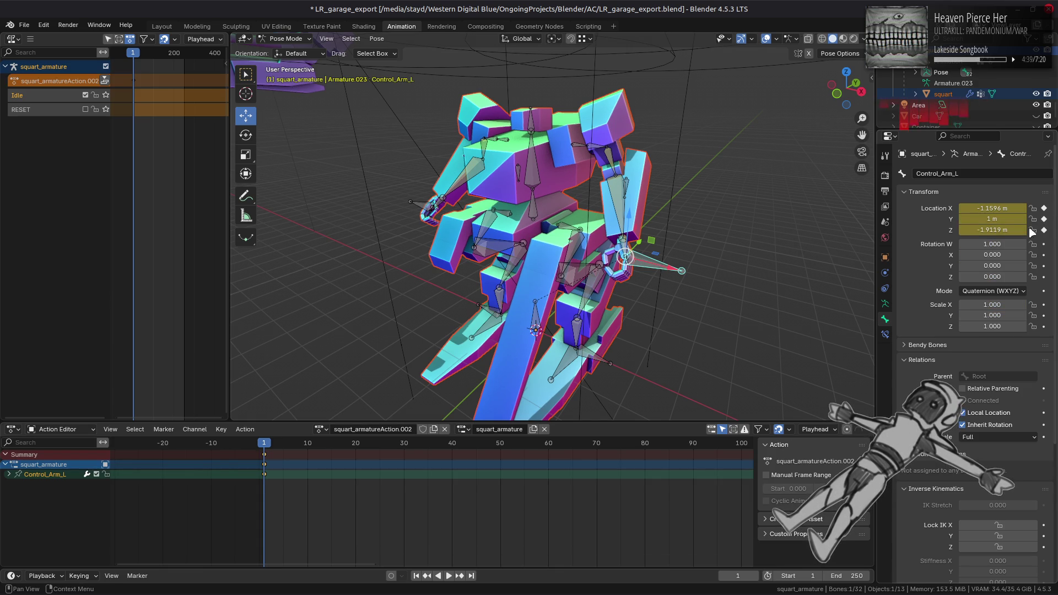
Key frame-1 locations for Control_Arm_R, Pole_Elbow_L and Pole_Elbow_R, then select Pelvis.
{"action": "left_click", "coordinate": [385, 231]}
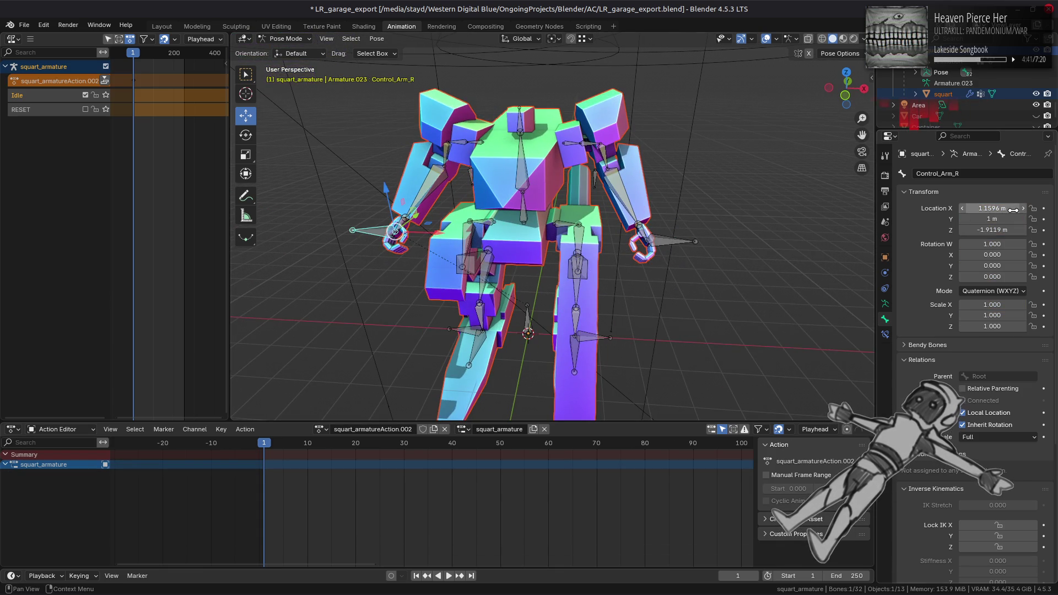
{"action": "left_click", "coordinate": [1044, 208]}
{"action": "left_click_drag", "start_coordinate": [660, 220], "coordinate": [554, 255]}
{"action": "left_click", "coordinate": [551, 251]}
{"action": "key", "text": "i"}
{"action": "left_click", "coordinate": [698, 208]}
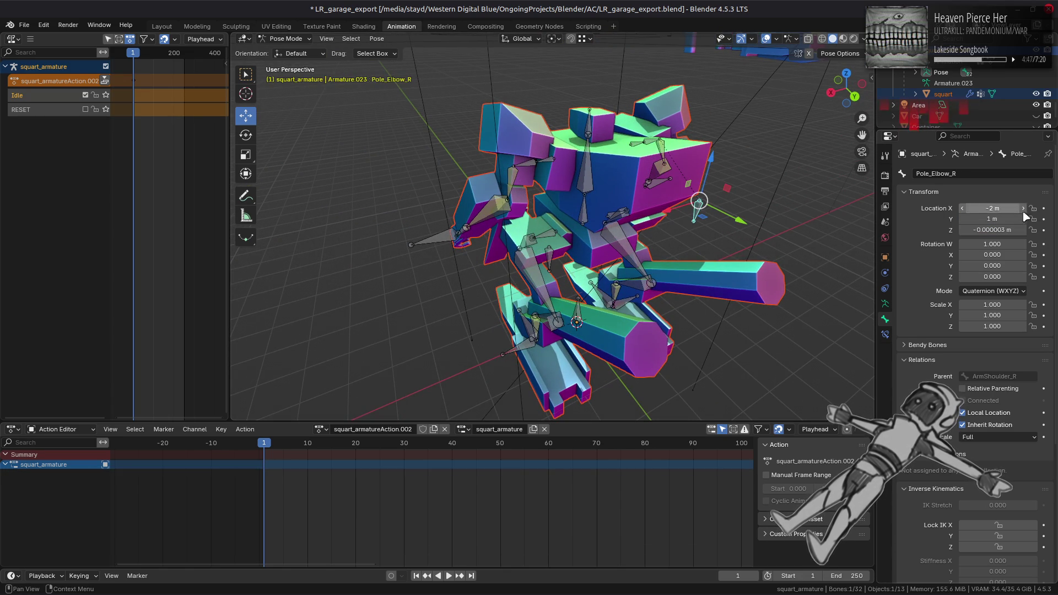
{"action": "left_click", "coordinate": [1044, 229]}
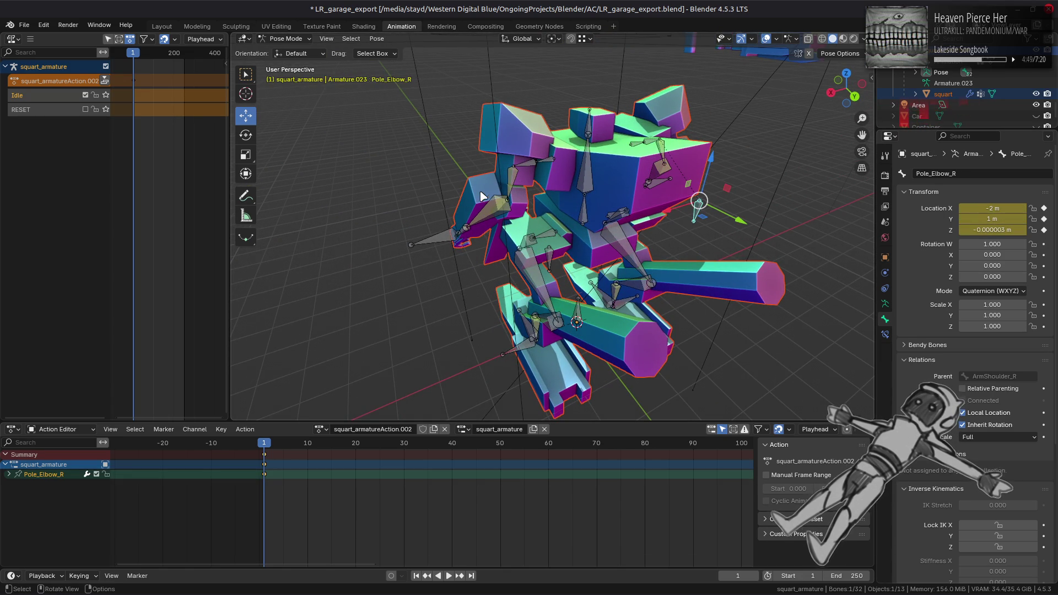
{"action": "left_click_drag", "start_coordinate": [444, 196], "coordinate": [642, 176]}
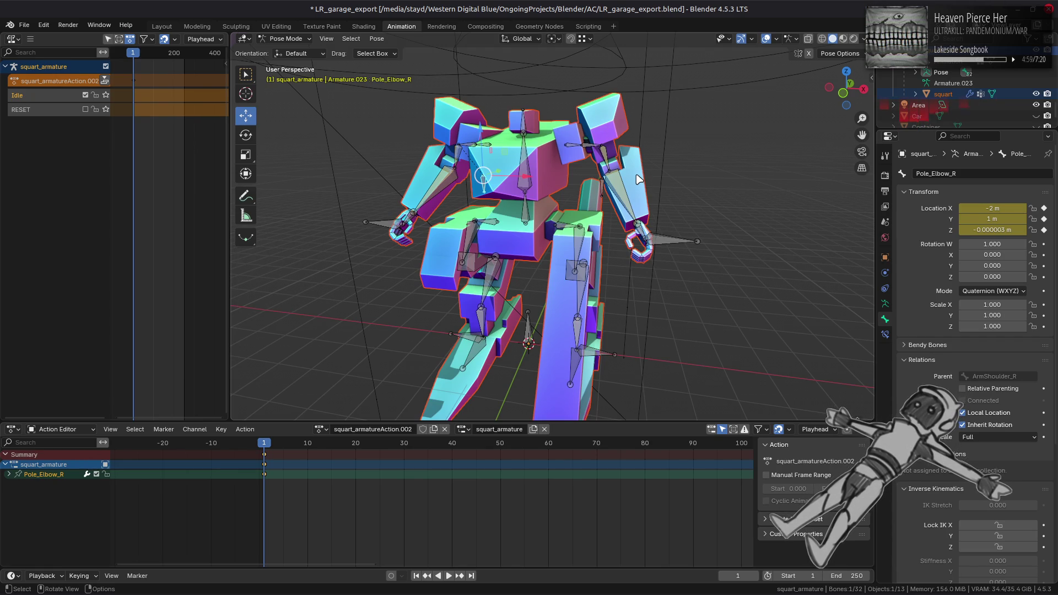
{"action": "left_click", "coordinate": [526, 217]}
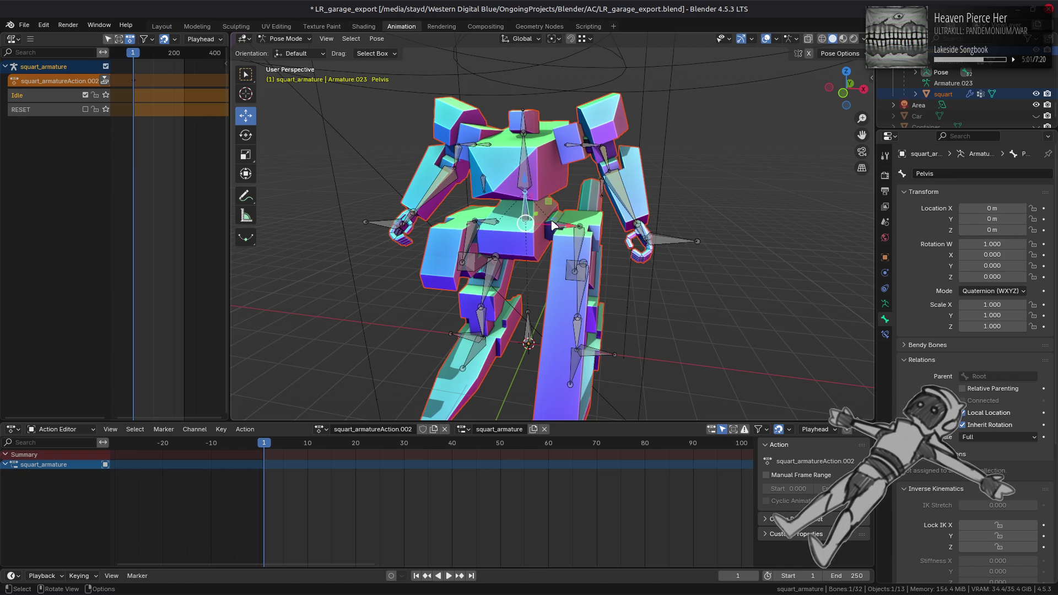
{"action": "key", "text": "g"}
{"action": "key", "text": "x"}
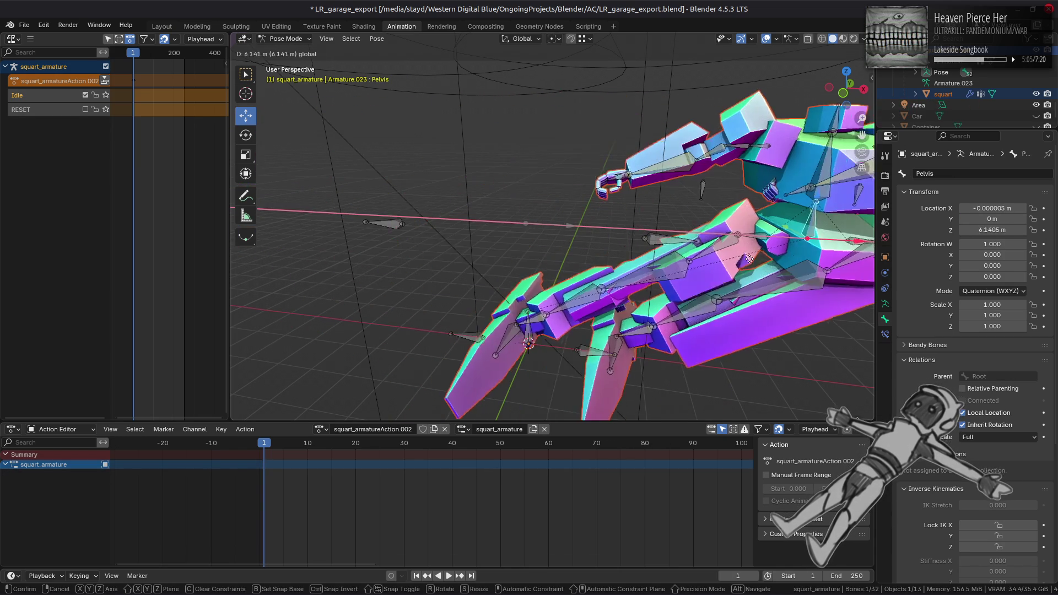
{"action": "left_click", "coordinate": [661, 241]}
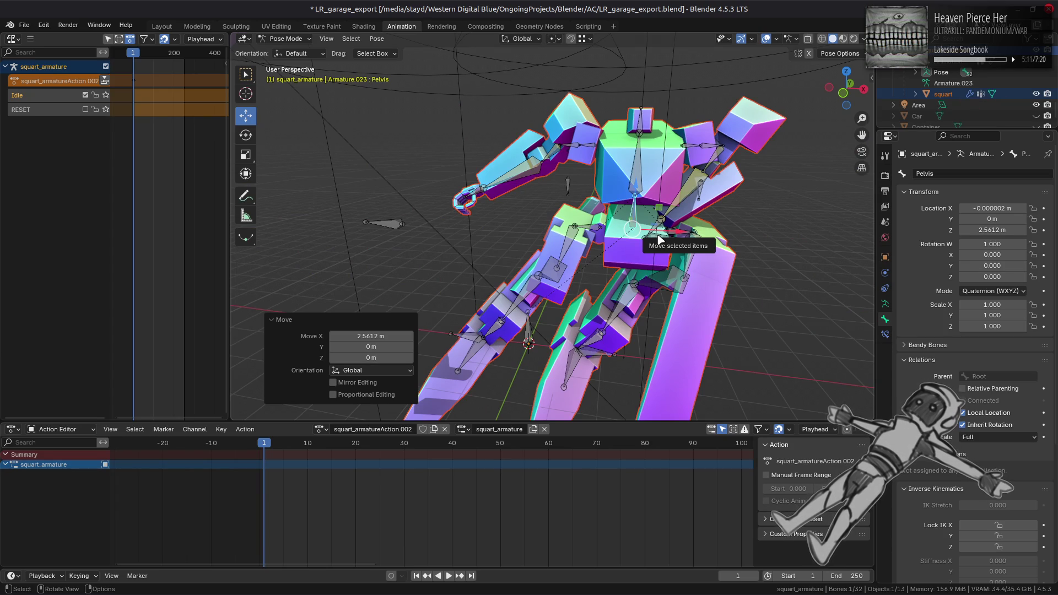
{"action": "left_click_drag", "start_coordinate": [576, 227], "coordinate": [554, 226]}
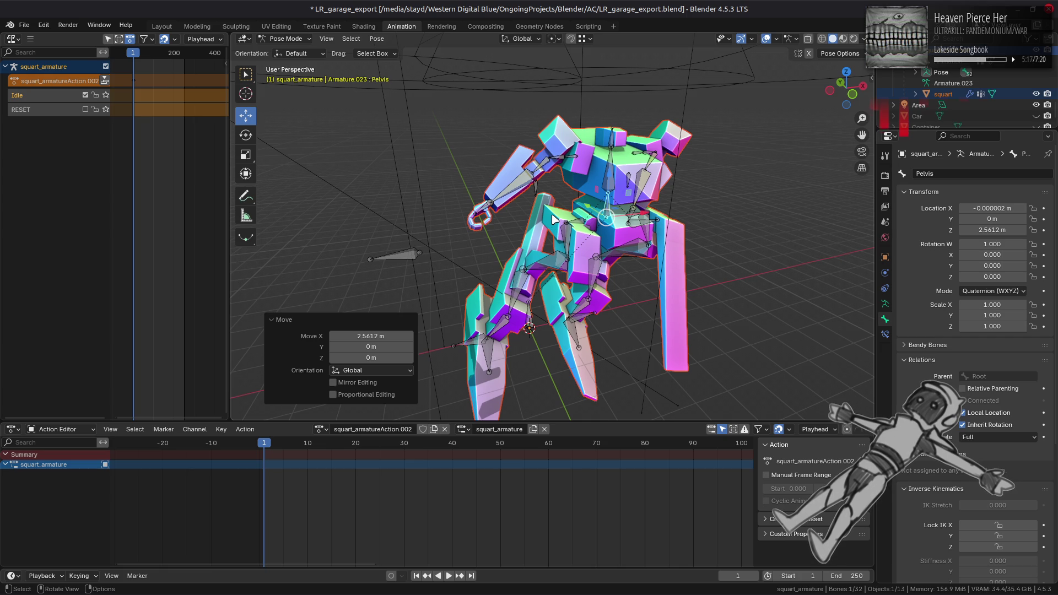
{"action": "key", "text": "ctrl+z"}
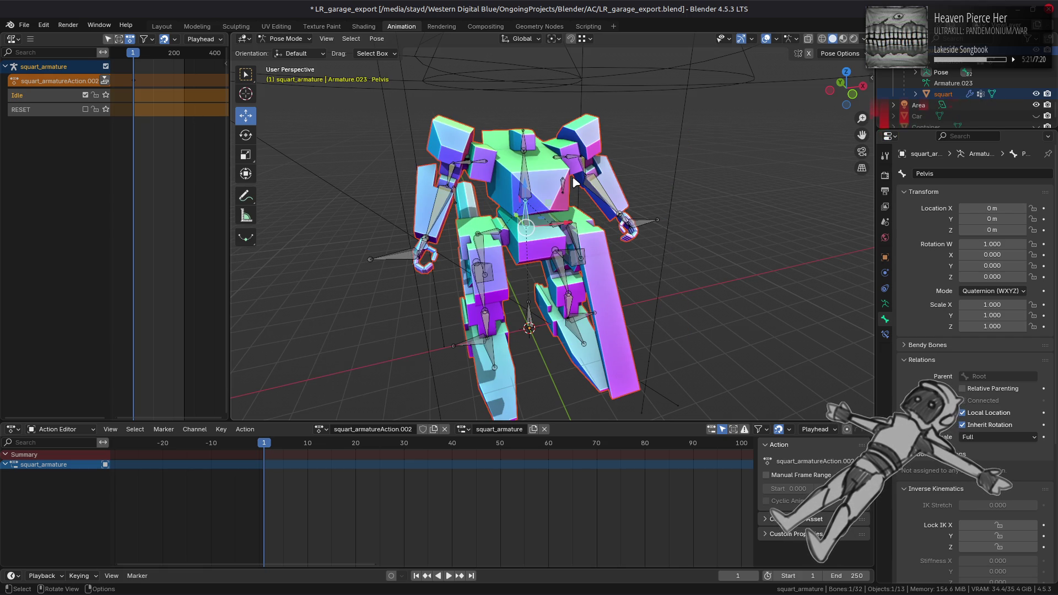
Put the armature into Edit Mode after toggling through Object Mode.
{"action": "left_click", "coordinate": [285, 39]}
{"action": "left_click", "coordinate": [303, 63]}
{"action": "left_click", "coordinate": [283, 39]}
{"action": "left_click", "coordinate": [302, 64]}
{"action": "left_click", "coordinate": [284, 38]}
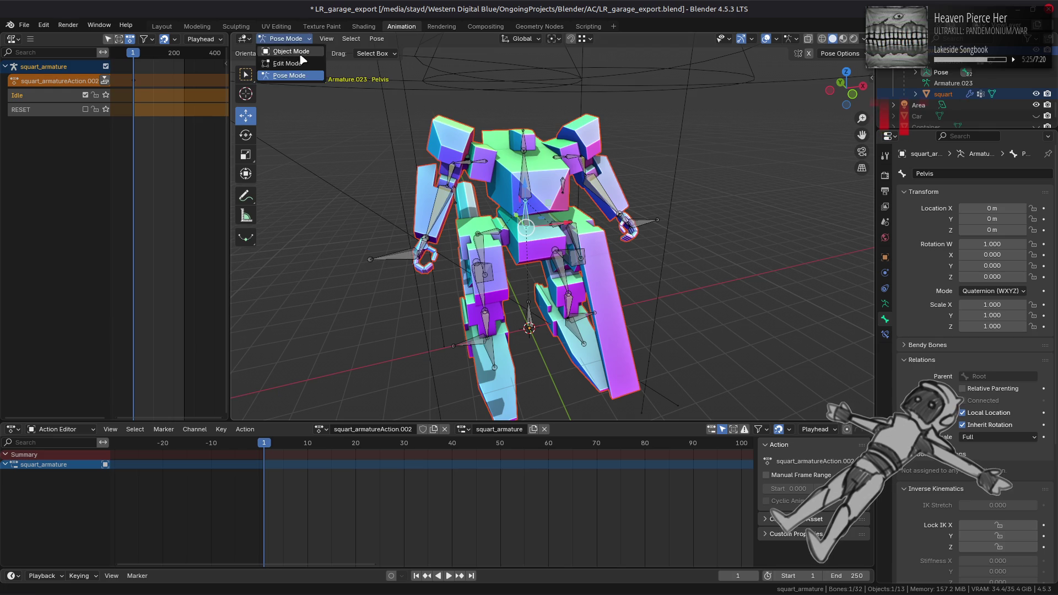
{"action": "left_click", "coordinate": [291, 51]}
{"action": "left_click", "coordinate": [283, 39]}
{"action": "left_click", "coordinate": [302, 63]}
Set Control_Arm_R's parent to Pelvis, select Control_Arm_L, and return to Pose Mode.
{"action": "left_click", "coordinate": [428, 172]}
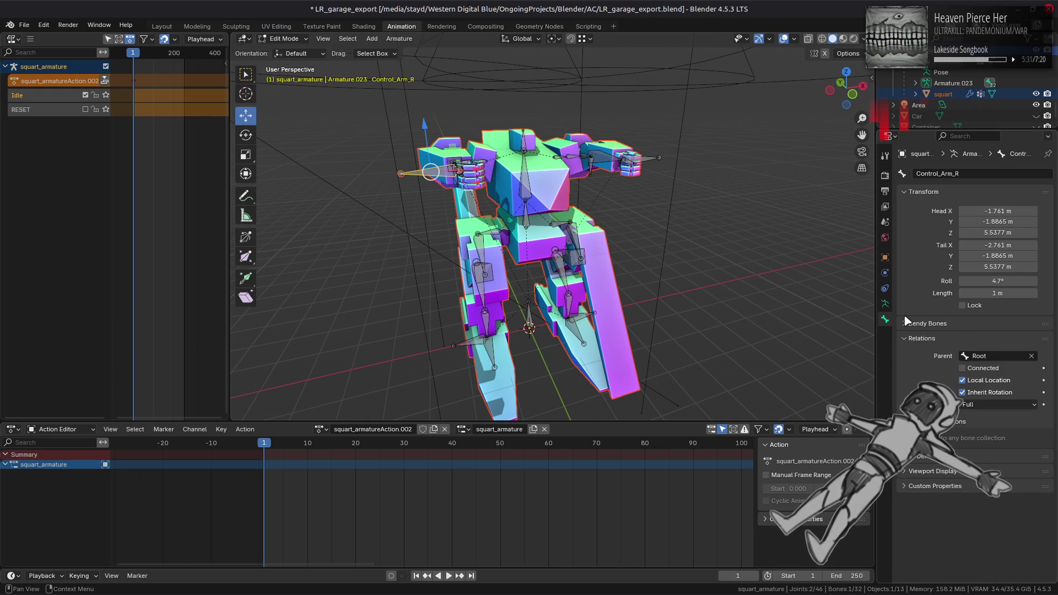
{"action": "left_click", "coordinate": [990, 361]}
{"action": "left_click", "coordinate": [1019, 380]}
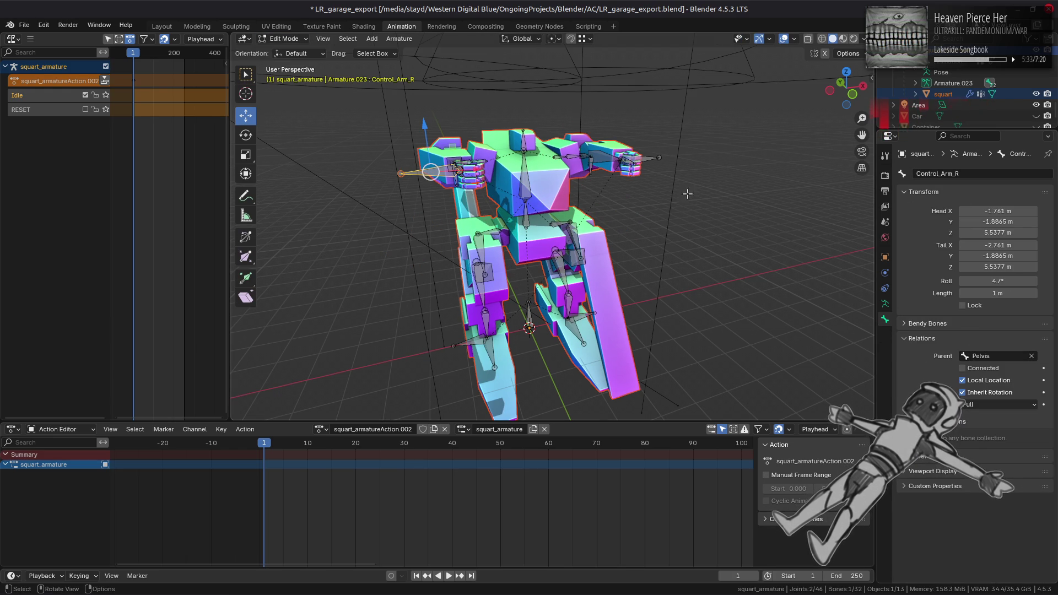
{"action": "left_click", "coordinate": [649, 160]}
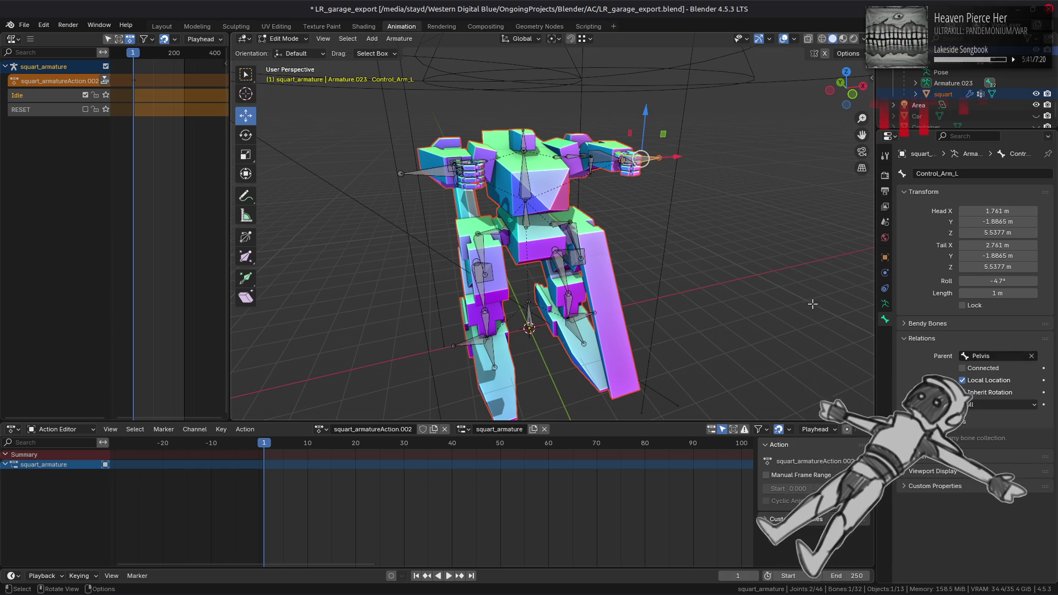
{"action": "left_click", "coordinate": [284, 38]}
{"action": "left_click", "coordinate": [287, 77]}
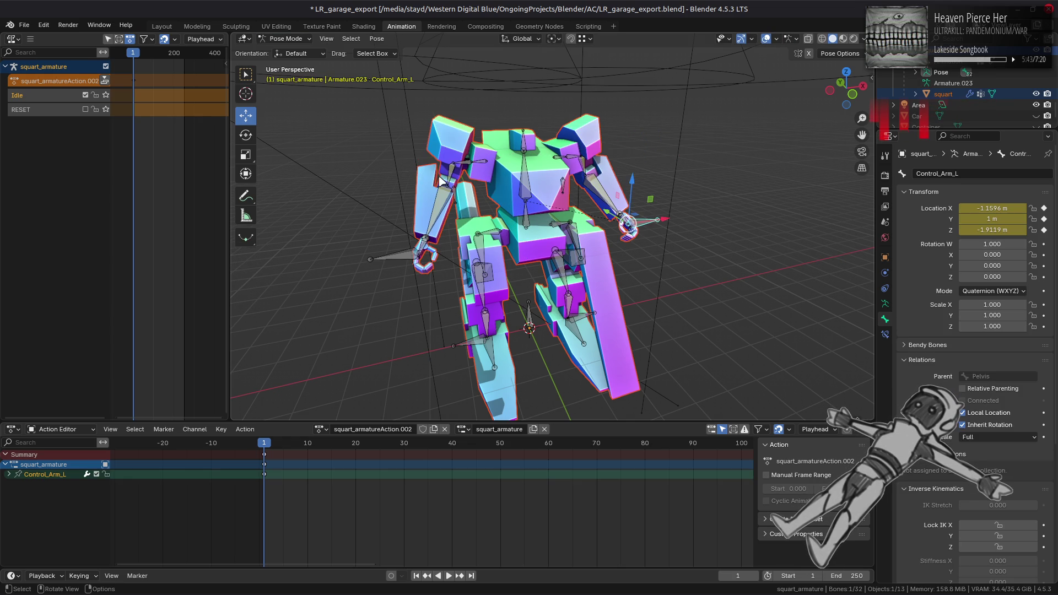
{"action": "left_click", "coordinate": [402, 257]}
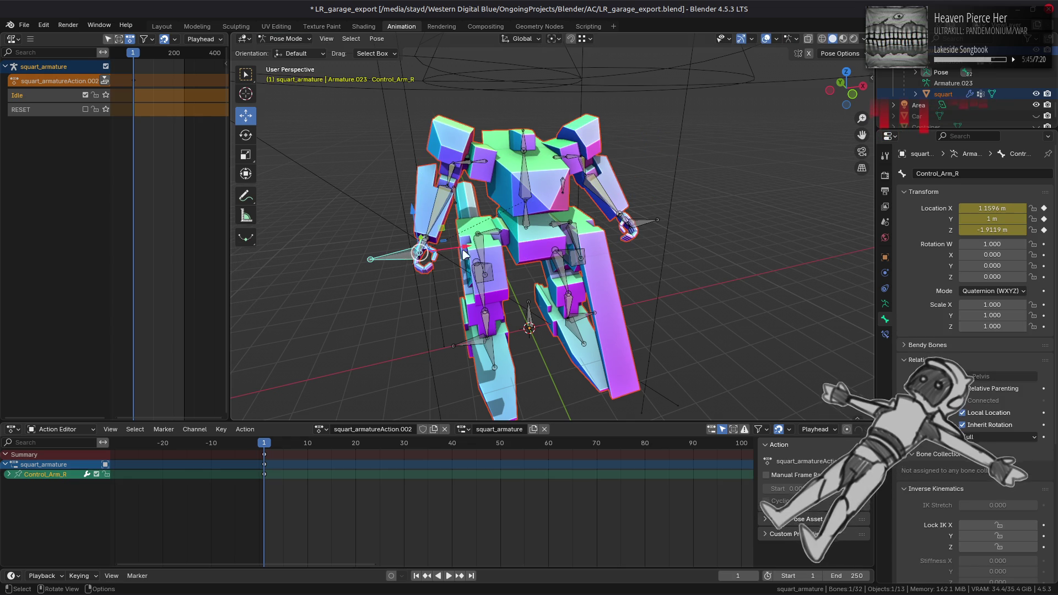
{"action": "key", "text": "g"}
{"action": "left_click", "coordinate": [403, 251]}
{"action": "key", "text": "ctrl+z"}
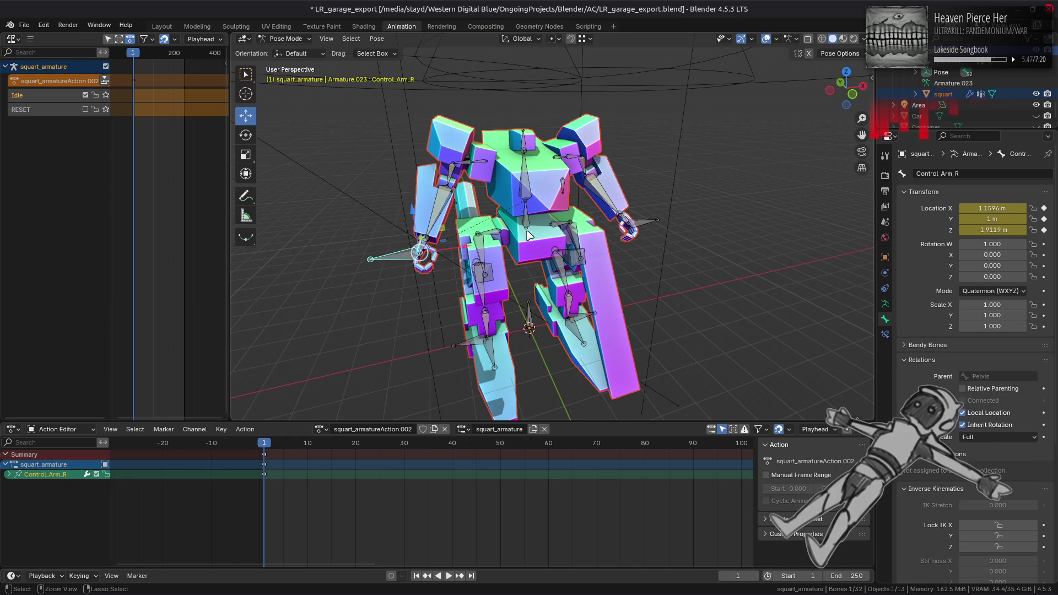
{"action": "left_click", "coordinate": [526, 229]}
{"action": "key", "text": "g"}
{"action": "key", "text": "x"}
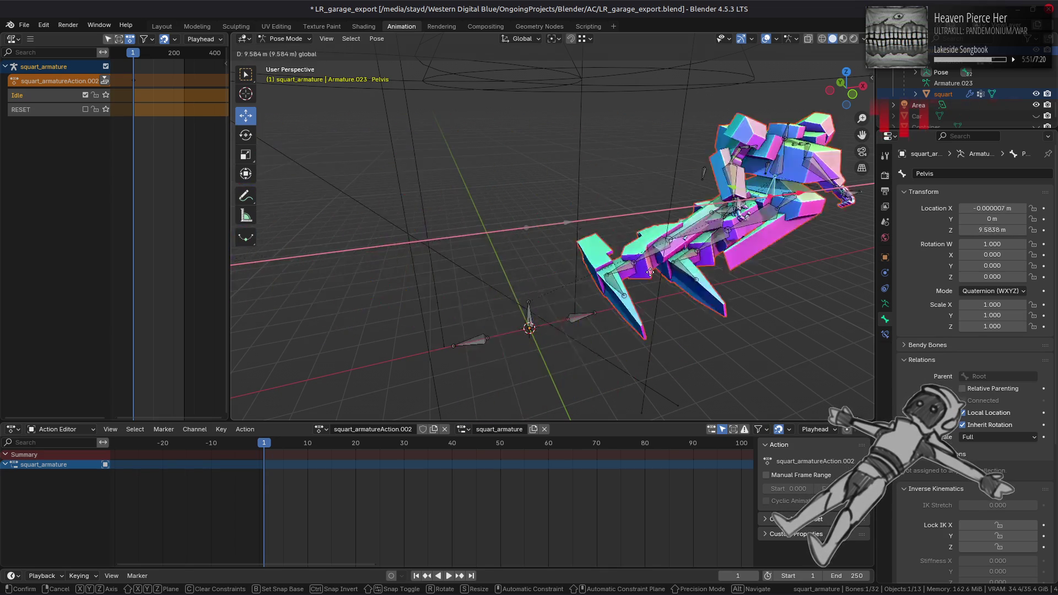
{"action": "key", "text": "Escape"}
{"action": "left_click_drag", "start_coordinate": [594, 223], "coordinate": [554, 167]}
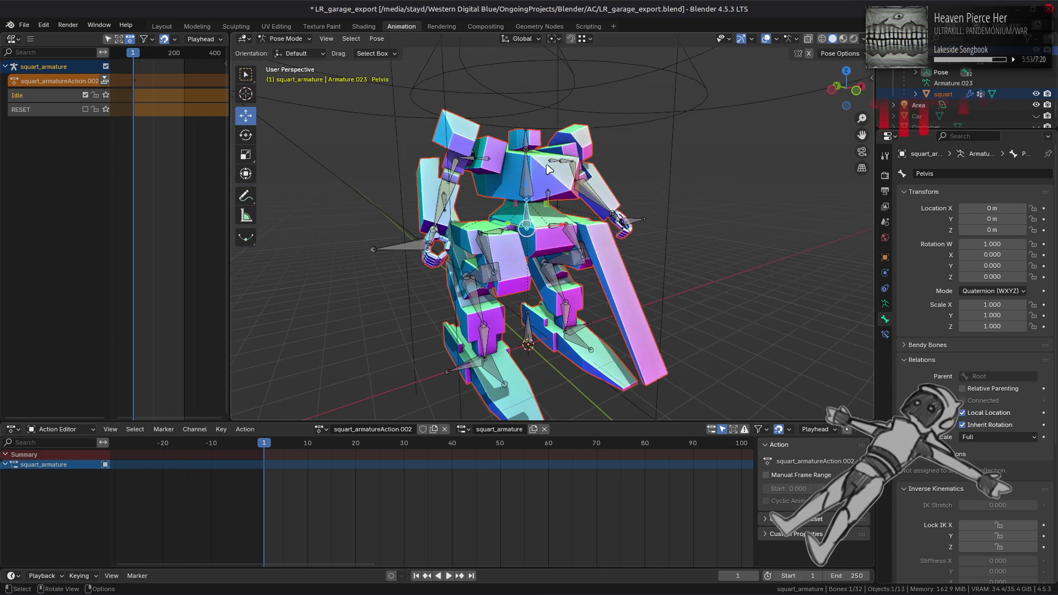
{"action": "key", "text": "g"}
{"action": "key", "text": "z"}
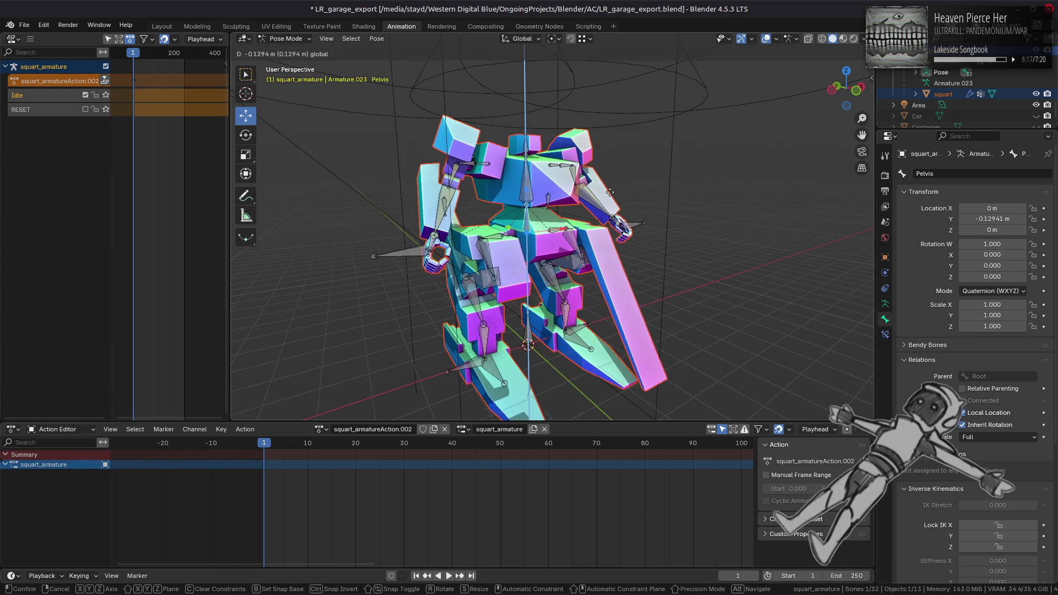
Move the Pelvis along X, correcting the distance from 4 m to 3 m in the redo panel.
{"action": "left_click", "coordinate": [610, 192]}
{"action": "key", "text": "ctrl+z"}
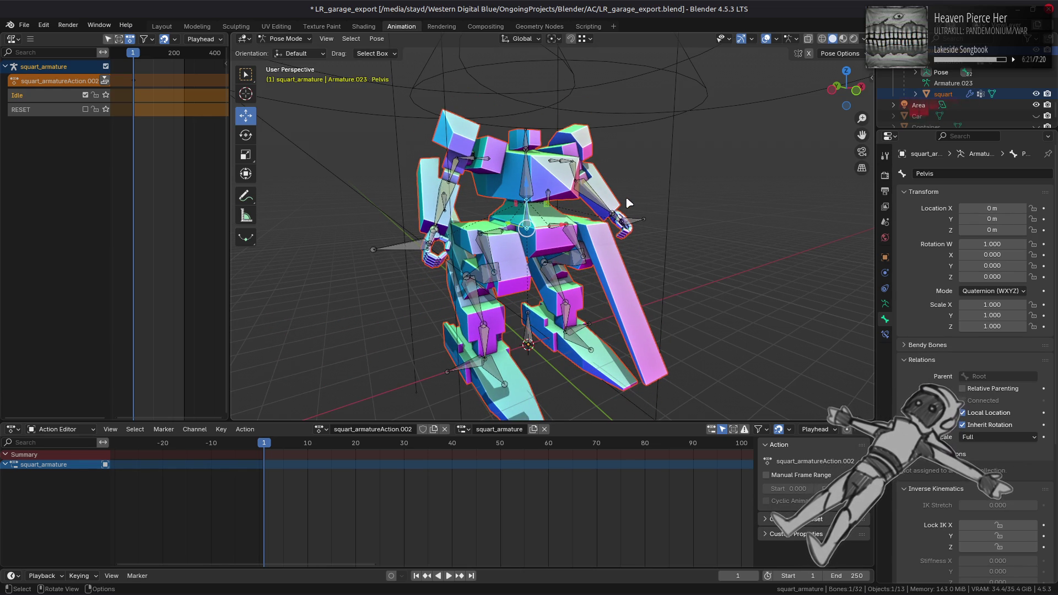
{"action": "mouse_move", "coordinate": [602, 216]}
{"action": "left_mouse_down"}
{"action": "mouse_move", "coordinate": [566, 220]}
{"action": "mouse_move", "coordinate": [606, 245]}
{"action": "left_mouse_up"}
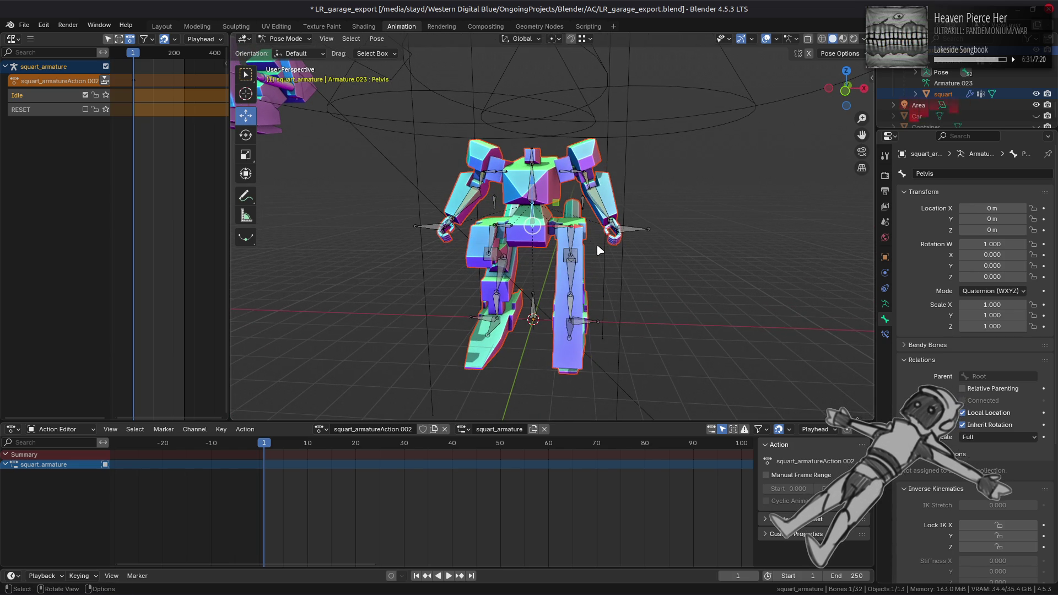
{"action": "key", "text": "g"}
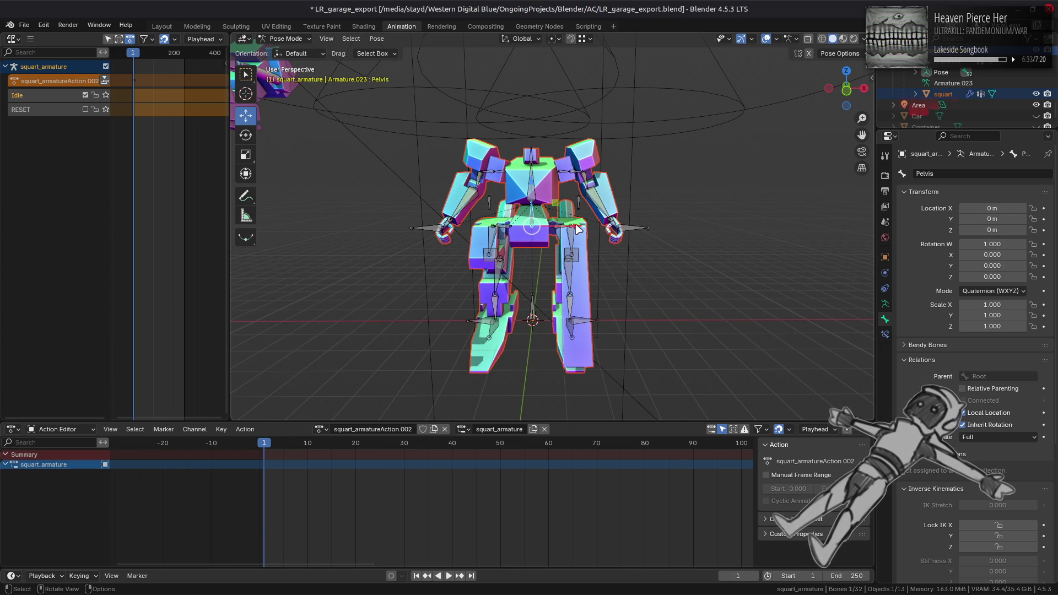
{"action": "key", "text": "x"}
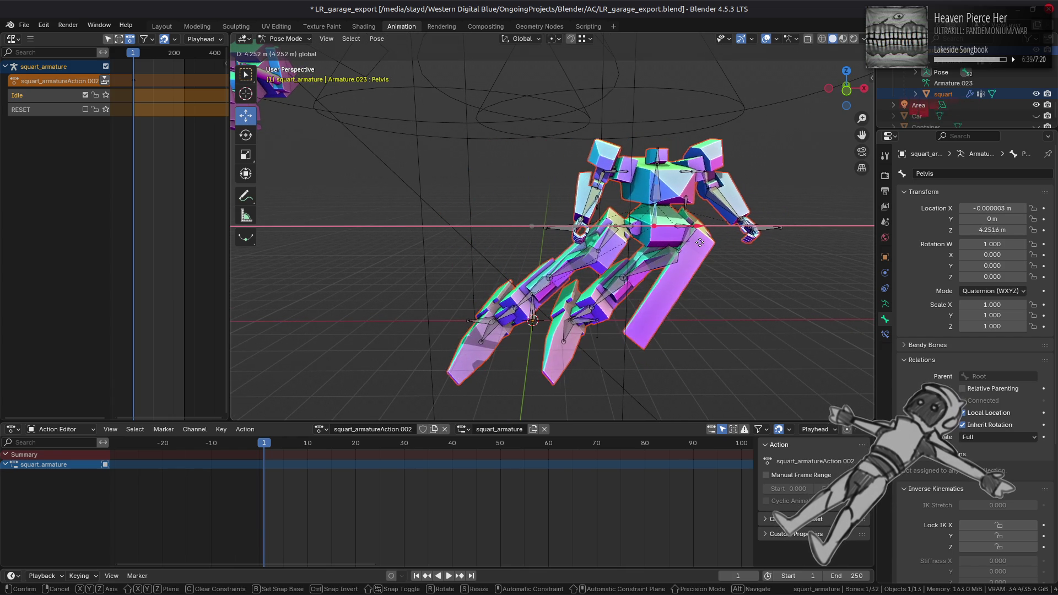
{"action": "type", "text": "4"}
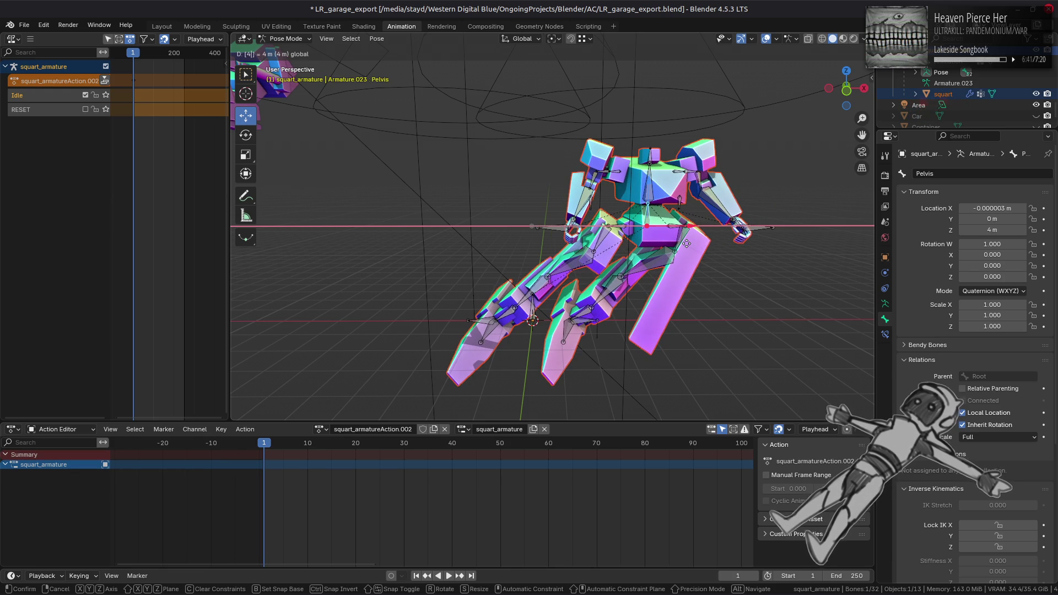
{"action": "key", "text": "Return"}
{"action": "mouse_move", "coordinate": [499, 262]}
{"action": "left_mouse_down"}
{"action": "mouse_move", "coordinate": [742, 257]}
{"action": "mouse_move", "coordinate": [680, 276]}
{"action": "mouse_move", "coordinate": [391, 312]}
{"action": "left_mouse_up"}
{"action": "left_click", "coordinate": [389, 335]}
{"action": "type", "text": "3"}
{"action": "key", "text": "Return"}
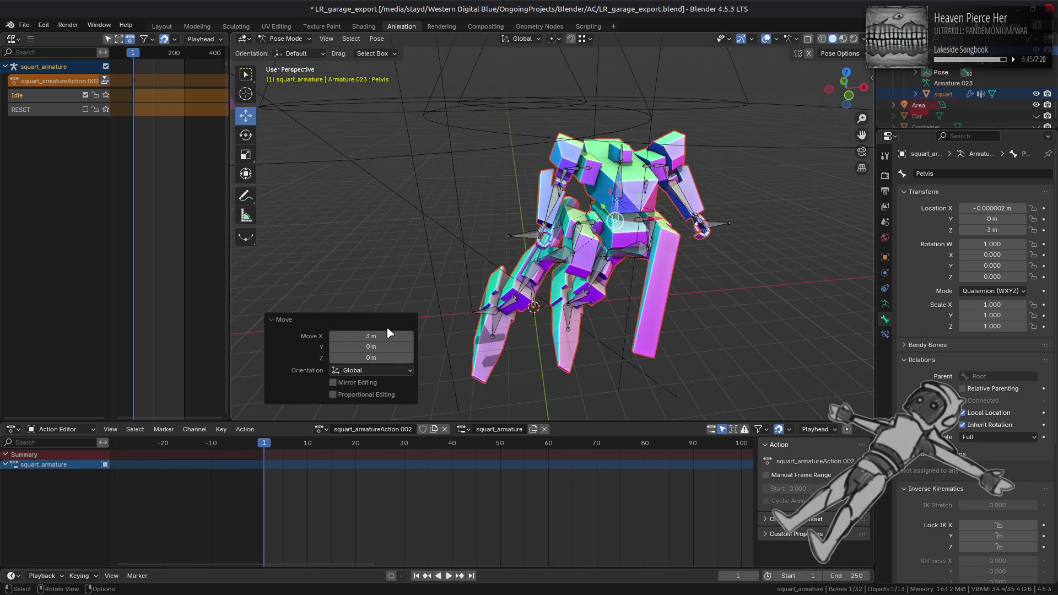
Select Control_Leg_L and begin dragging it along its Y axis.
{"action": "left_click_drag", "start_coordinate": [529, 195], "coordinate": [514, 159]}
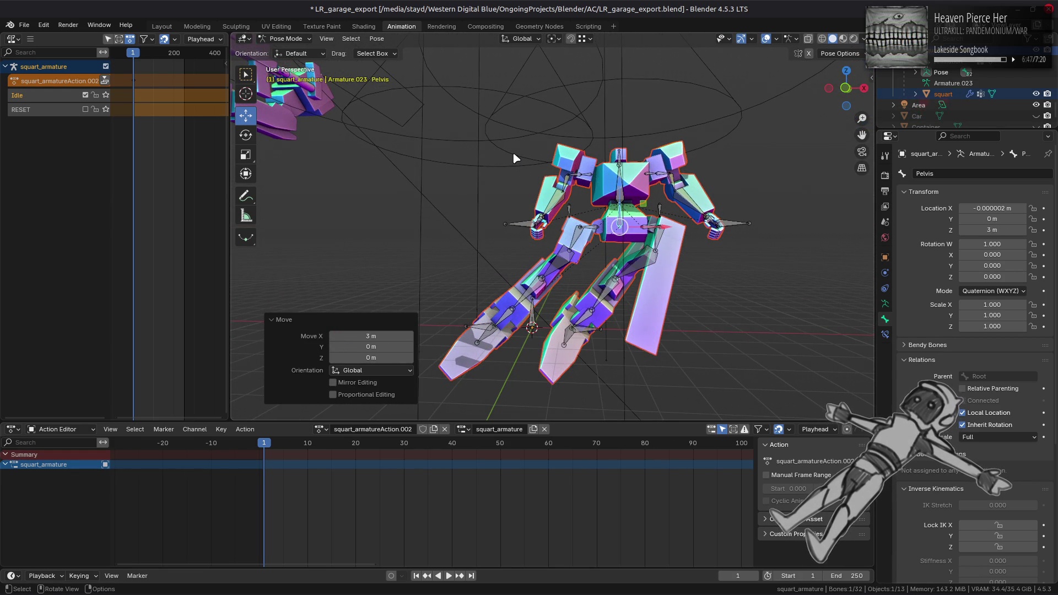
{"action": "left_click", "coordinate": [593, 331]}
{"action": "left_click_drag", "start_coordinate": [618, 333], "coordinate": [720, 331]}
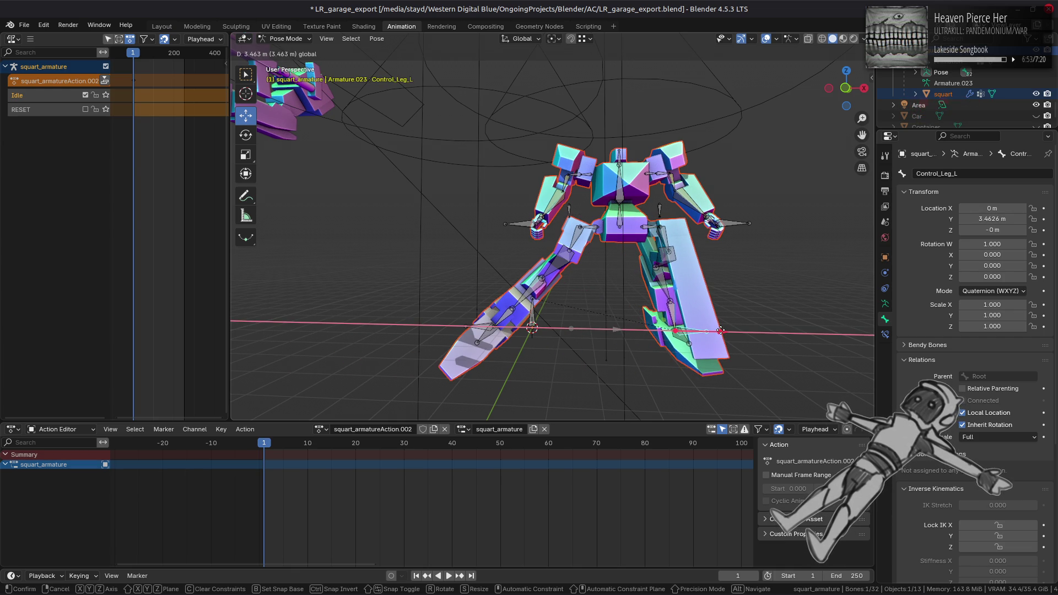
Set the left leg control's move distance to 4 m.
{"action": "type", "text": "3"}
{"action": "key", "text": "BackSpace"}
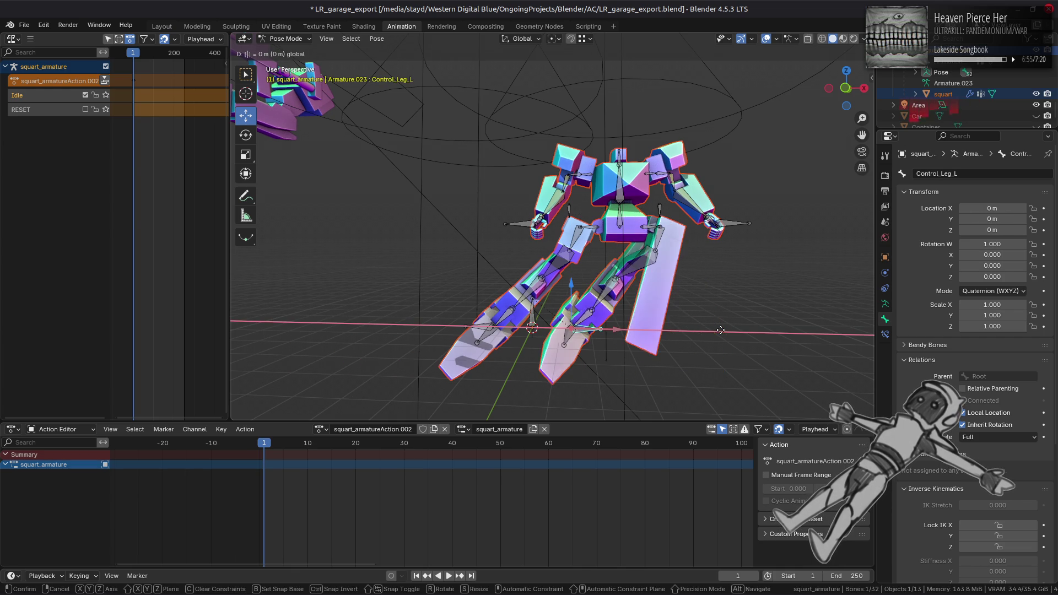
{"action": "type", "text": "4"}
{"action": "key", "text": "Return"}
Move Control_Leg_R -1 m along Y after undoing several trial moves.
{"action": "mouse_move", "coordinate": [617, 310]}
{"action": "left_mouse_down"}
{"action": "mouse_move", "coordinate": [466, 312]}
{"action": "mouse_move", "coordinate": [617, 272]}
{"action": "mouse_move", "coordinate": [584, 269]}
{"action": "left_mouse_up"}
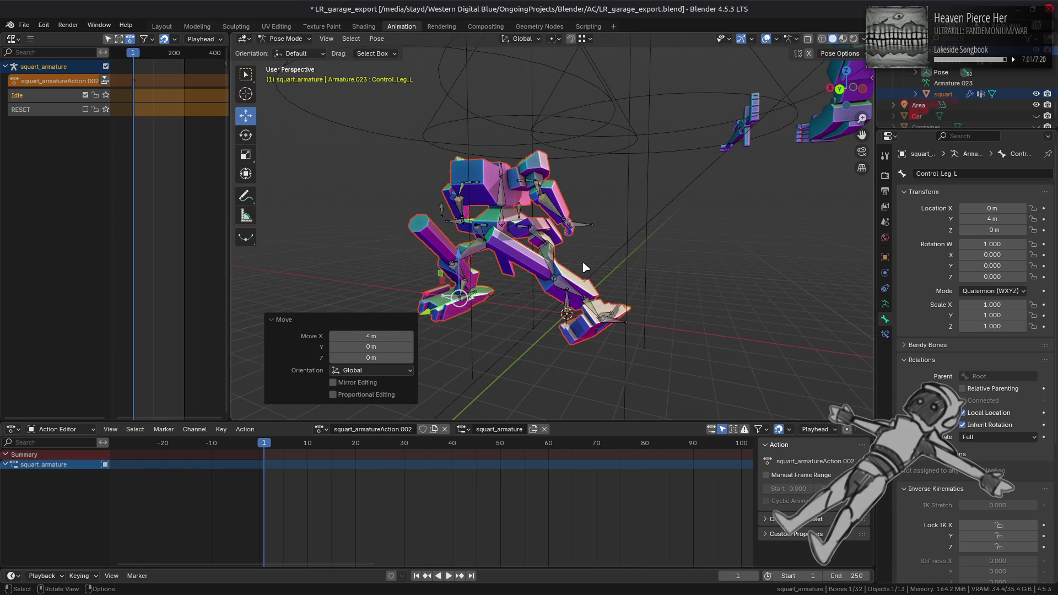
{"action": "mouse_move", "coordinate": [585, 268]}
{"action": "left_mouse_down"}
{"action": "mouse_move", "coordinate": [600, 259]}
{"action": "mouse_move", "coordinate": [407, 255]}
{"action": "left_mouse_up"}
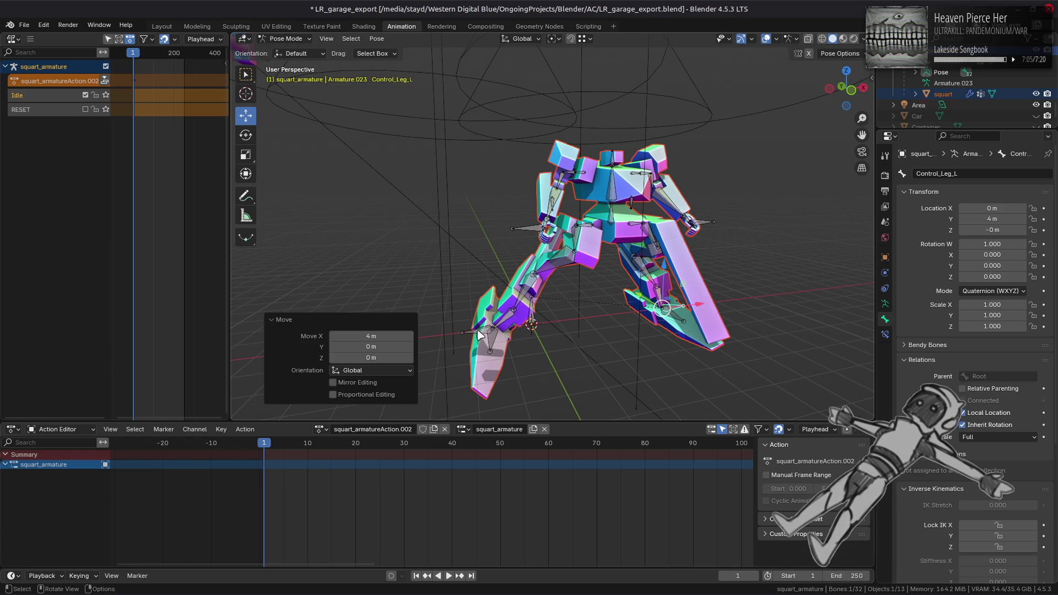
{"action": "left_click", "coordinate": [495, 322]}
{"action": "mouse_move", "coordinate": [566, 324]}
{"action": "left_mouse_down"}
{"action": "mouse_move", "coordinate": [487, 314]}
{"action": "mouse_move", "coordinate": [517, 306]}
{"action": "mouse_move", "coordinate": [518, 290]}
{"action": "left_mouse_up"}
{"action": "mouse_move", "coordinate": [495, 250]}
{"action": "left_mouse_down"}
{"action": "mouse_move", "coordinate": [495, 230]}
{"action": "mouse_move", "coordinate": [468, 292]}
{"action": "left_mouse_up"}
{"action": "key", "text": "ctrl+z"}
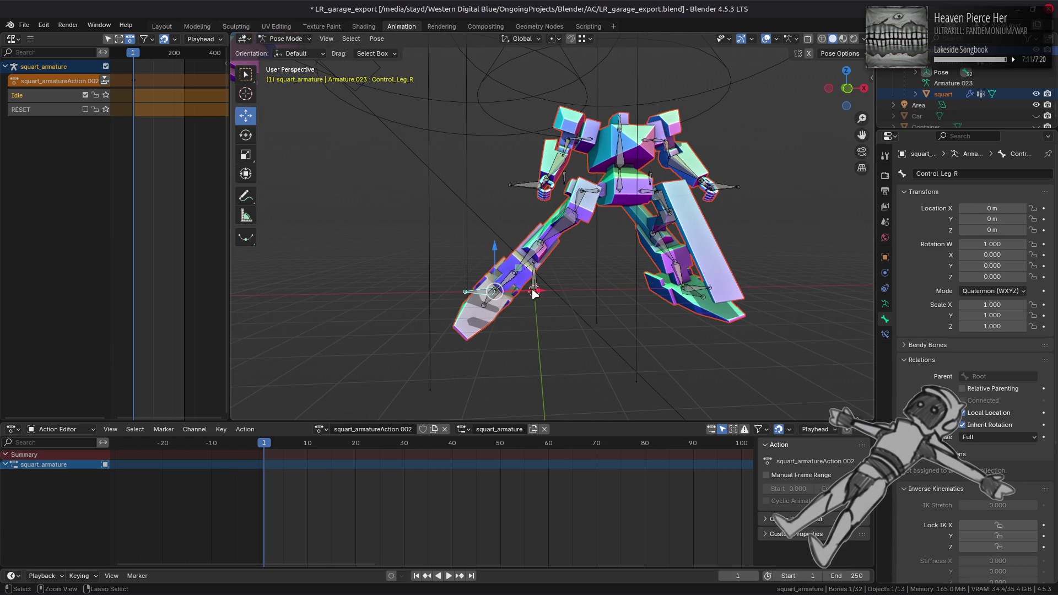
{"action": "left_click_drag", "start_coordinate": [535, 292], "coordinate": [512, 284]}
{"action": "key", "text": "ctrl+z"}
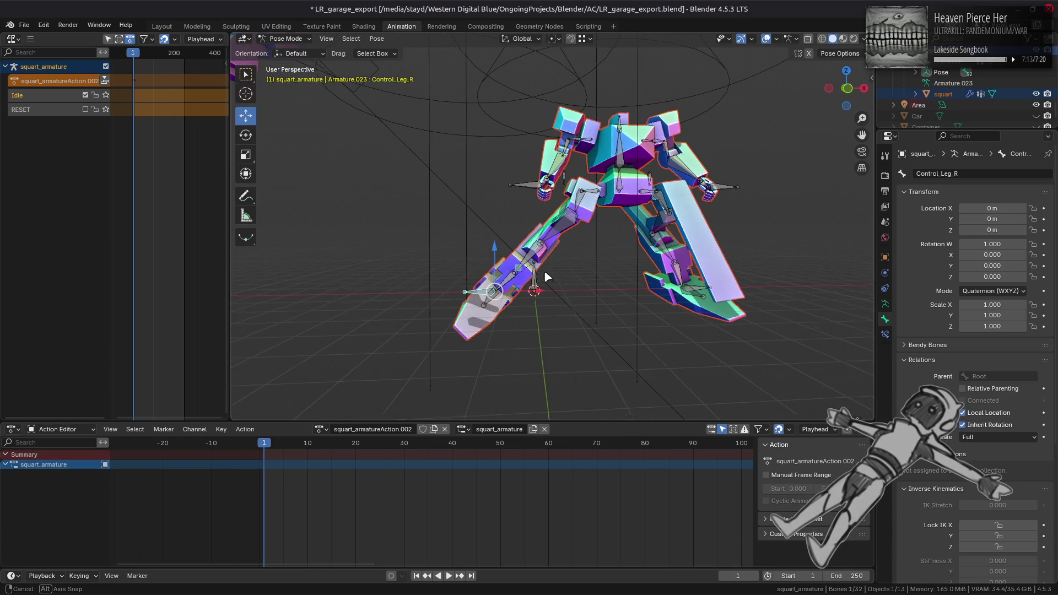
{"action": "mouse_move", "coordinate": [597, 268]}
{"action": "left_mouse_down"}
{"action": "mouse_move", "coordinate": [670, 280]}
{"action": "mouse_move", "coordinate": [689, 303]}
{"action": "mouse_move", "coordinate": [745, 324]}
{"action": "mouse_move", "coordinate": [540, 337]}
{"action": "mouse_move", "coordinate": [520, 324]}
{"action": "mouse_move", "coordinate": [547, 285]}
{"action": "mouse_move", "coordinate": [555, 308]}
{"action": "mouse_move", "coordinate": [668, 314]}
{"action": "mouse_move", "coordinate": [524, 319]}
{"action": "mouse_move", "coordinate": [523, 304]}
{"action": "mouse_move", "coordinate": [555, 359]}
{"action": "mouse_move", "coordinate": [549, 401]}
{"action": "left_mouse_up"}
{"action": "right_click", "coordinate": [533, 314]}
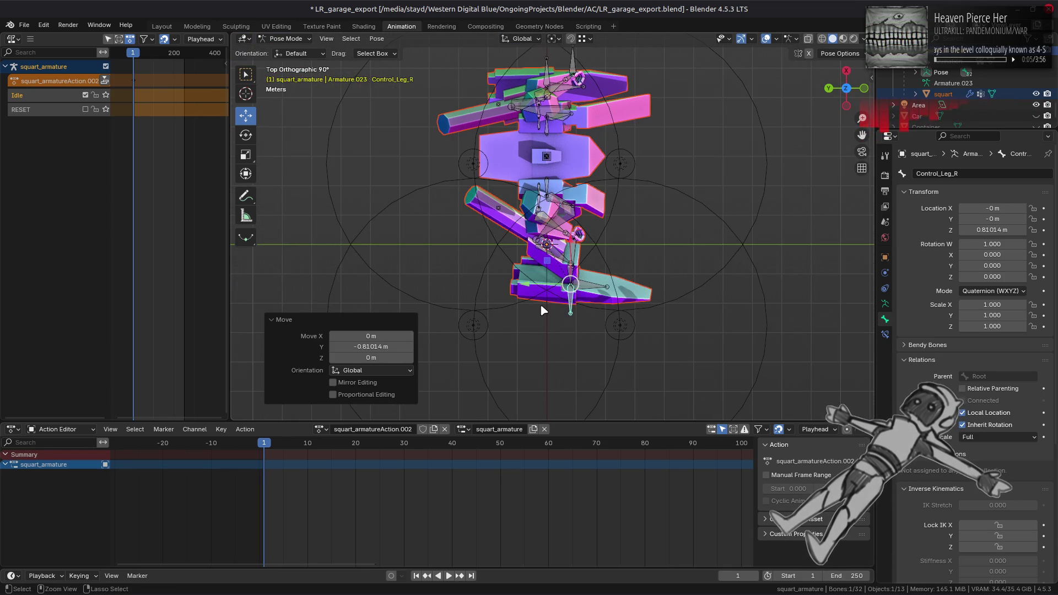
{"action": "key", "text": "ctrl+z"}
{"action": "mouse_move", "coordinate": [504, 288]}
{"action": "left_mouse_down"}
{"action": "mouse_move", "coordinate": [541, 282]}
{"action": "mouse_move", "coordinate": [551, 264]}
{"action": "mouse_move", "coordinate": [478, 184]}
{"action": "left_mouse_up"}
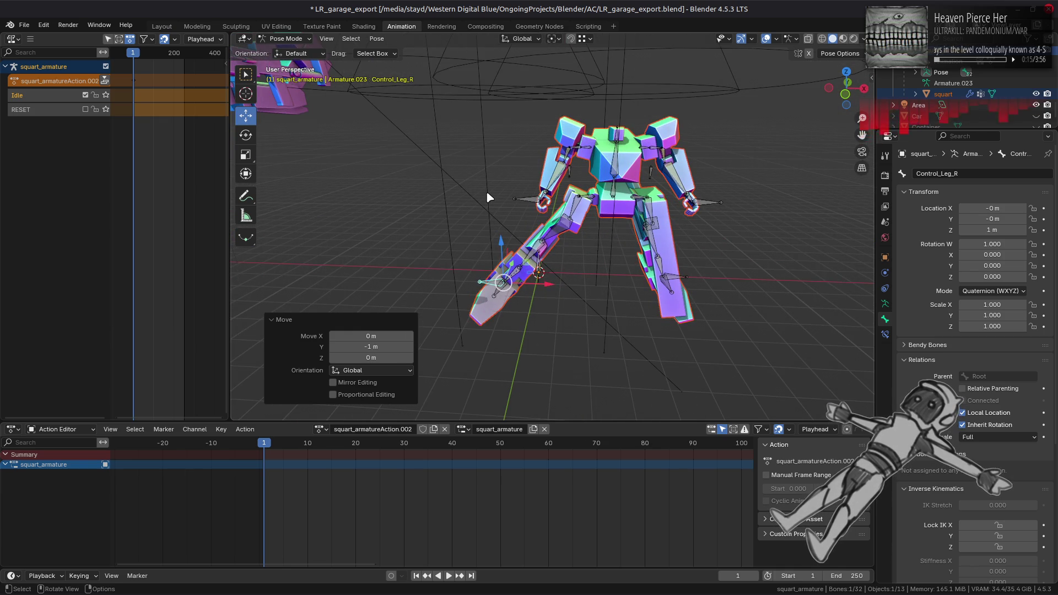
Try moving the Pelvis, cancel it, and select the right leg's middle bone.
{"action": "left_click", "coordinate": [612, 197]}
{"action": "mouse_move", "coordinate": [612, 197]}
{"action": "left_mouse_down"}
{"action": "mouse_move", "coordinate": [614, 174]}
{"action": "mouse_move", "coordinate": [553, 228]}
{"action": "left_mouse_up"}
{"action": "key", "text": "Escape"}
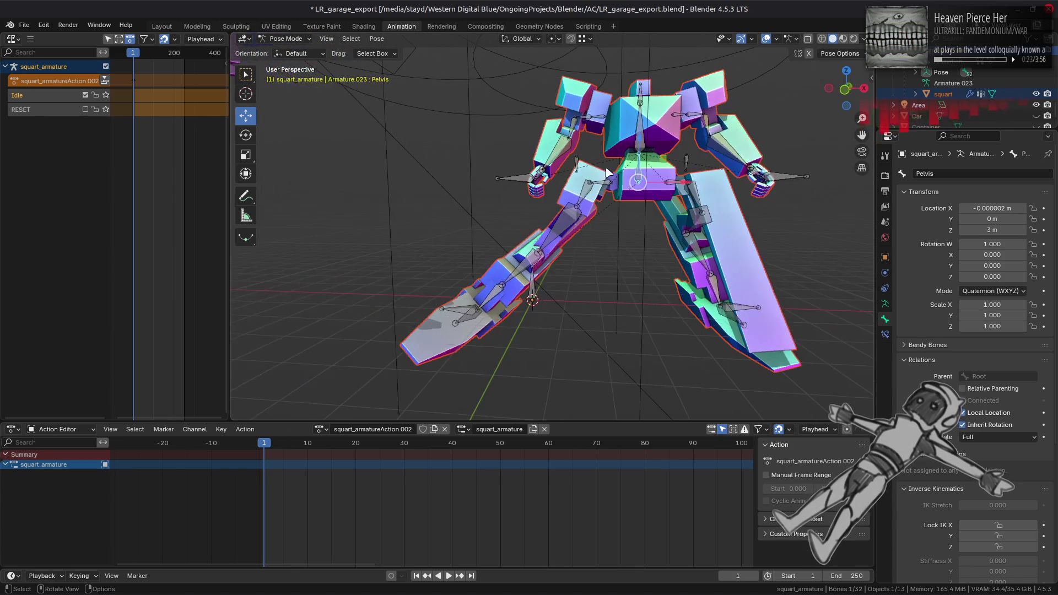
{"action": "left_click", "coordinate": [554, 228]}
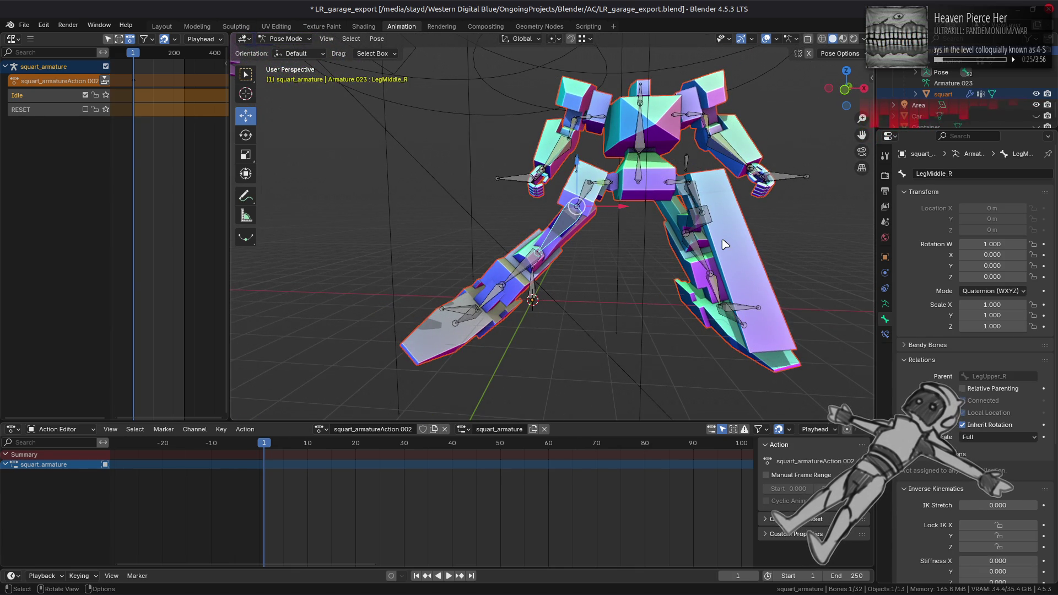
Try Lock IK X and Z on LegMiddle_R, then unlock both and raise IK stiffness to 0.990.
{"action": "scroll", "coordinate": [948, 386], "scroll_direction": "down", "scroll_amount": 5}
{"action": "left_click", "coordinate": [995, 415]}
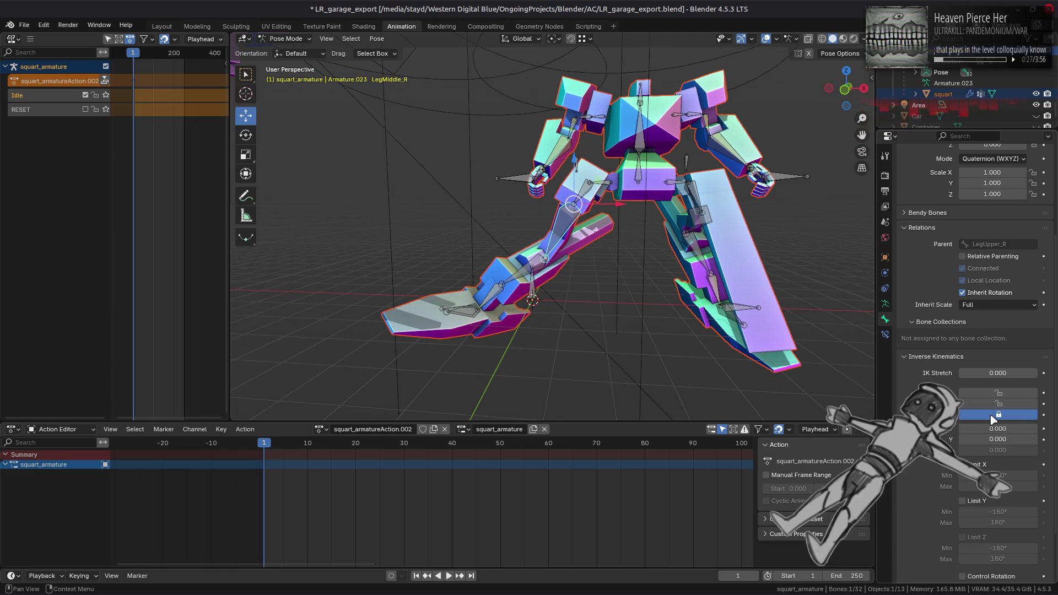
{"action": "left_click", "coordinate": [994, 414]}
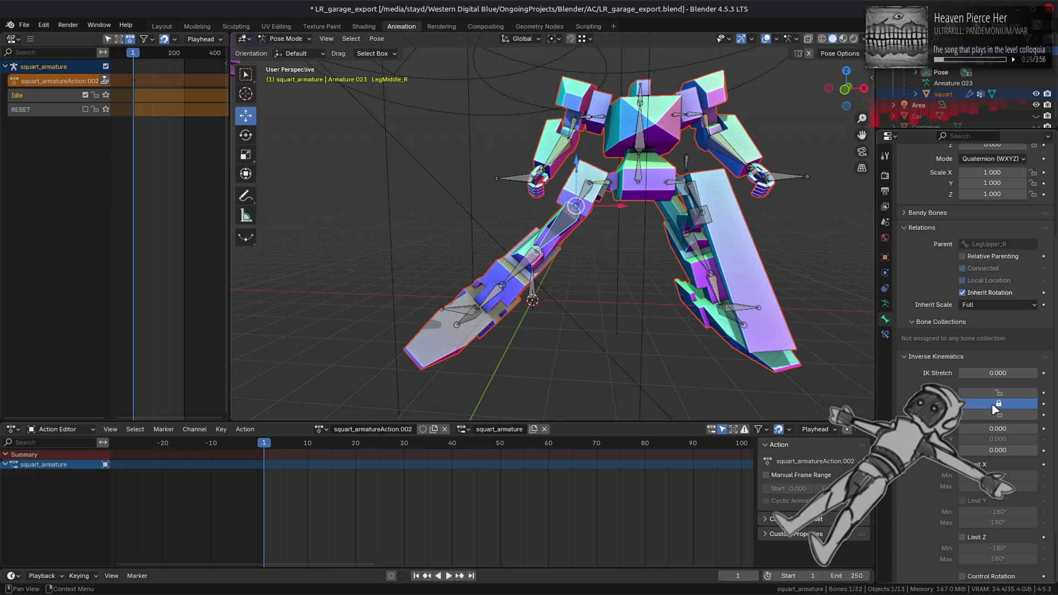
{"action": "left_click", "coordinate": [999, 392]}
{"action": "left_click", "coordinate": [992, 415]}
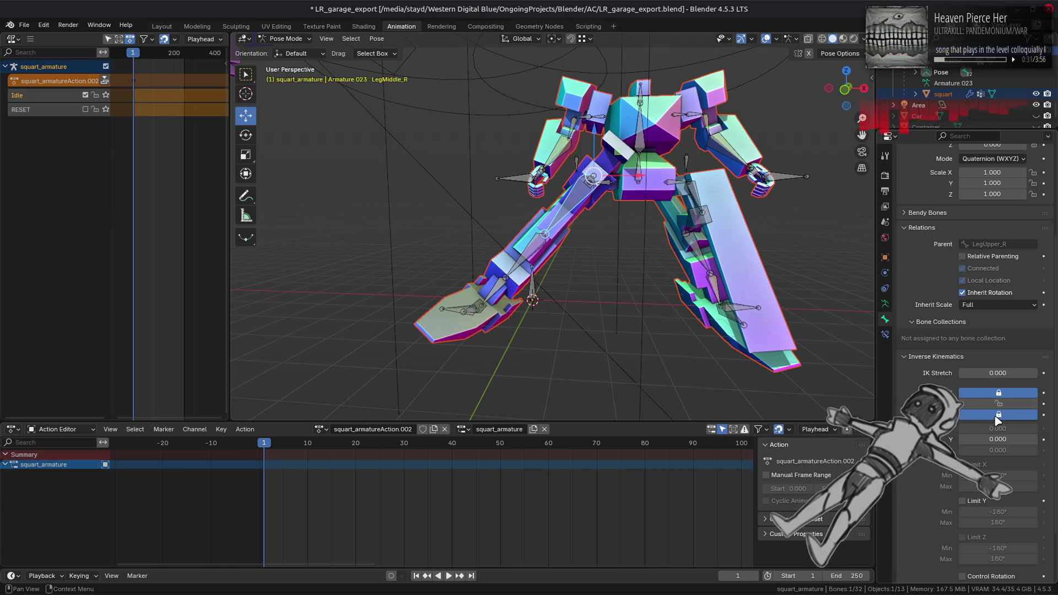
{"action": "mouse_move", "coordinate": [821, 396]}
{"action": "left_mouse_down"}
{"action": "mouse_move", "coordinate": [782, 376]}
{"action": "mouse_move", "coordinate": [770, 408]}
{"action": "mouse_move", "coordinate": [721, 349]}
{"action": "mouse_move", "coordinate": [701, 357]}
{"action": "left_mouse_up"}
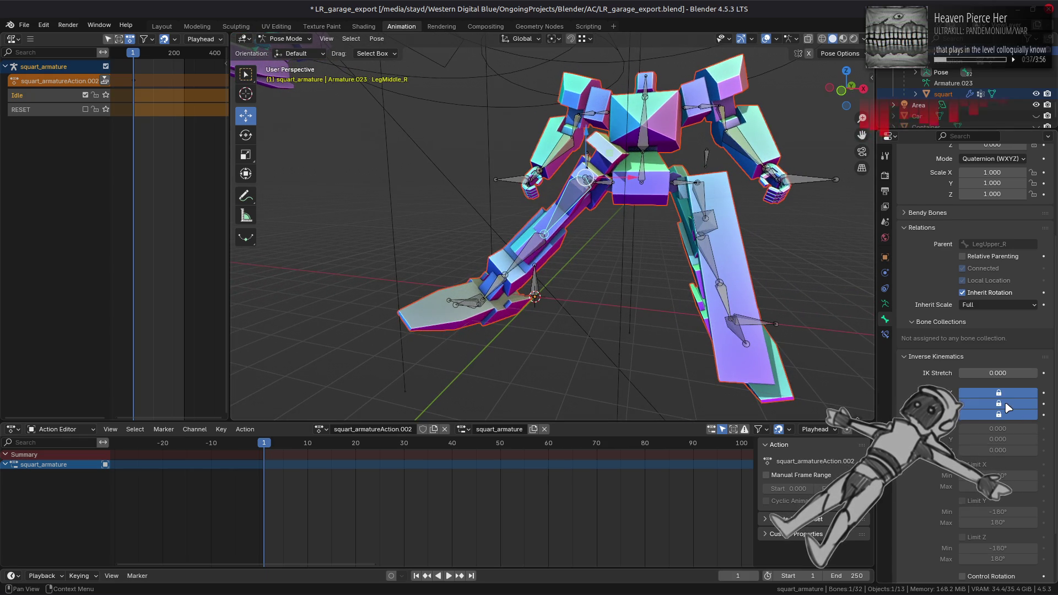
{"action": "left_click", "coordinate": [999, 414]}
{"action": "left_click", "coordinate": [998, 392]}
{"action": "mouse_move", "coordinate": [997, 428]}
{"action": "left_mouse_down"}
{"action": "mouse_move", "coordinate": [1036, 428]}
{"action": "mouse_move", "coordinate": [984, 428]}
{"action": "left_mouse_up"}
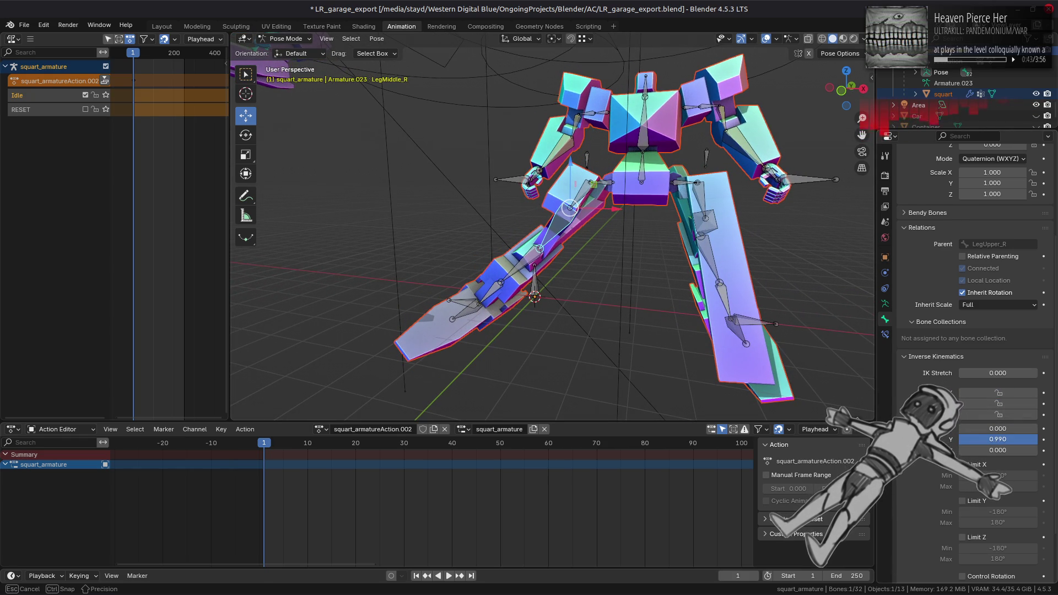
Rotate the selected bone along its local axes to test the IK response.
{"action": "mouse_move", "coordinate": [741, 319]}
{"action": "left_mouse_down"}
{"action": "mouse_move", "coordinate": [666, 292]}
{"action": "mouse_move", "coordinate": [606, 221]}
{"action": "left_mouse_up"}
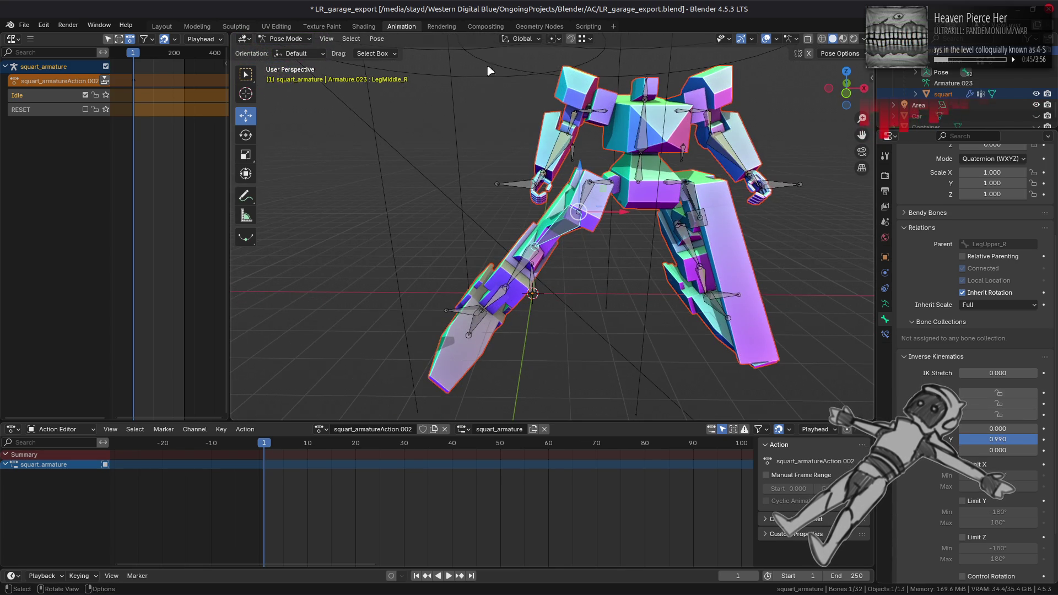
{"action": "left_click", "coordinate": [520, 39]}
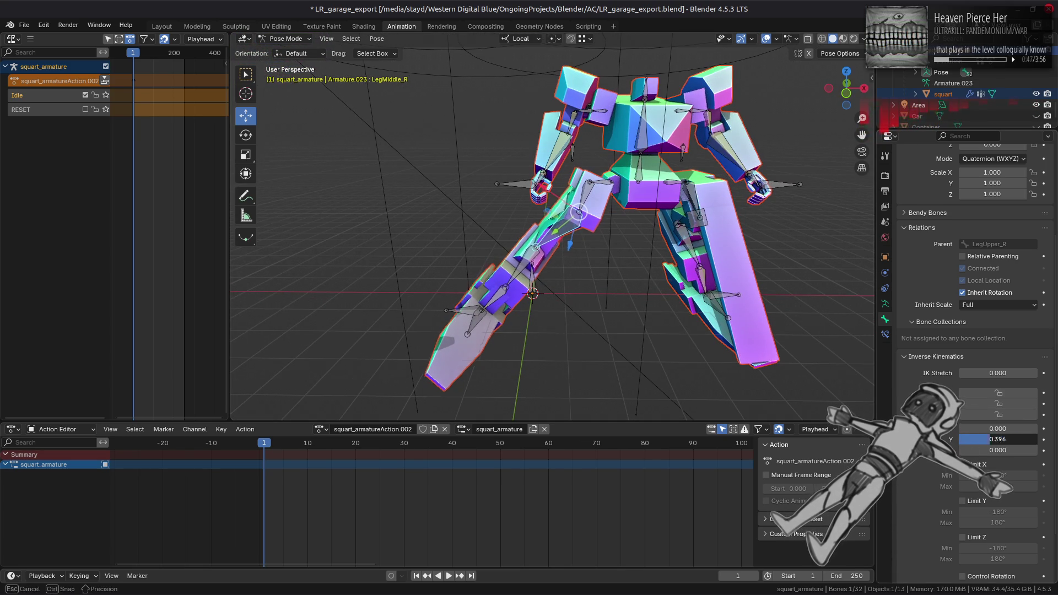
{"action": "key", "text": "r"}
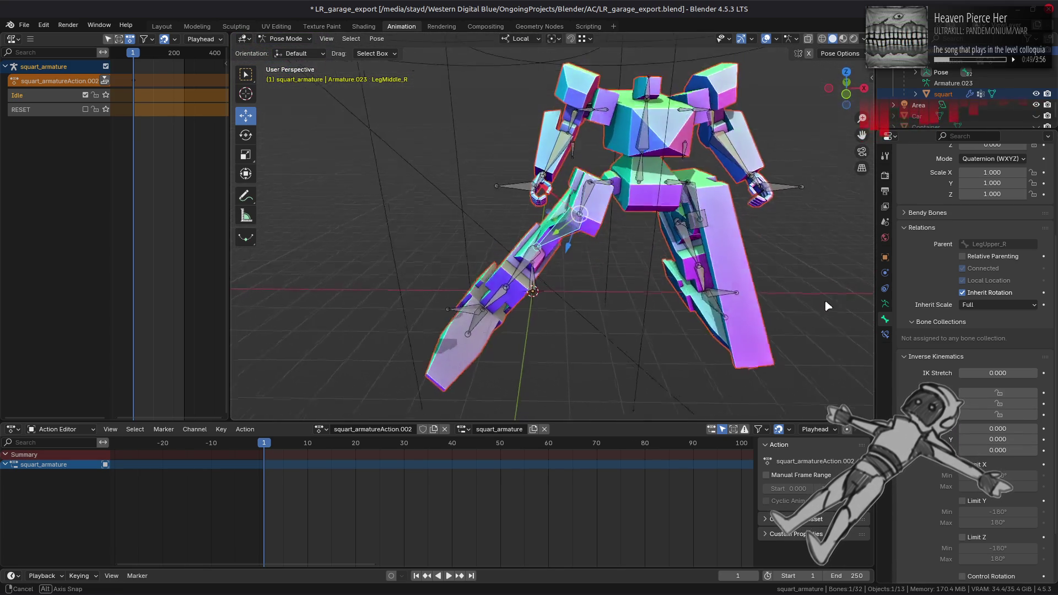
{"action": "left_click", "coordinate": [835, 280]}
{"action": "mouse_move", "coordinate": [829, 270]}
{"action": "left_mouse_down"}
{"action": "mouse_move", "coordinate": [835, 298]}
{"action": "mouse_move", "coordinate": [815, 303]}
{"action": "mouse_move", "coordinate": [751, 243]}
{"action": "mouse_move", "coordinate": [758, 263]}
{"action": "left_mouse_up"}
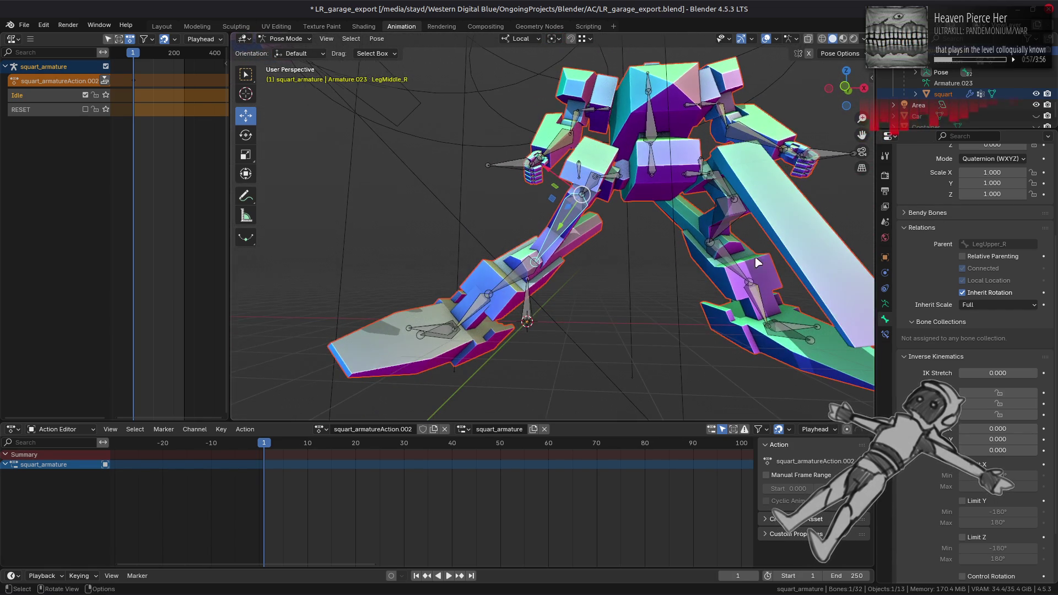
Toggle Lock IK Z off again and return the IK stiffness to 0.
{"action": "left_click", "coordinate": [978, 416]}
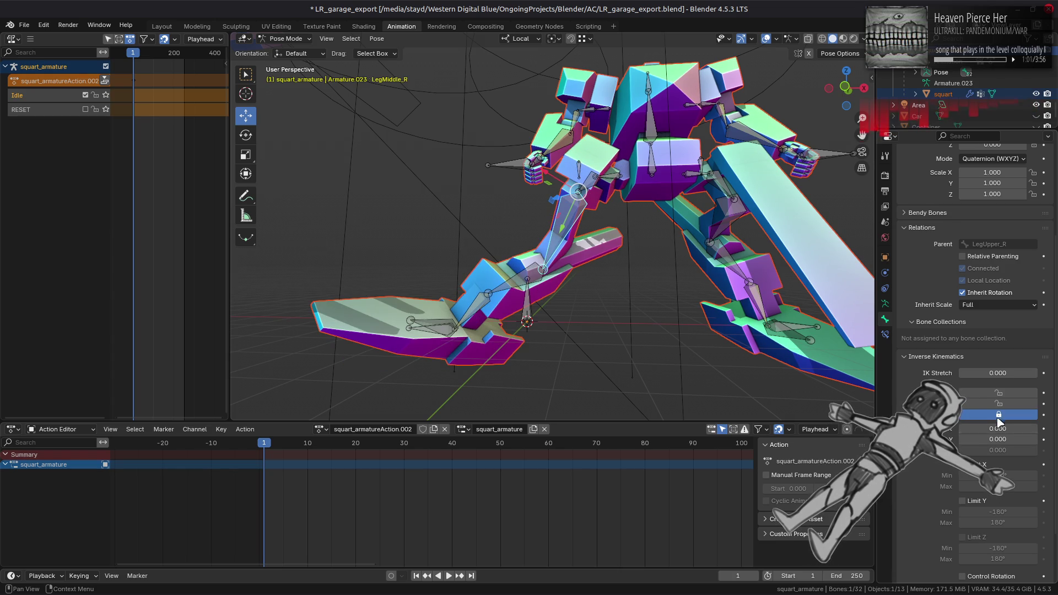
{"action": "left_click", "coordinate": [998, 419]}
{"action": "left_click_drag", "start_coordinate": [1019, 450], "coordinate": [1023, 450]}
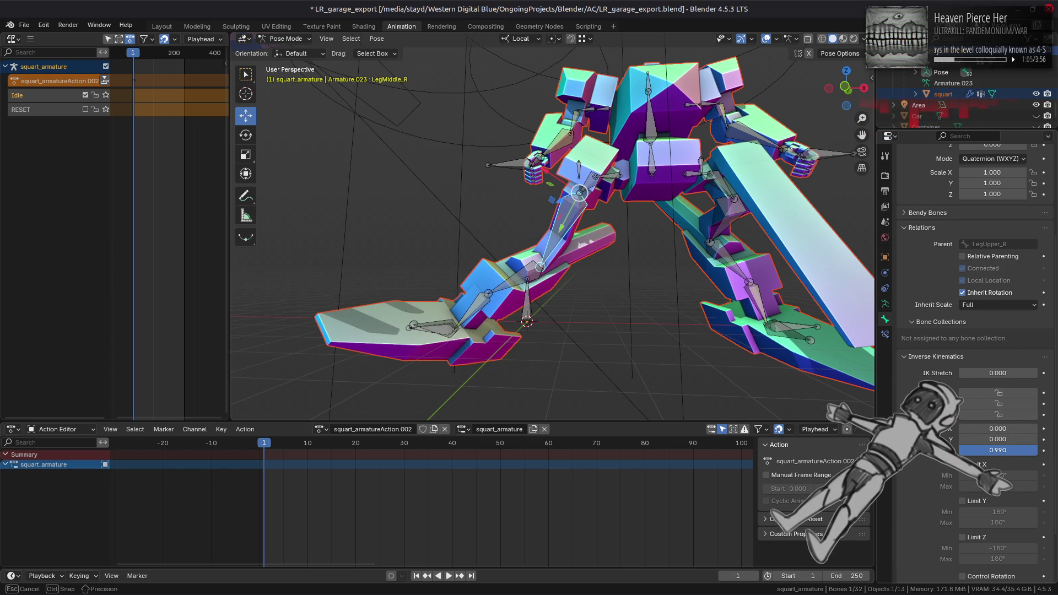
{"action": "left_click_drag", "start_coordinate": [1025, 450], "coordinate": [991, 450]}
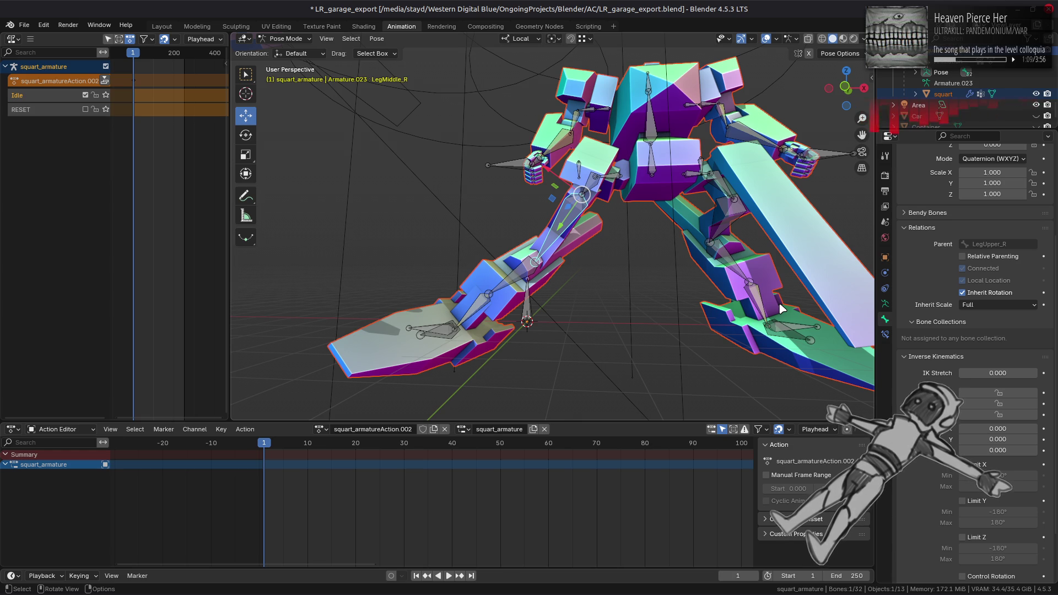
{"action": "mouse_move", "coordinate": [699, 228]}
{"action": "left_mouse_down"}
{"action": "mouse_move", "coordinate": [653, 241]}
{"action": "mouse_move", "coordinate": [658, 263]}
{"action": "mouse_move", "coordinate": [468, 247]}
{"action": "mouse_move", "coordinate": [683, 218]}
{"action": "mouse_move", "coordinate": [739, 229]}
{"action": "mouse_move", "coordinate": [653, 209]}
{"action": "mouse_move", "coordinate": [617, 217]}
{"action": "mouse_move", "coordinate": [643, 238]}
{"action": "left_mouse_up"}
Lock IK Z and Y on LegMiddle_R, then select the right lower leg bone.
{"action": "left_click", "coordinate": [988, 415]}
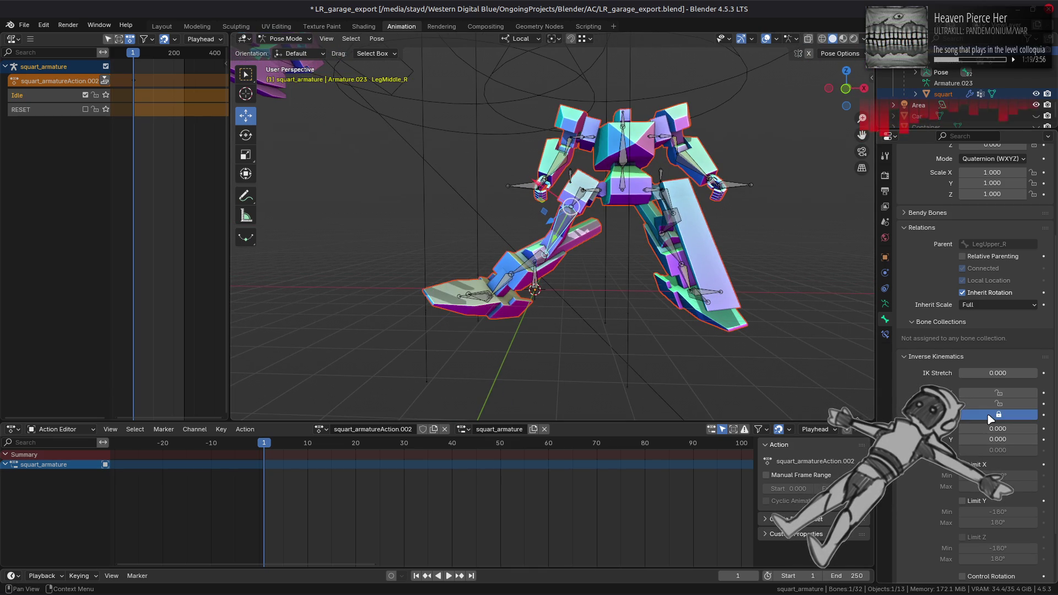
{"action": "left_click", "coordinate": [997, 404]}
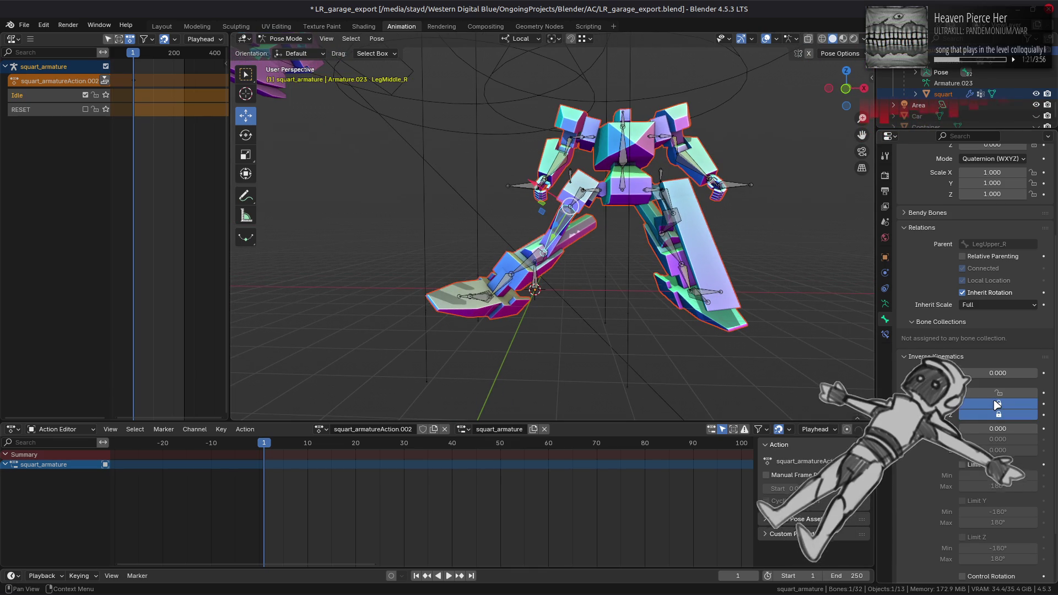
{"action": "mouse_move", "coordinate": [715, 339]}
{"action": "left_mouse_down"}
{"action": "mouse_move", "coordinate": [775, 332]}
{"action": "mouse_move", "coordinate": [788, 363]}
{"action": "mouse_move", "coordinate": [859, 380]}
{"action": "left_mouse_up"}
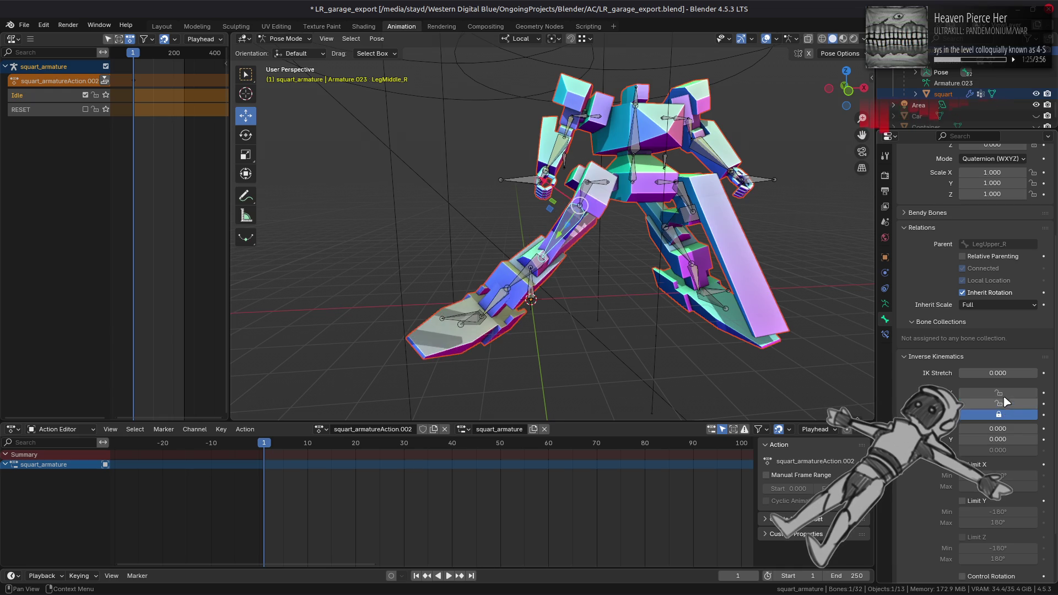
{"action": "left_click_drag", "start_coordinate": [722, 329], "coordinate": [783, 340]}
{"action": "mouse_move", "coordinate": [644, 316]}
{"action": "left_mouse_down"}
{"action": "mouse_move", "coordinate": [551, 268]}
{"action": "mouse_move", "coordinate": [489, 302]}
{"action": "mouse_move", "coordinate": [468, 256]}
{"action": "mouse_move", "coordinate": [469, 217]}
{"action": "mouse_move", "coordinate": [531, 271]}
{"action": "left_mouse_up"}
{"action": "left_click", "coordinate": [533, 277]}
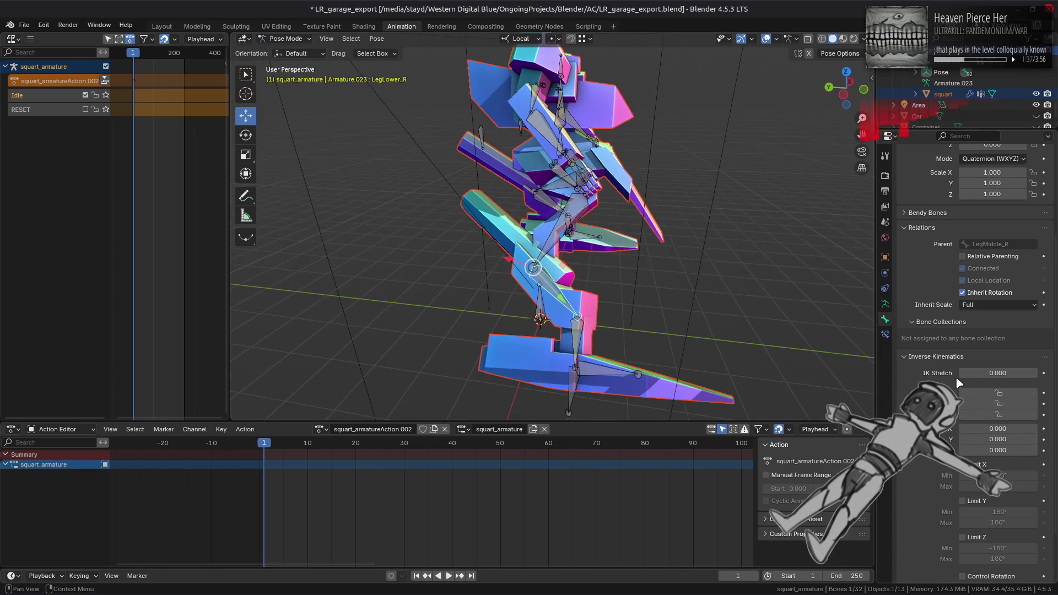
Lock LegLower_R's IK rotation on Y and Z, toggling Z to compare poses.
{"action": "left_click_drag", "start_coordinate": [802, 322], "coordinate": [710, 295]}
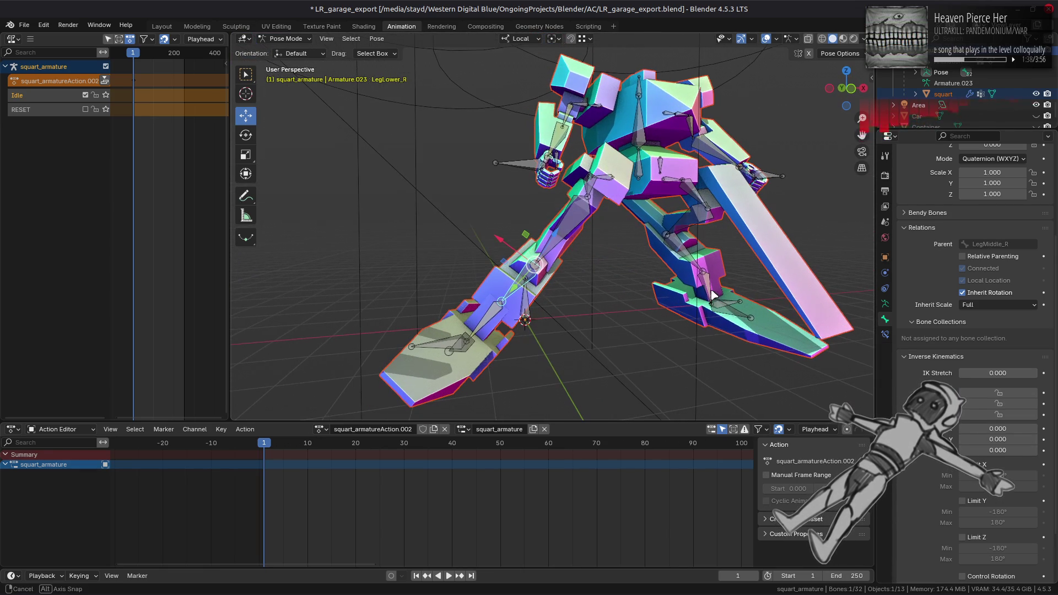
{"action": "left_click", "coordinate": [998, 405]}
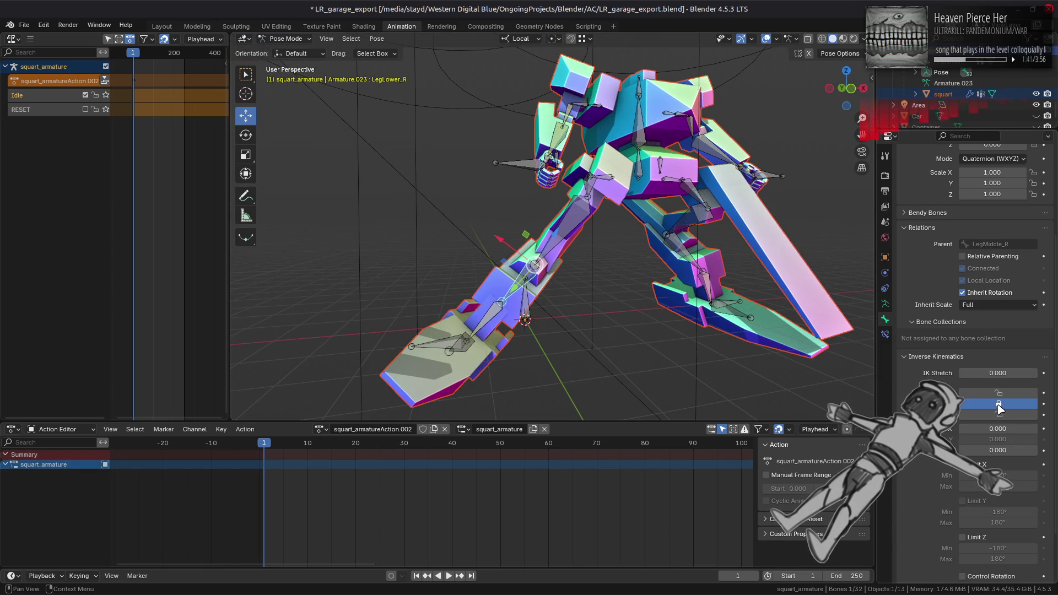
{"action": "left_click", "coordinate": [1000, 416]}
{"action": "left_click", "coordinate": [1000, 416]}
{"action": "left_click", "coordinate": [1000, 416]}
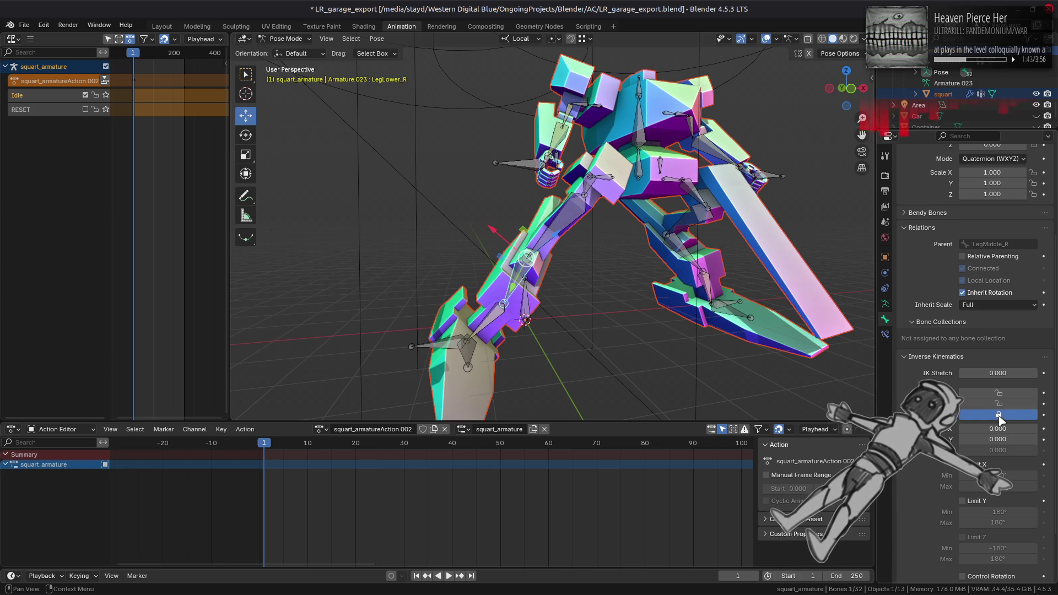
{"action": "left_click", "coordinate": [1001, 405]}
{"action": "left_click_drag", "start_coordinate": [665, 259], "coordinate": [608, 328]}
Make Ankle_R active and lock its IK rotation on Z, then pick Ankle_L.
{"action": "left_click", "coordinate": [578, 339]}
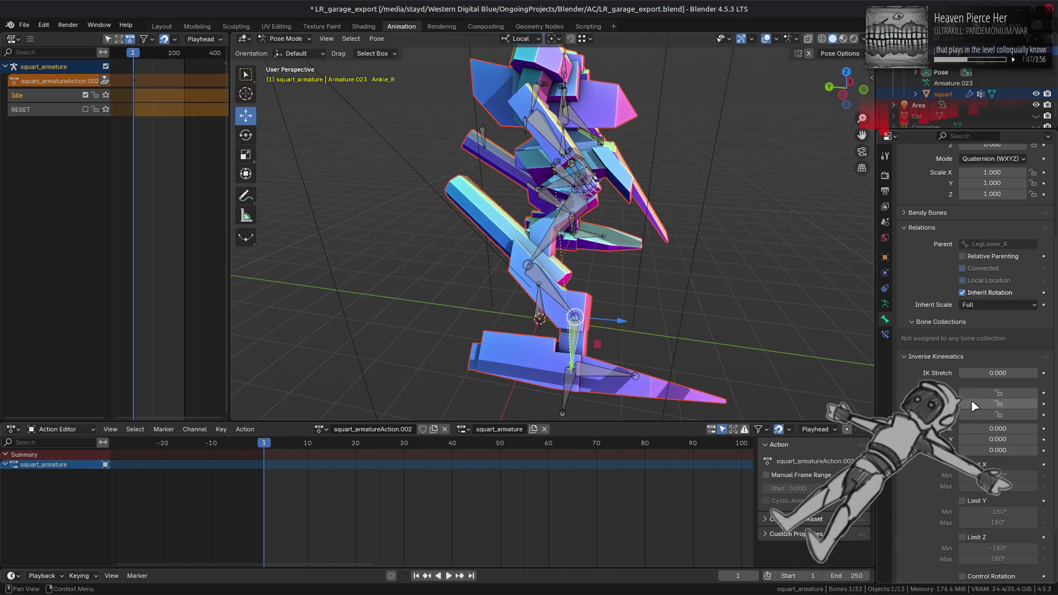
{"action": "mouse_move", "coordinate": [735, 316]}
{"action": "left_mouse_down"}
{"action": "mouse_move", "coordinate": [640, 283]}
{"action": "mouse_move", "coordinate": [713, 305]}
{"action": "left_mouse_up"}
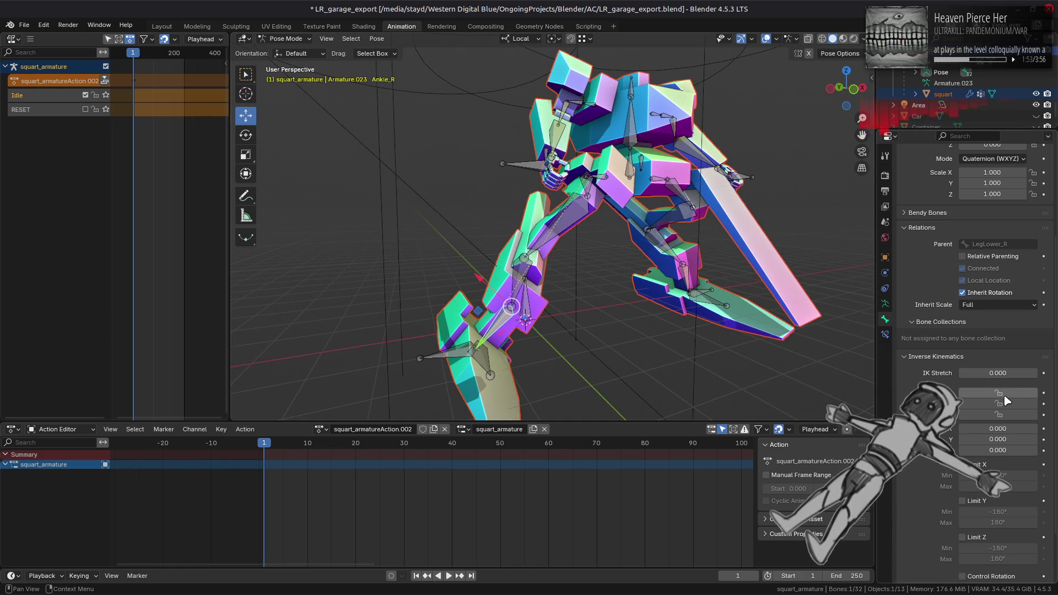
{"action": "left_click", "coordinate": [999, 415]}
{"action": "left_click_drag", "start_coordinate": [786, 300], "coordinate": [712, 287]}
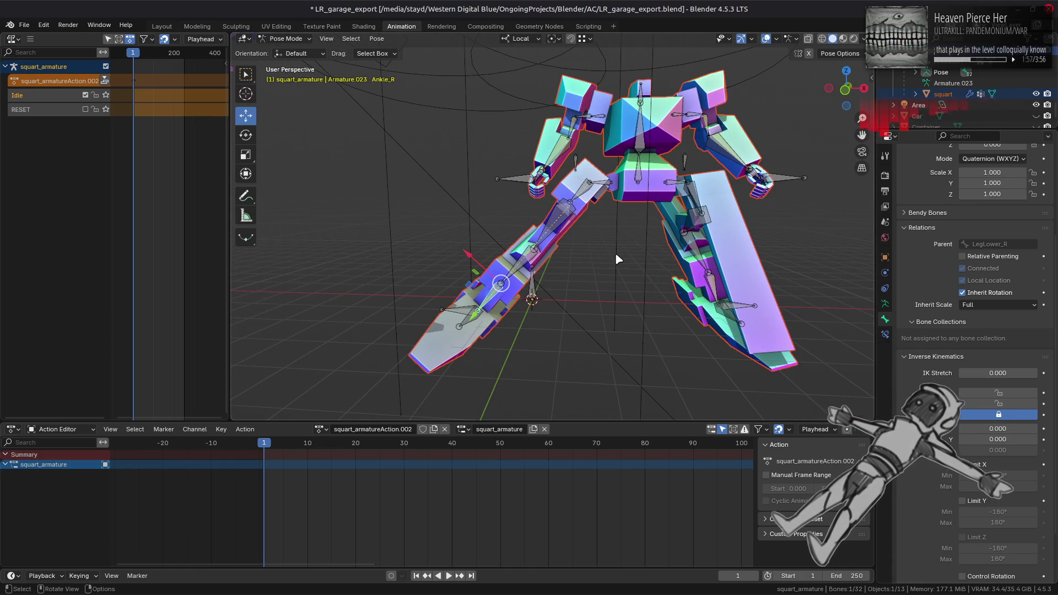
{"action": "mouse_move", "coordinate": [616, 255]}
{"action": "left_mouse_down"}
{"action": "mouse_move", "coordinate": [432, 181]}
{"action": "mouse_move", "coordinate": [628, 174]}
{"action": "mouse_move", "coordinate": [727, 248]}
{"action": "left_mouse_up"}
{"action": "left_click", "coordinate": [693, 289]}
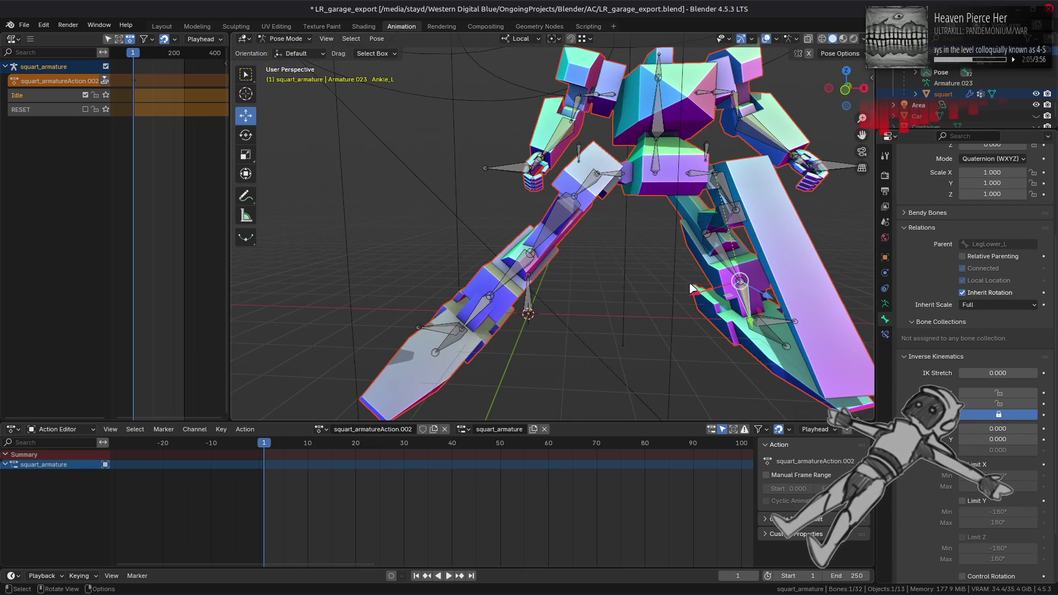
Set Z IK stiffness to 0.990 on Ankle_L and 0.500 on Ankle_R.
{"action": "left_click_drag", "start_coordinate": [693, 288], "coordinate": [602, 296]}
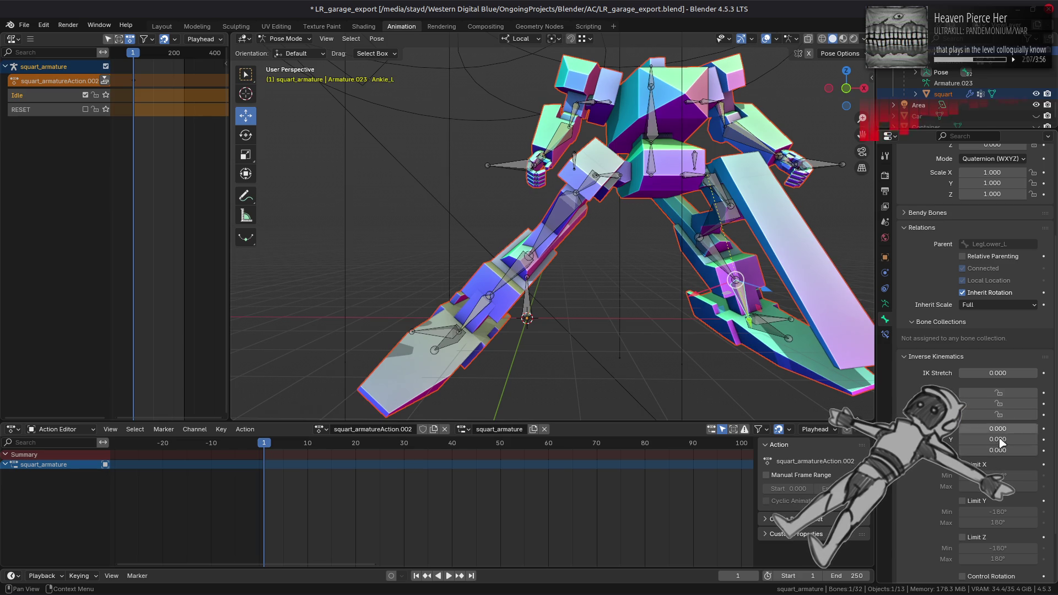
{"action": "left_click_drag", "start_coordinate": [1000, 450], "coordinate": [1019, 456]}
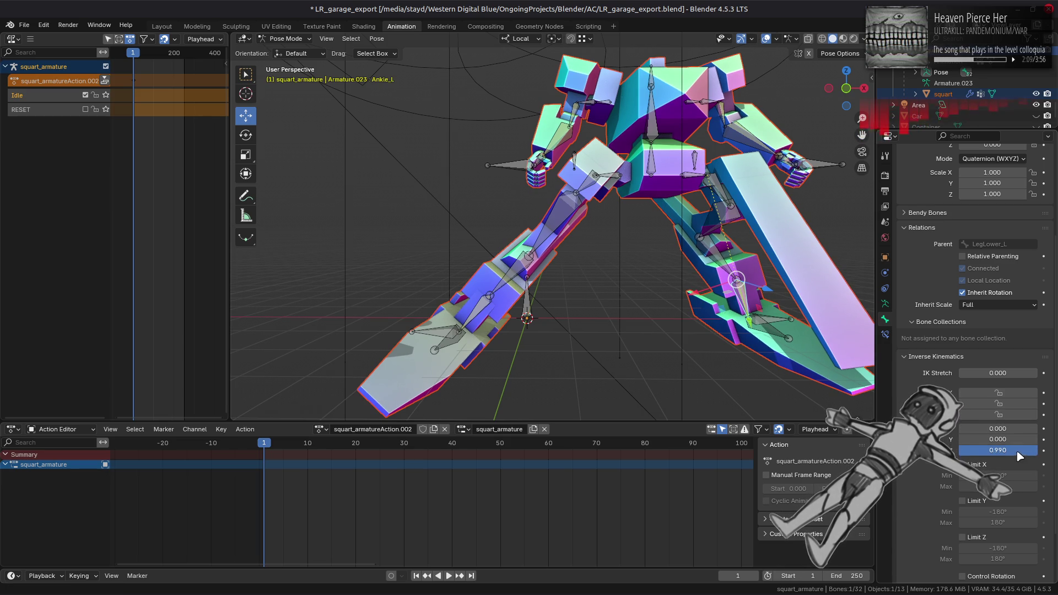
{"action": "left_click", "coordinate": [477, 315]}
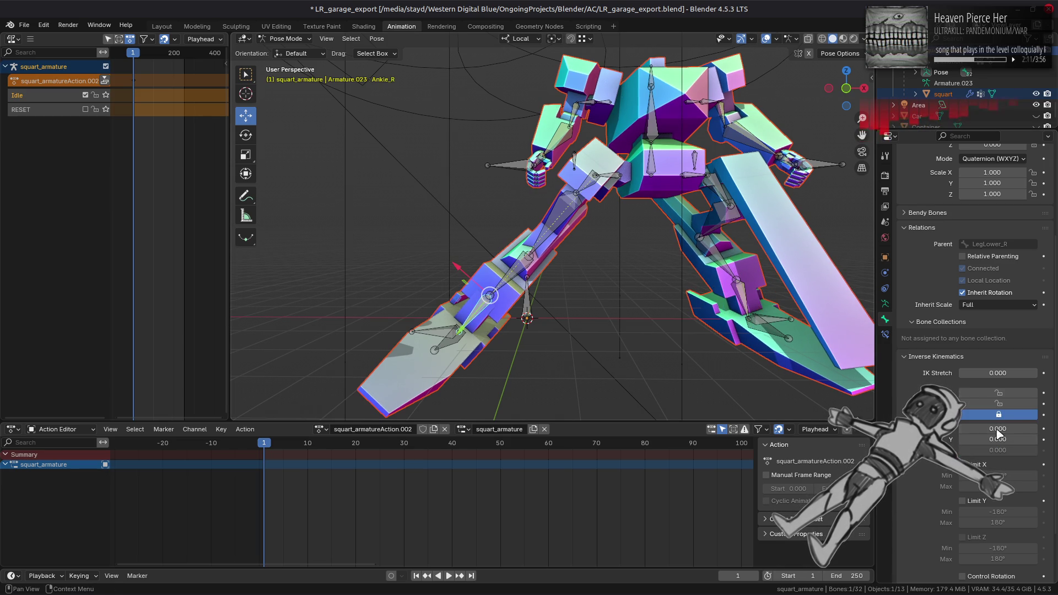
{"action": "left_click", "coordinate": [1000, 450]}
{"action": "type", "text": "5"}
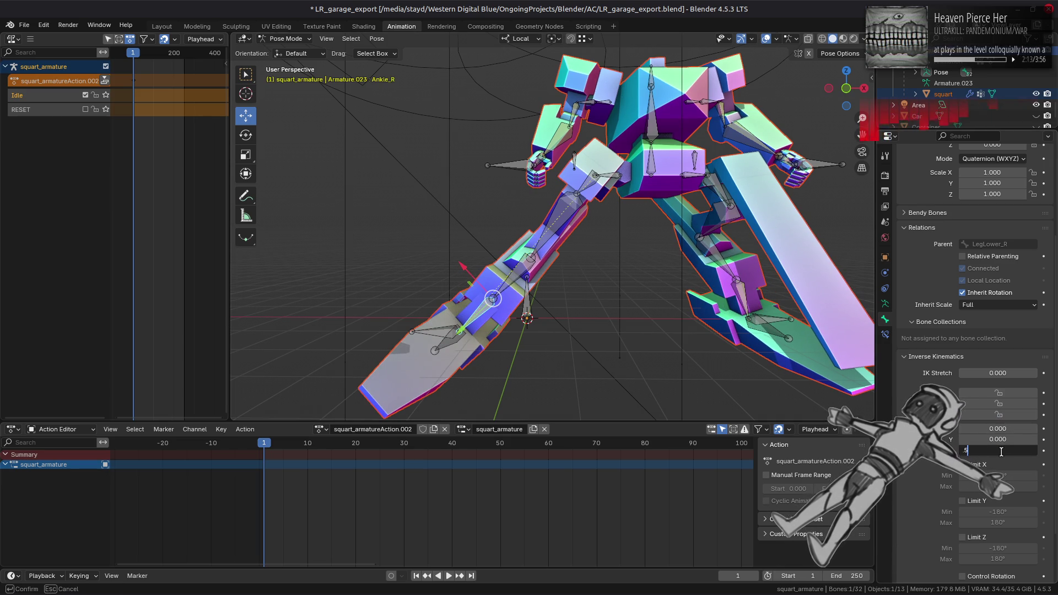
{"action": "key", "text": "Return"}
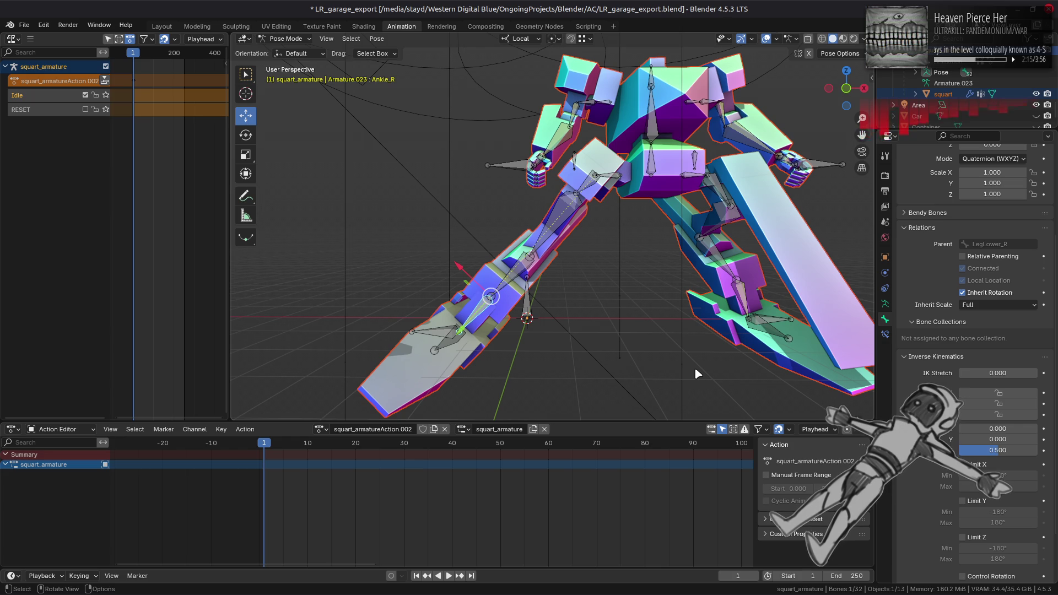
Give parent bone LegLower_R IK stiffness 0.5 on Y and Z, then select LegLower_L.
{"action": "key", "text": "bracketleft"}
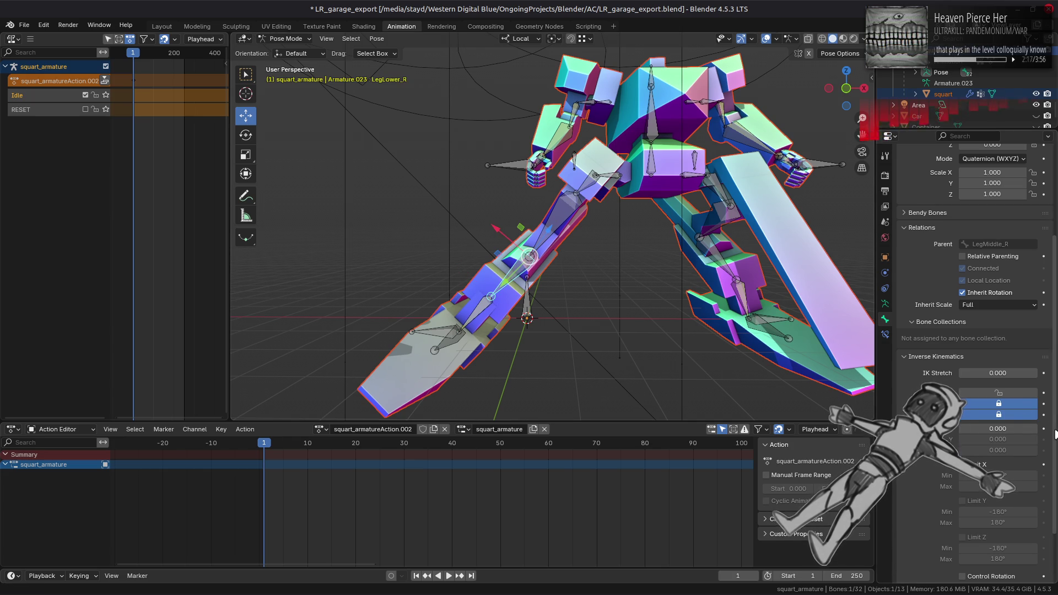
{"action": "mouse_move", "coordinate": [986, 439]}
{"action": "left_mouse_down"}
{"action": "mouse_move", "coordinate": [1052, 450]}
{"action": "mouse_move", "coordinate": [986, 439]}
{"action": "mouse_move", "coordinate": [1004, 439]}
{"action": "left_mouse_up"}
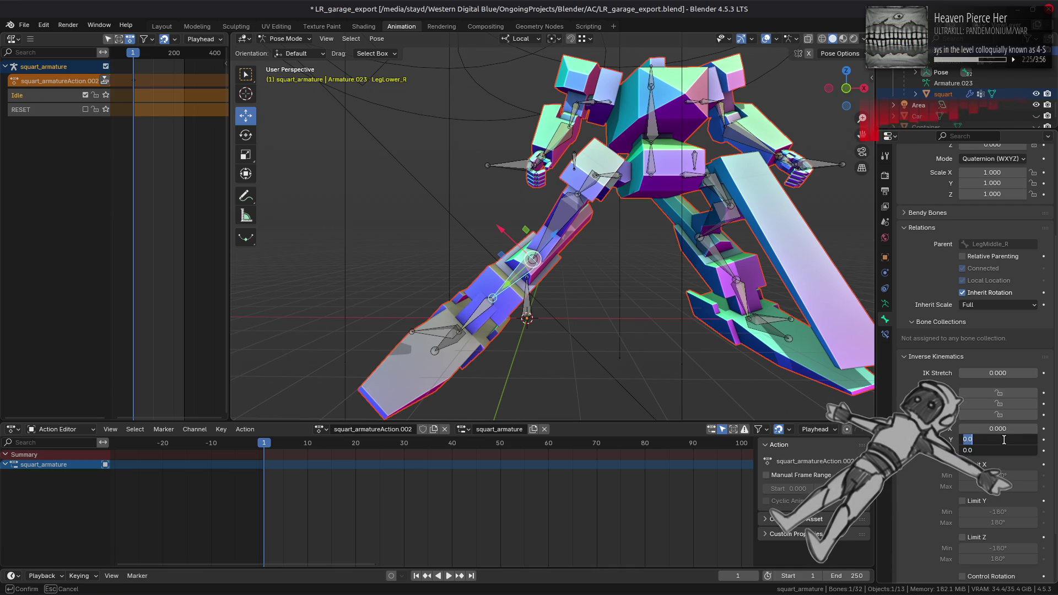
{"action": "type", "text": "0.5"}
{"action": "key", "text": "Return"}
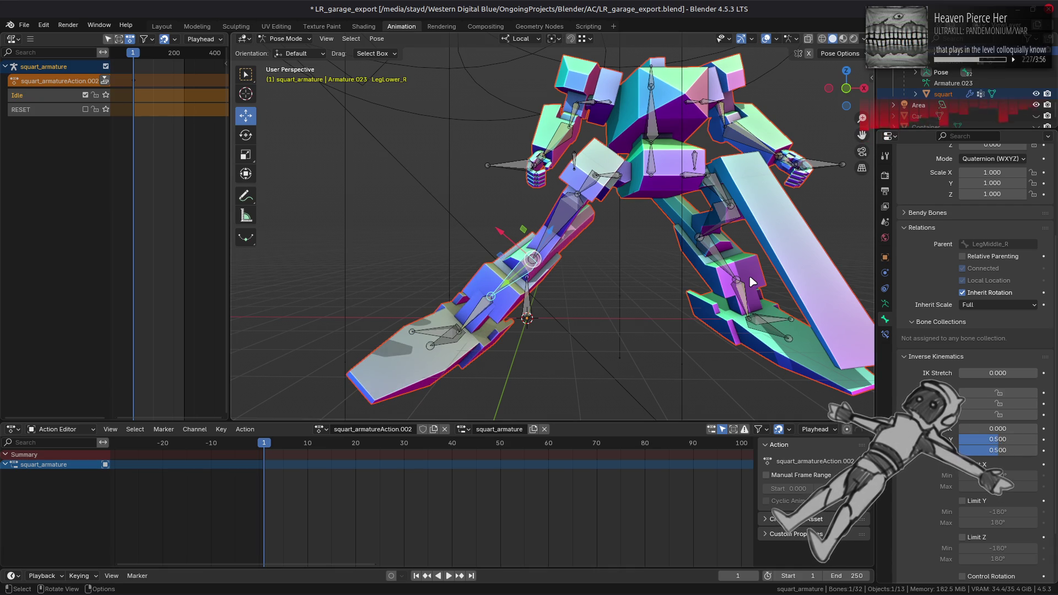
{"action": "left_click", "coordinate": [720, 261]}
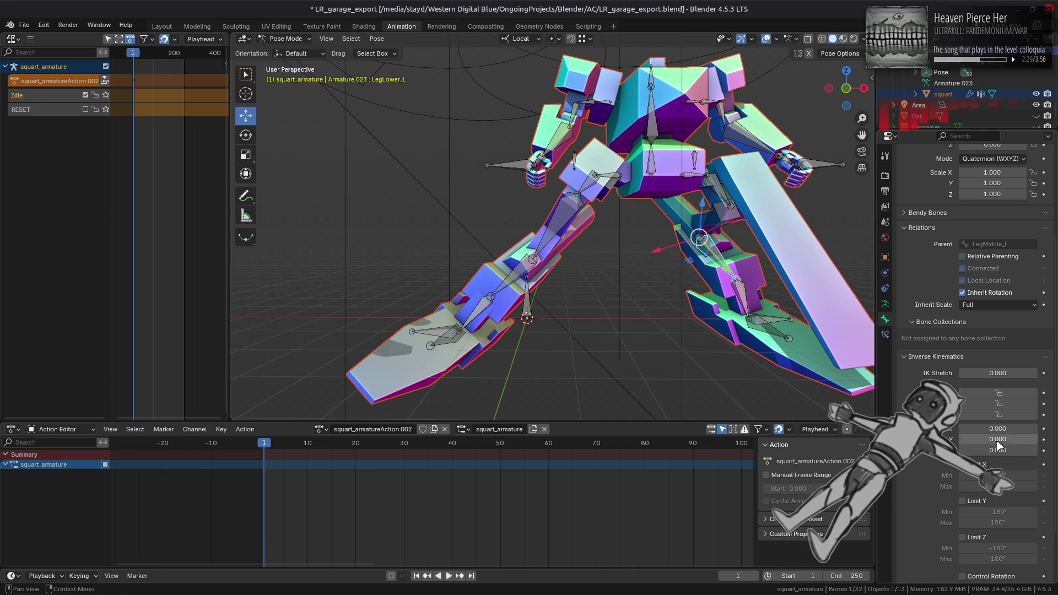
Set 0.5 Y and Z IK stiffness on LegLower_L and LegMiddle_R, unlocking LegMiddle_R's Y/Z axes.
{"action": "type", "text": "0.5"}
{"action": "key", "text": "Return"}
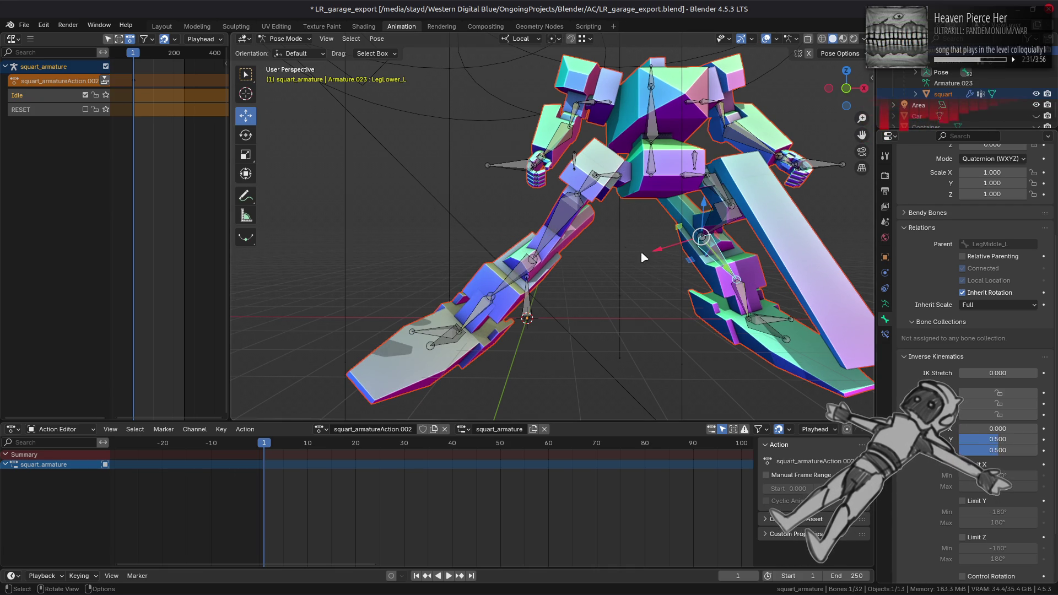
{"action": "left_click", "coordinate": [570, 217]}
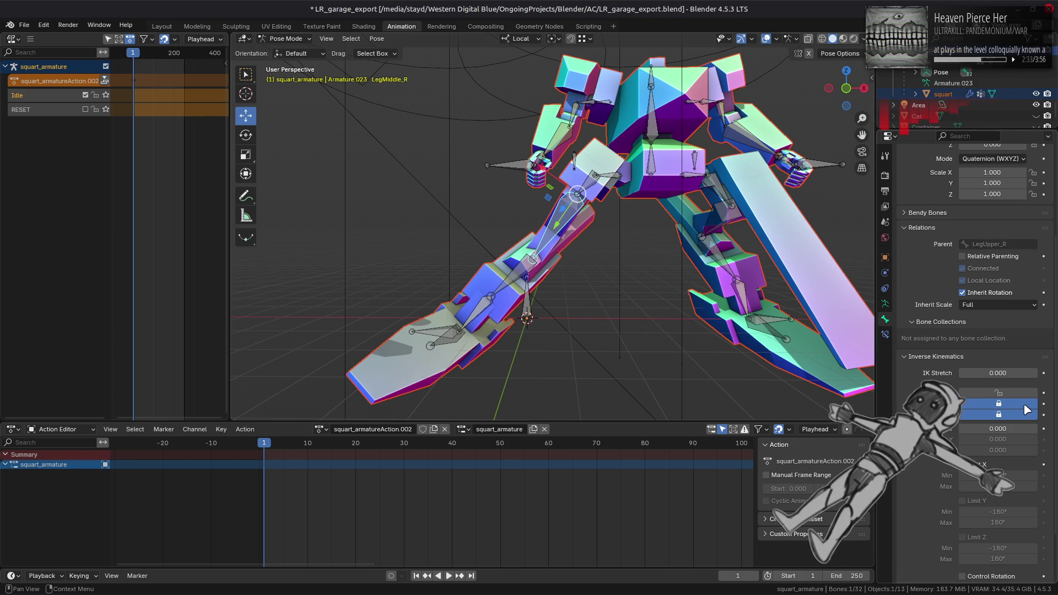
{"action": "left_click_drag", "start_coordinate": [1028, 409], "coordinate": [1016, 421]}
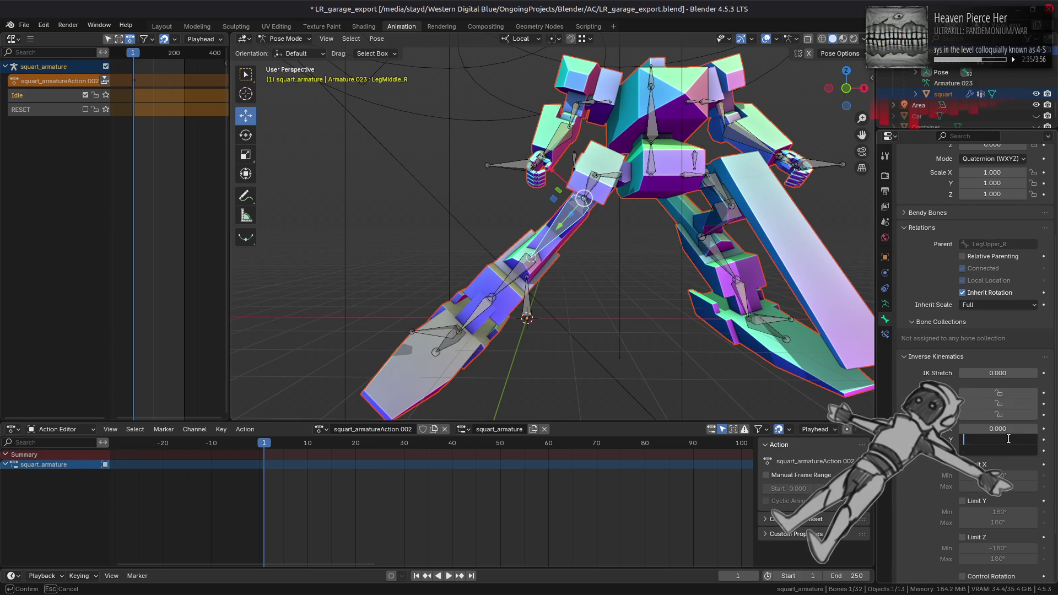
{"action": "type", "text": "5"}
{"action": "key", "text": "Return"}
Give LegMiddle_L 0.5 Y and Z IK stiffness and attempt to save with Ctrl+S.
{"action": "left_click", "coordinate": [717, 235]}
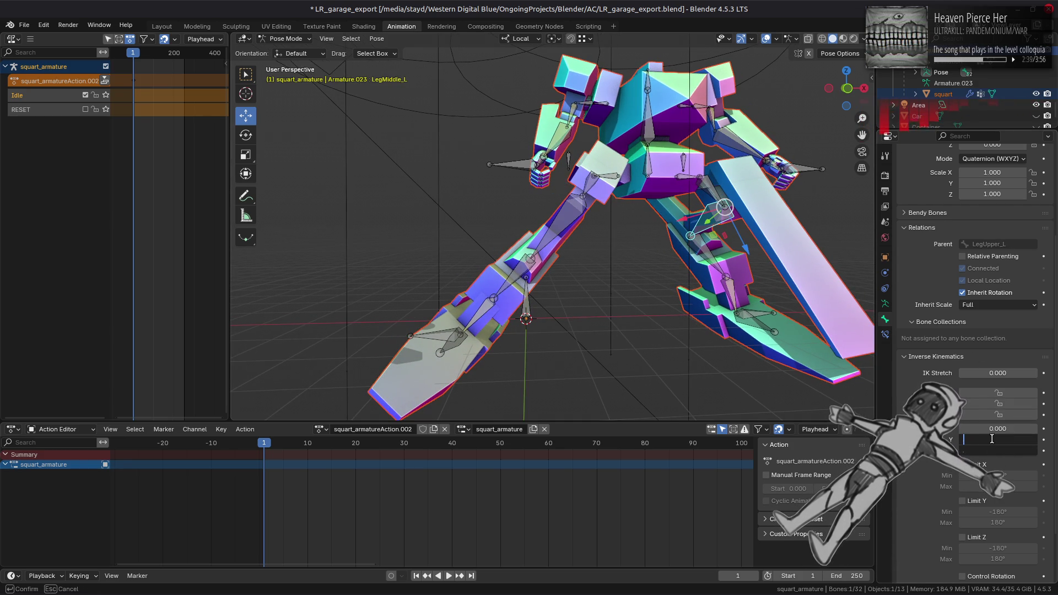
{"action": "type", "text": "0.5"}
{"action": "key", "text": "Return"}
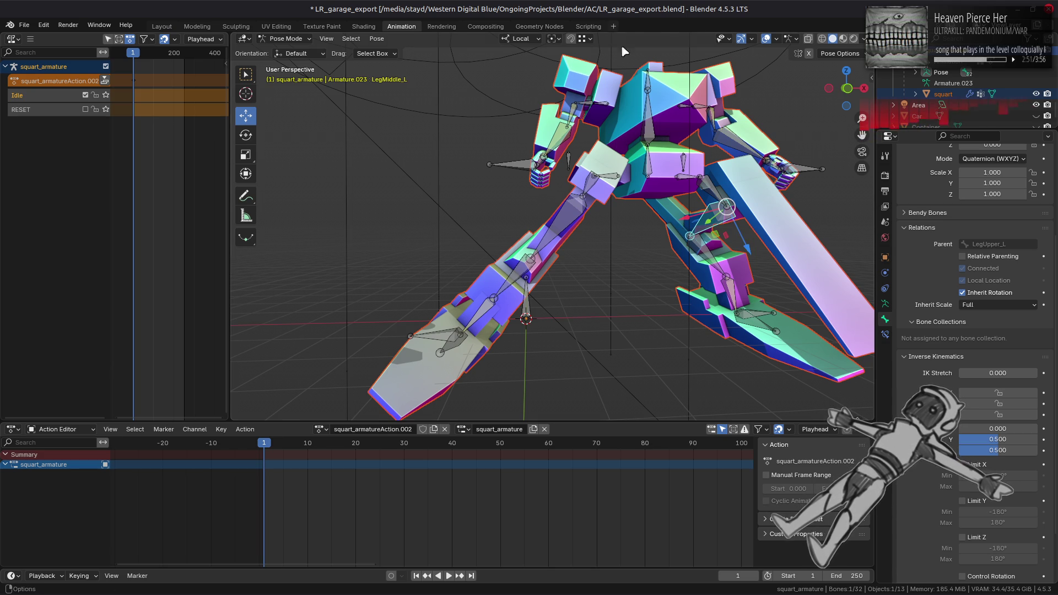
{"action": "left_click_drag", "start_coordinate": [846, 89], "coordinate": [508, 152]}
{"action": "key", "text": "ctrl+s"}
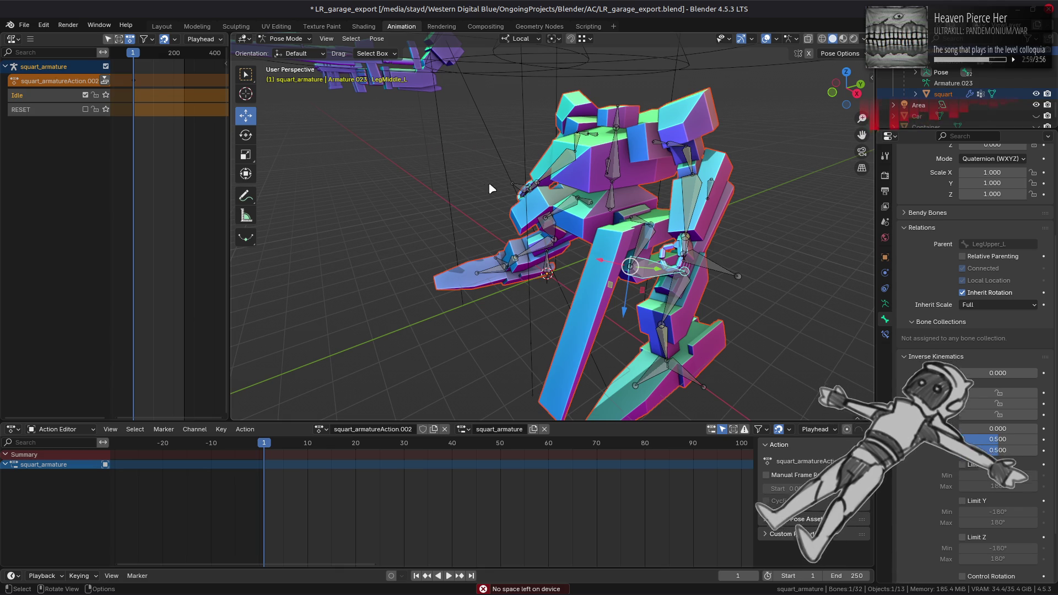
Retry saving with Ctrl+S, then open a Nemo window on the Home folder from the taskbar.
{"action": "left_click_drag", "start_coordinate": [423, 188], "coordinate": [523, 207]}
{"action": "key", "text": "ctrl+s"}
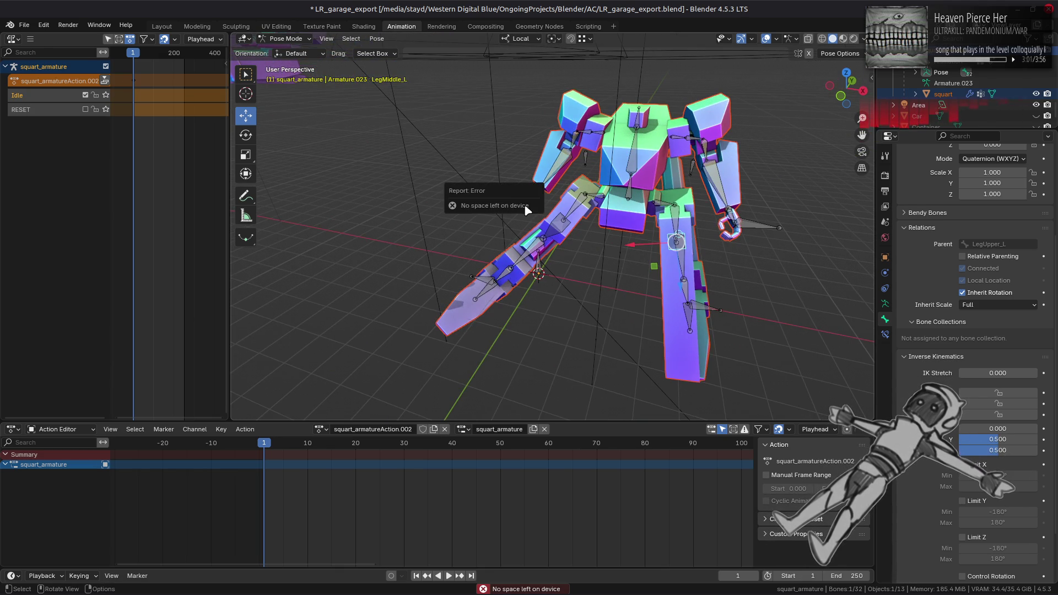
{"action": "mouse_move", "coordinate": [240, 593]}
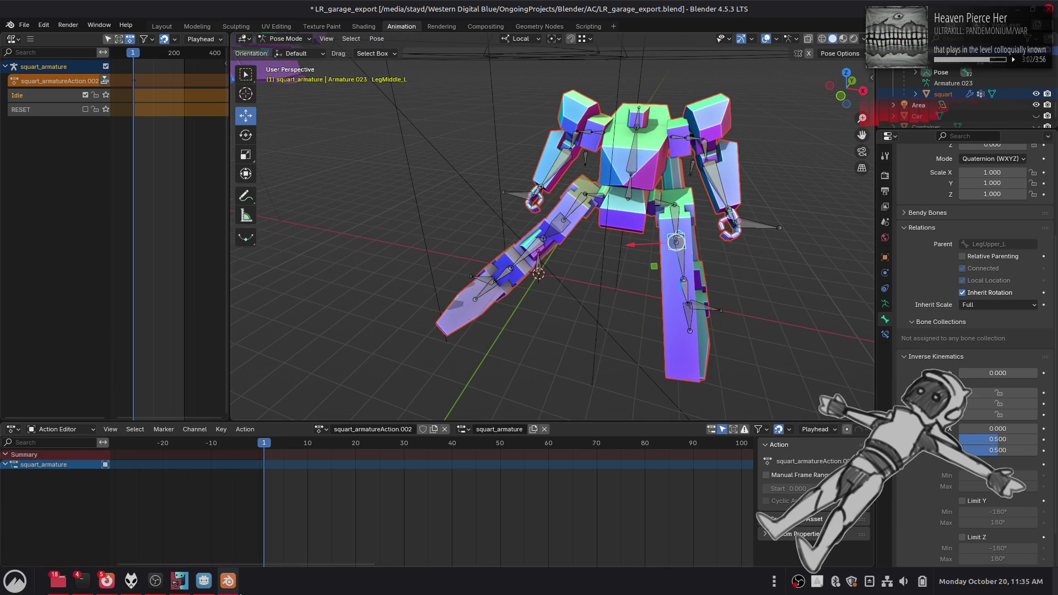
{"action": "left_click", "coordinate": [56, 587]}
{"action": "right_click", "coordinate": [56, 587]}
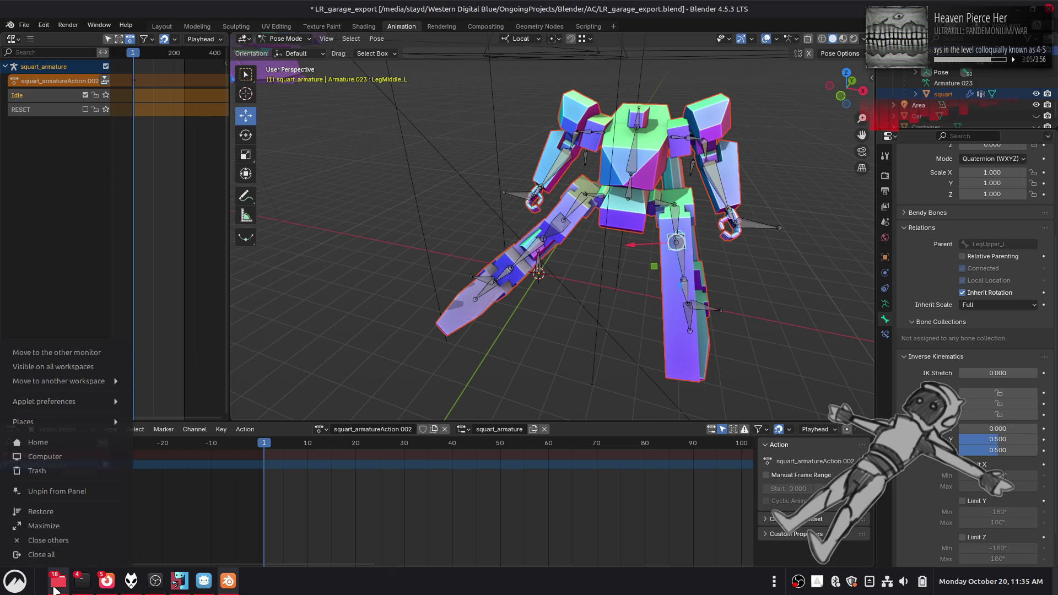
{"action": "left_click", "coordinate": [33, 458]}
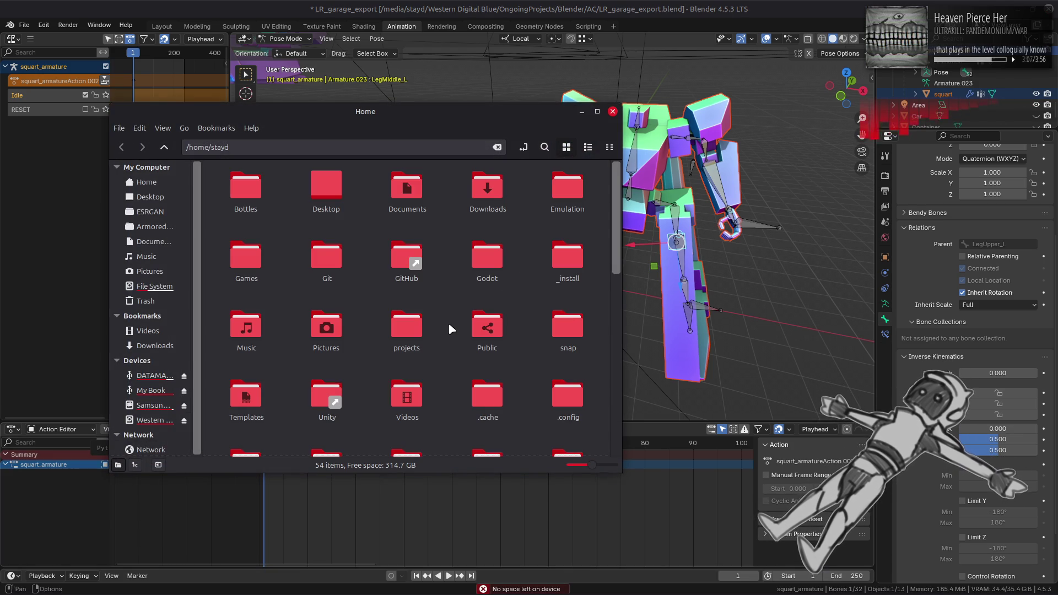
Browse to the Unity folder on the Western Digital Blue drive, briefly peeking into temp.
{"action": "left_click", "coordinate": [155, 420]}
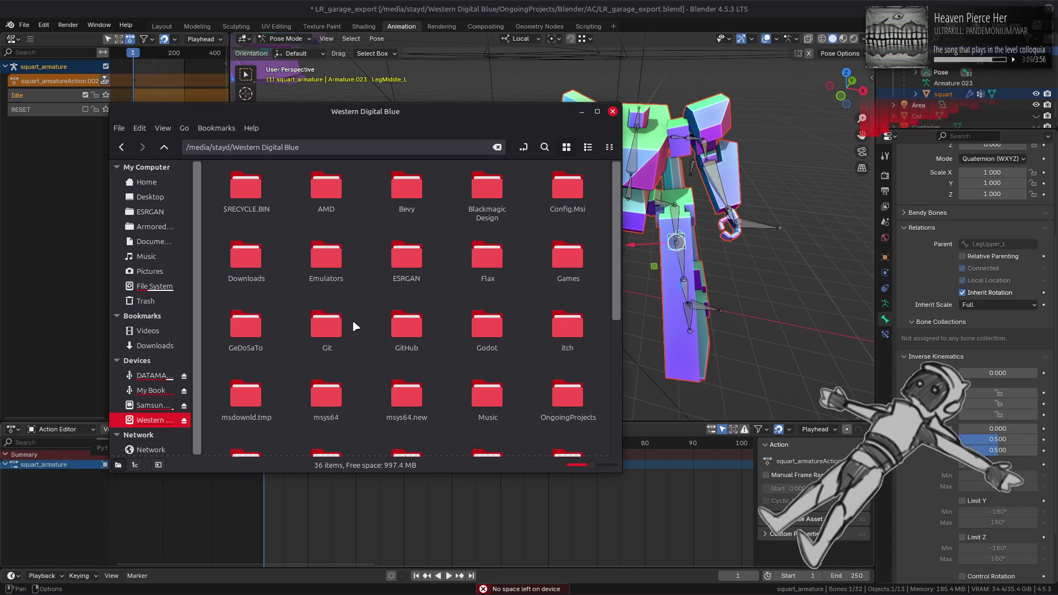
{"action": "scroll", "coordinate": [359, 313], "scroll_direction": "down", "scroll_amount": 5}
{"action": "double_click", "coordinate": [327, 357]}
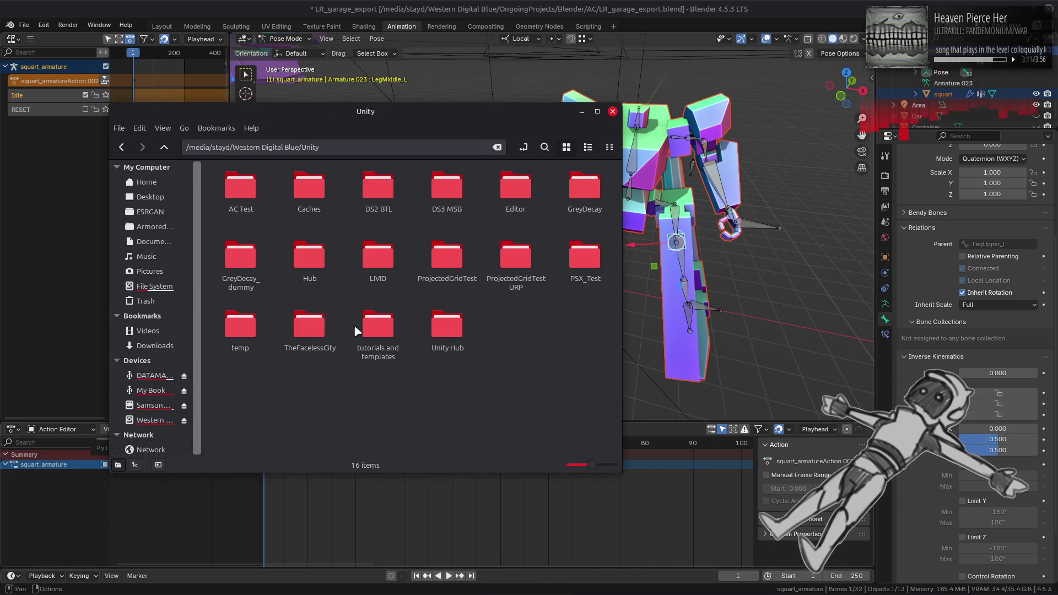
{"action": "left_click", "coordinate": [235, 330]}
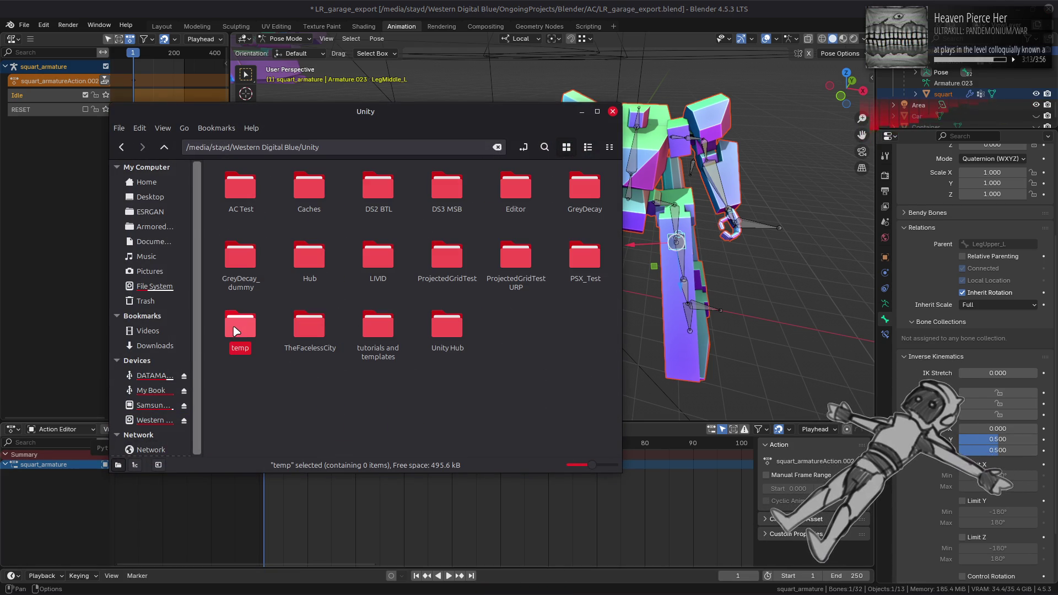
{"action": "double_click", "coordinate": [236, 331]}
{"action": "key", "text": "BackSpace"}
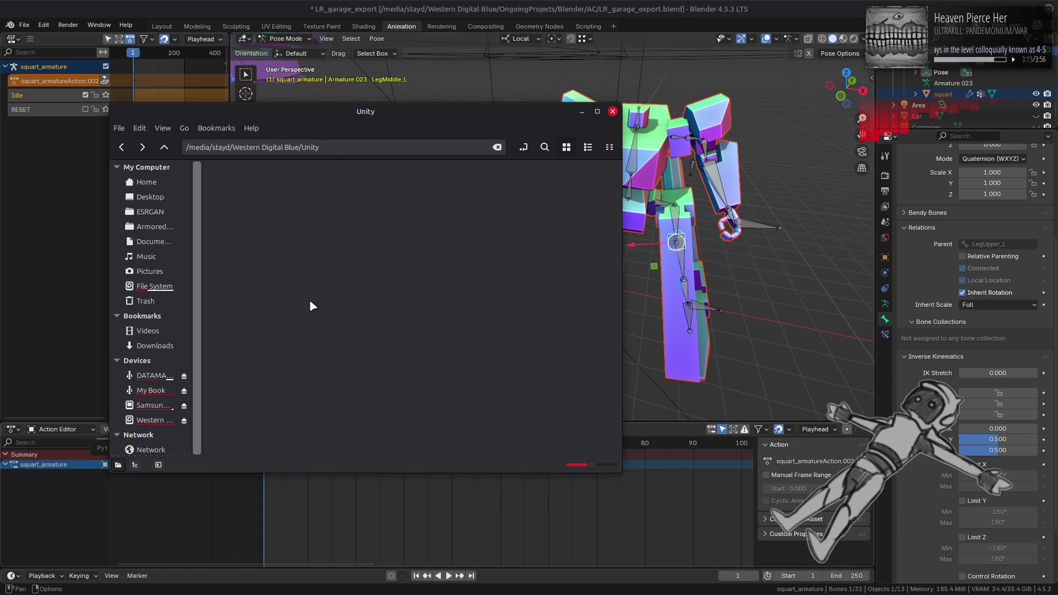
Check the sizes of the Caches and Editor folders in their Properties.
{"action": "left_click", "coordinate": [307, 196]}
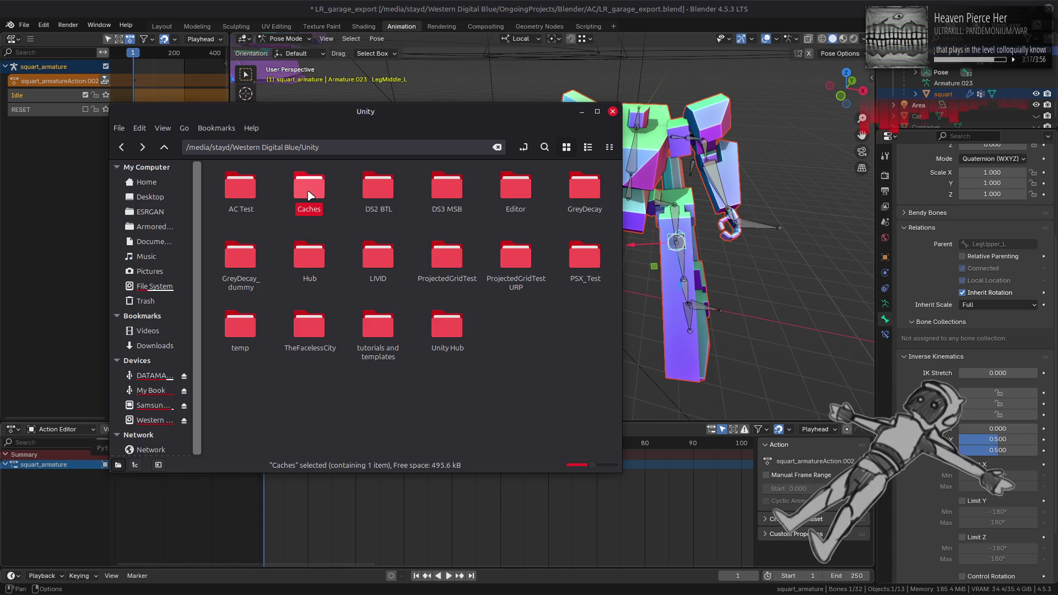
{"action": "right_click", "coordinate": [309, 195]}
{"action": "left_click", "coordinate": [367, 478]}
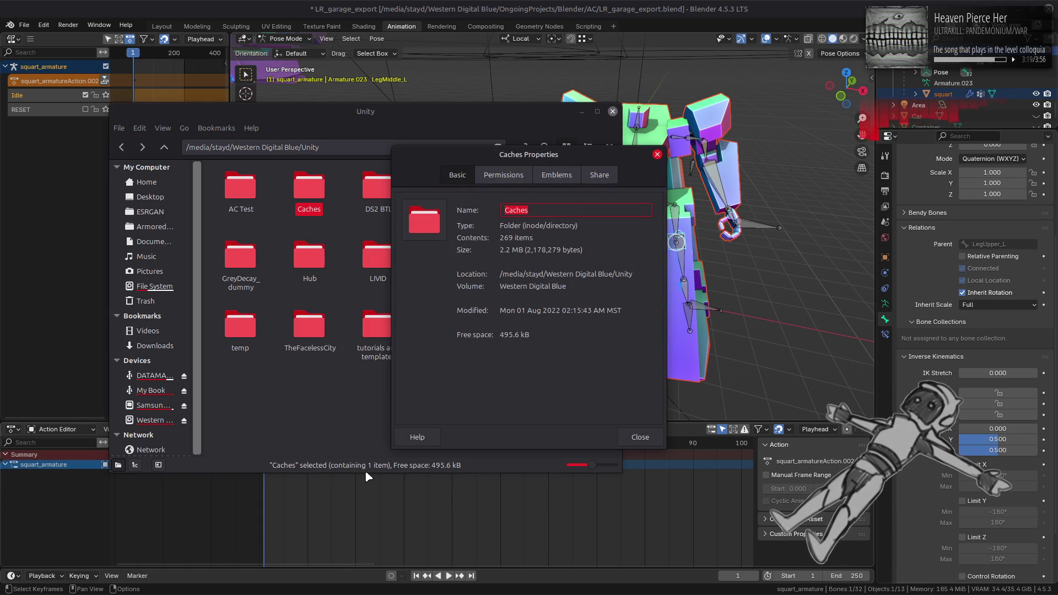
{"action": "left_click", "coordinate": [639, 438]}
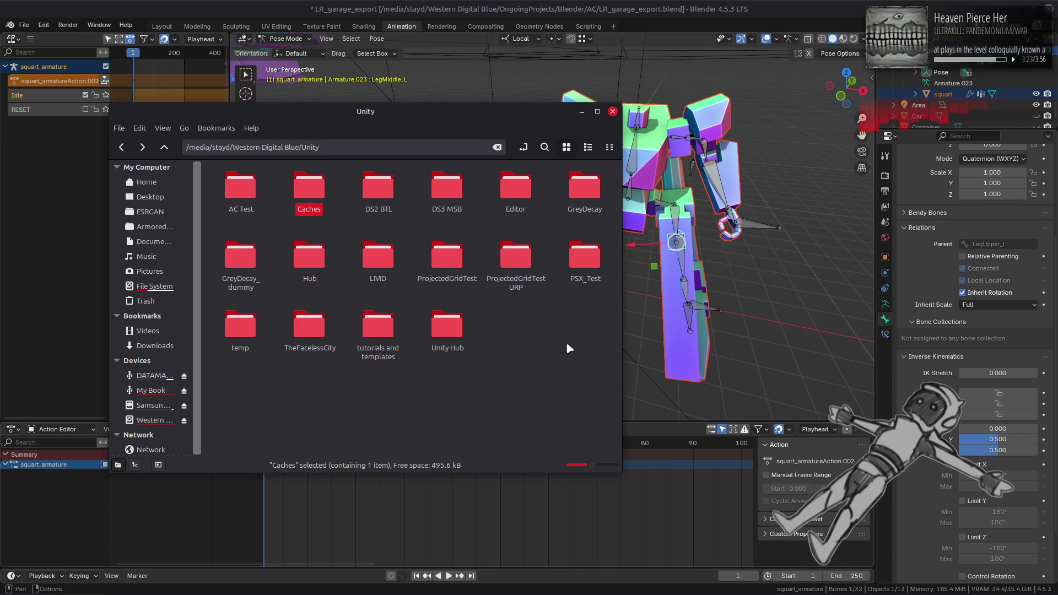
{"action": "left_click", "coordinate": [518, 190]}
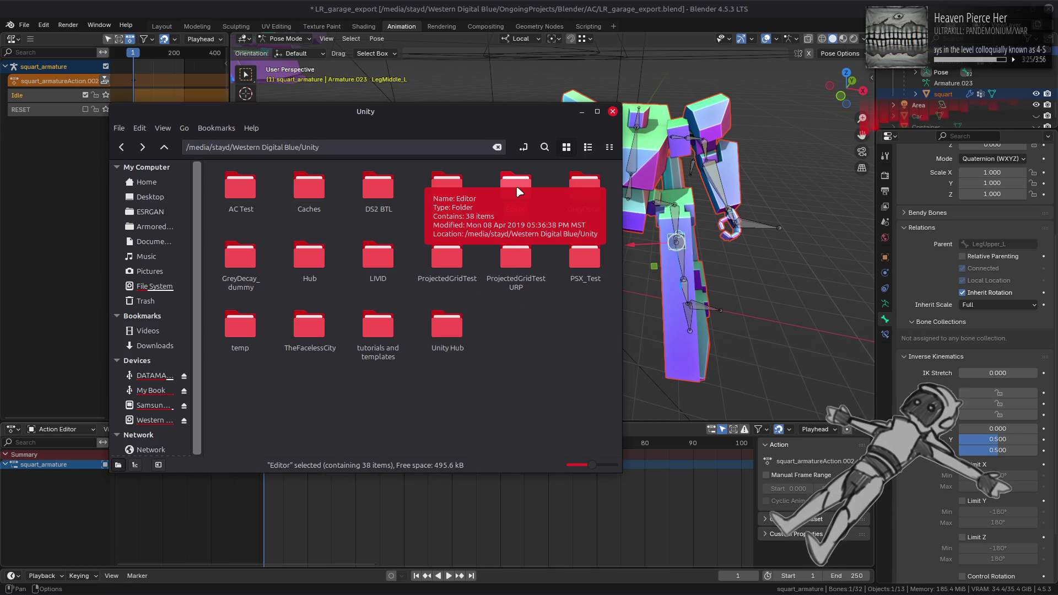
{"action": "right_click", "coordinate": [518, 192]}
{"action": "left_click", "coordinate": [582, 480]}
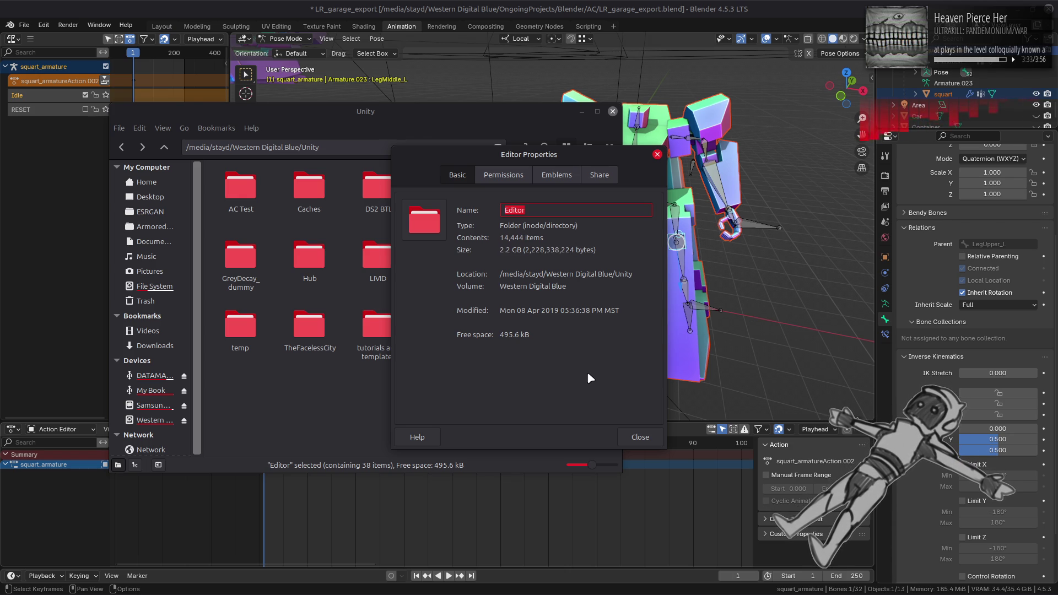
{"action": "left_click", "coordinate": [639, 437]}
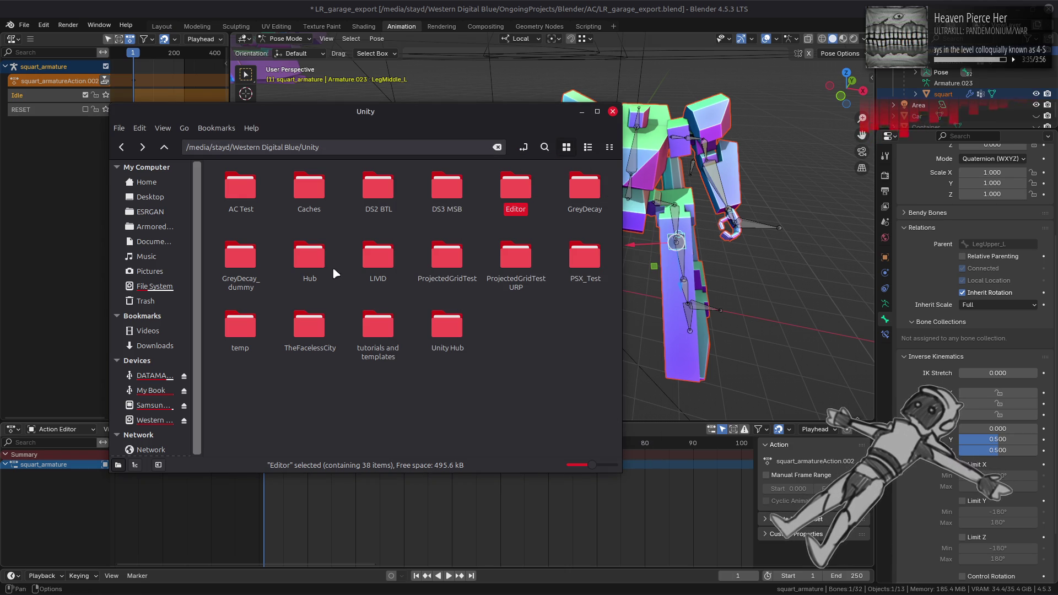
Check the Hub folder's properties and look through the Editor folder's contents.
{"action": "right_click", "coordinate": [309, 259]}
{"action": "left_click", "coordinate": [330, 550]}
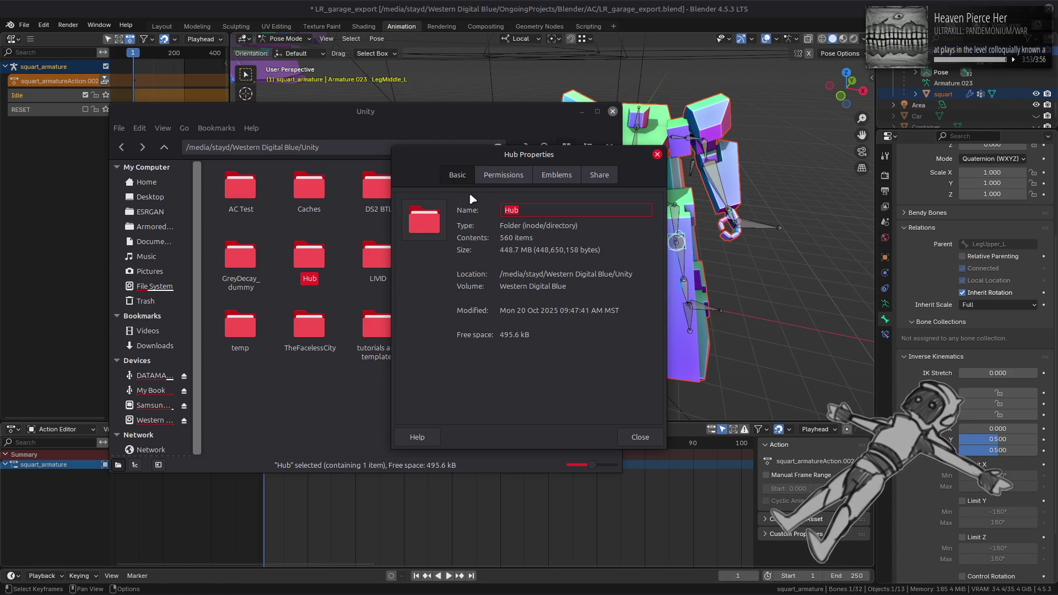
{"action": "left_click", "coordinate": [641, 453]}
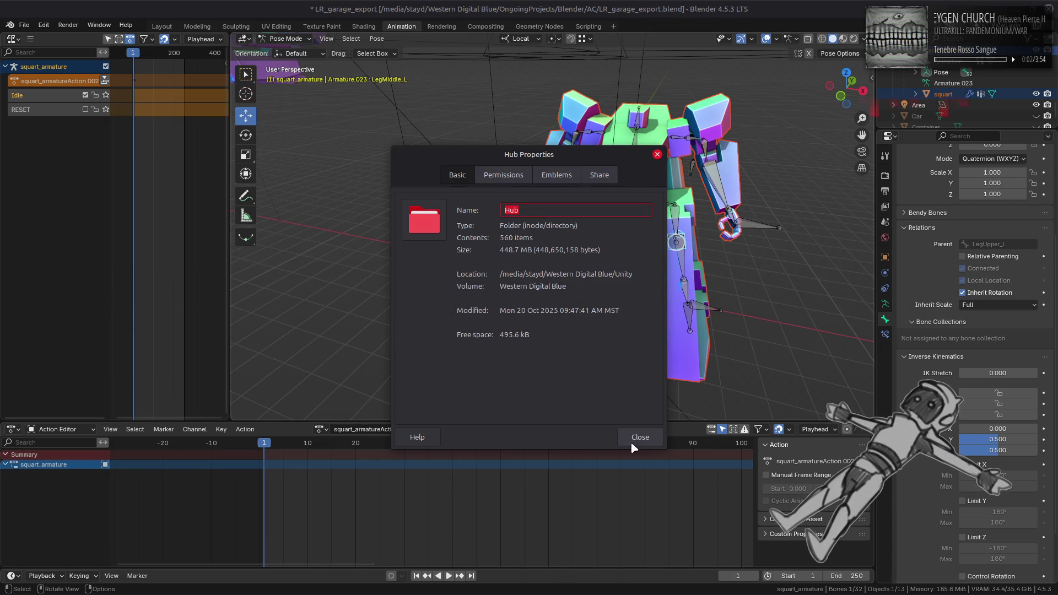
{"action": "left_click", "coordinate": [640, 437]}
{"action": "double_click", "coordinate": [501, 191]}
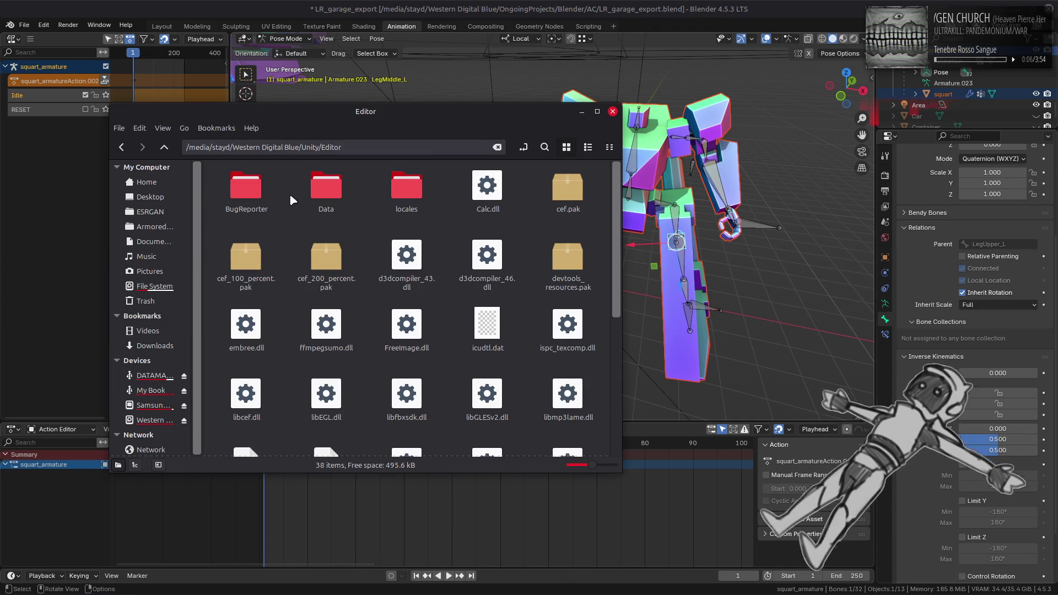
{"action": "scroll", "coordinate": [429, 233], "scroll_direction": "down", "scroll_amount": 5}
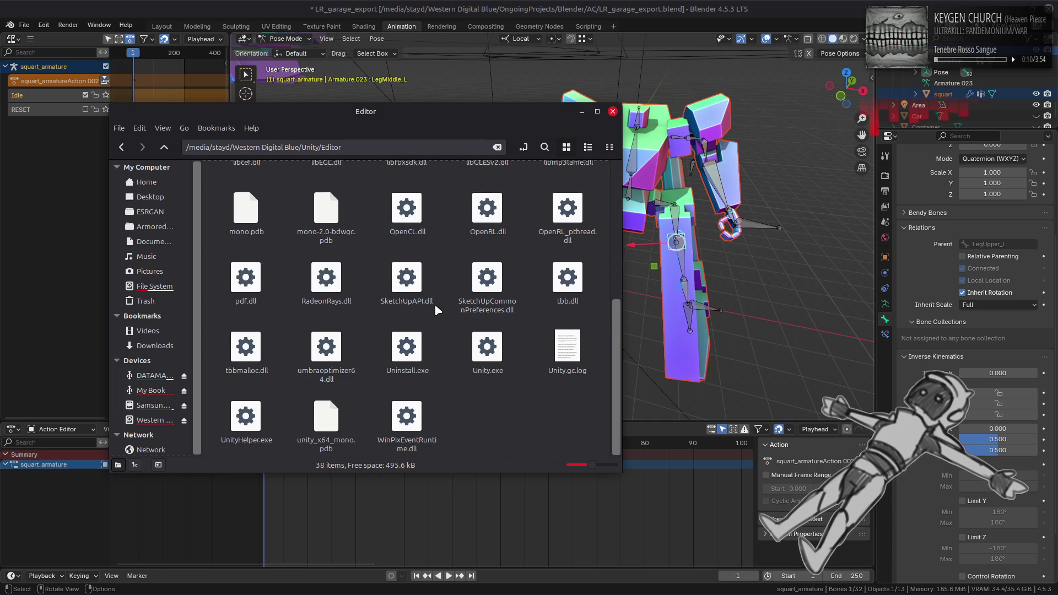
{"action": "scroll", "coordinate": [434, 303], "scroll_direction": "up", "scroll_amount": 6}
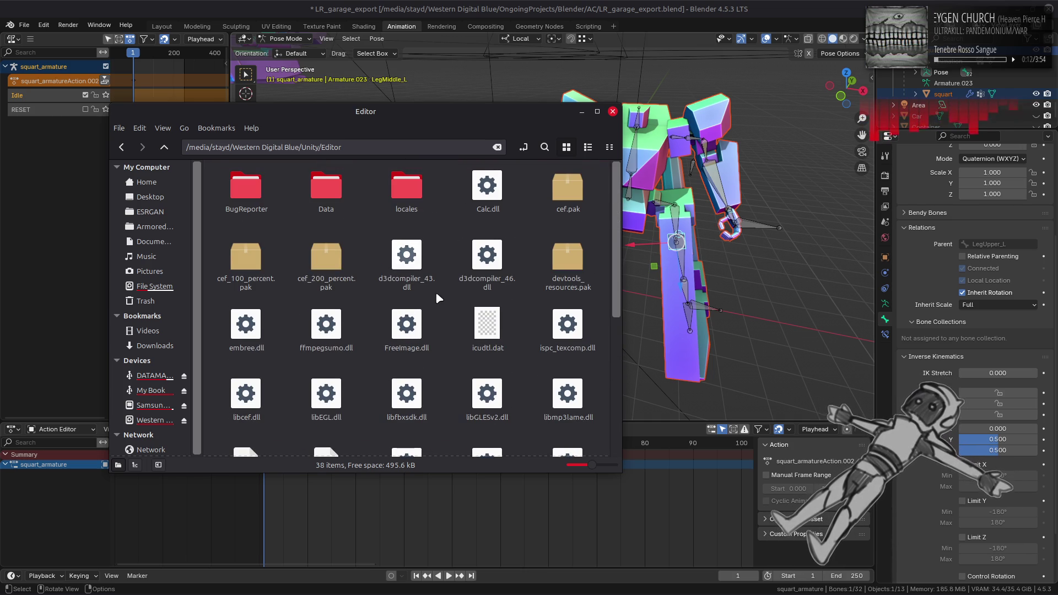
{"action": "key", "text": "alt+Up"}
Confirm the Editor folder's 1.8 GB size and delete it.
{"action": "right_click", "coordinate": [520, 202]}
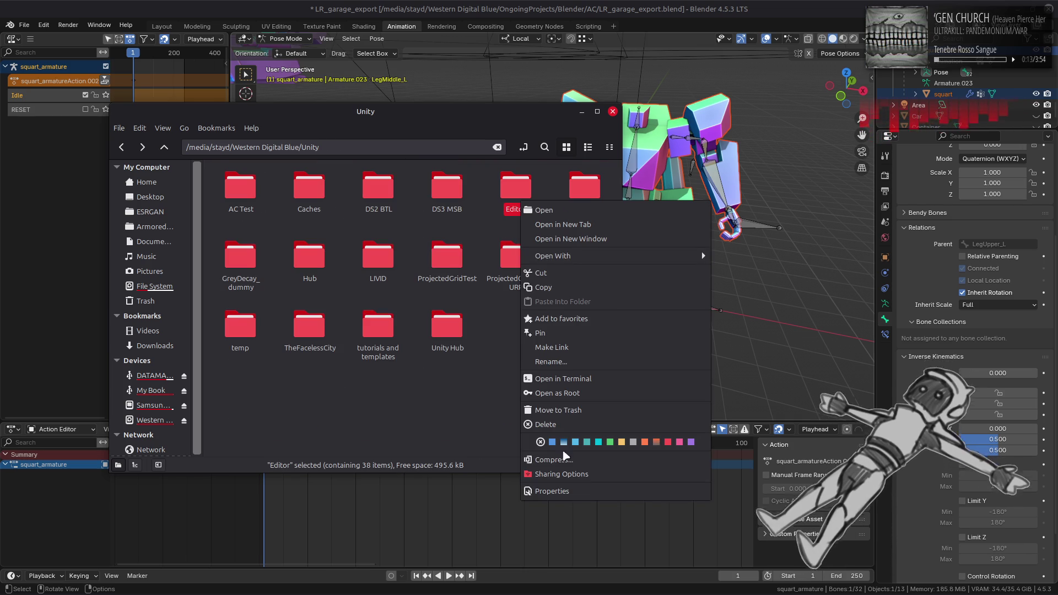
{"action": "left_click", "coordinate": [574, 495]}
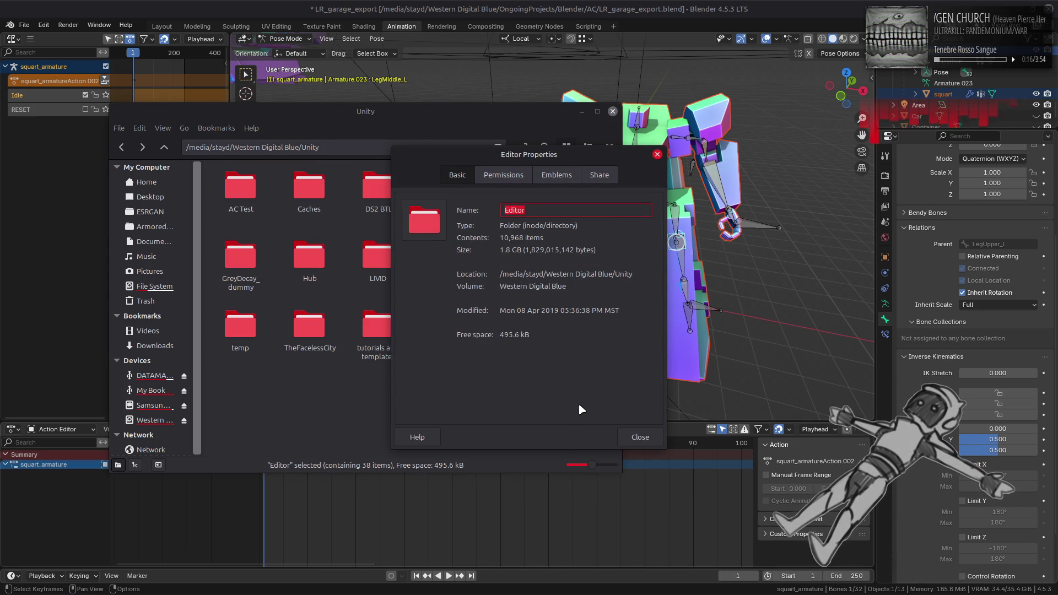
{"action": "left_click", "coordinate": [640, 437]}
{"action": "left_click", "coordinate": [558, 184]}
{"action": "left_click", "coordinate": [523, 191]}
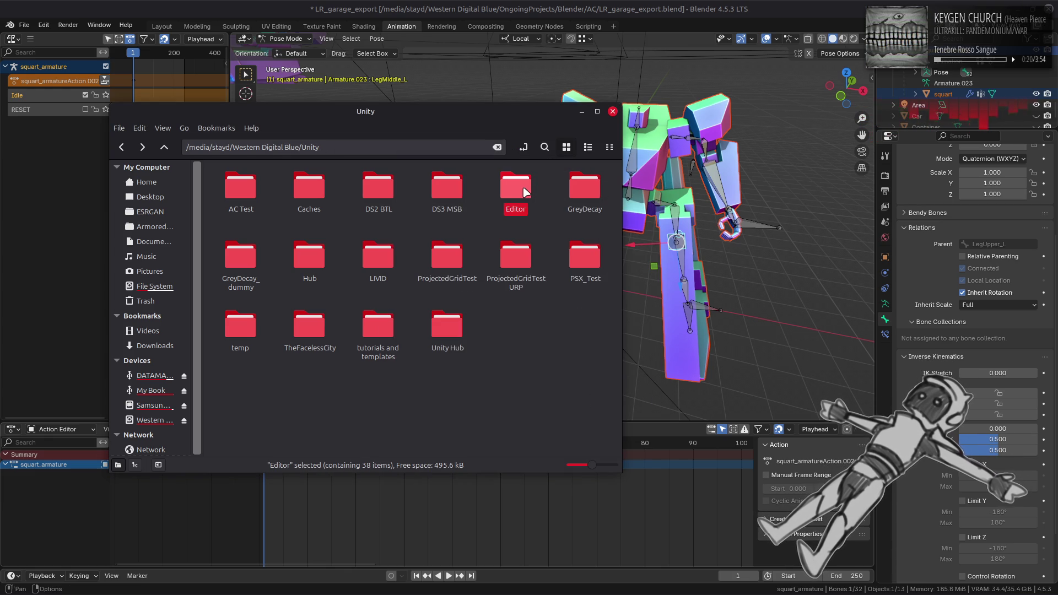
{"action": "key", "text": "Delete"}
Permanently empty the Trash to free 2.2 GB.
{"action": "right_click", "coordinate": [154, 302]}
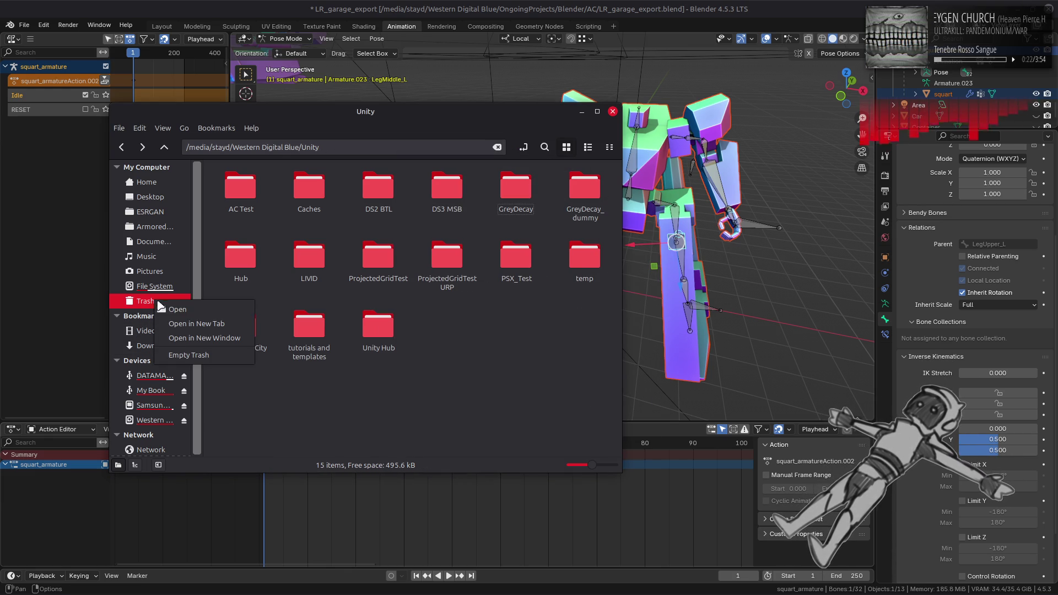
{"action": "left_click", "coordinate": [193, 354]}
{"action": "left_click", "coordinate": [442, 337]}
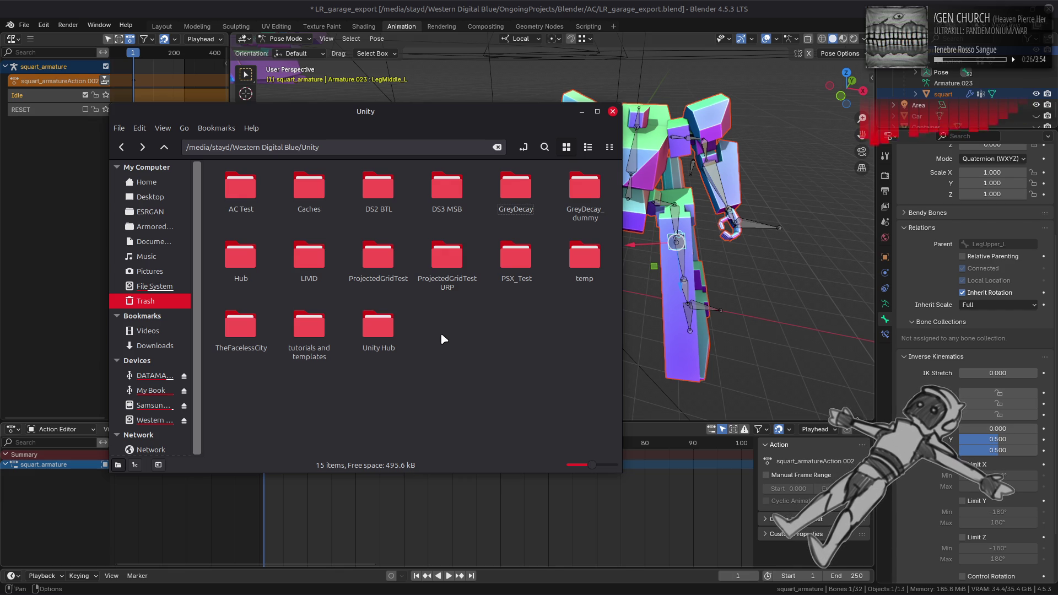
Close the file manager and save LR_garage_export.blend in Blender.
{"action": "key", "text": "alt+Right"}
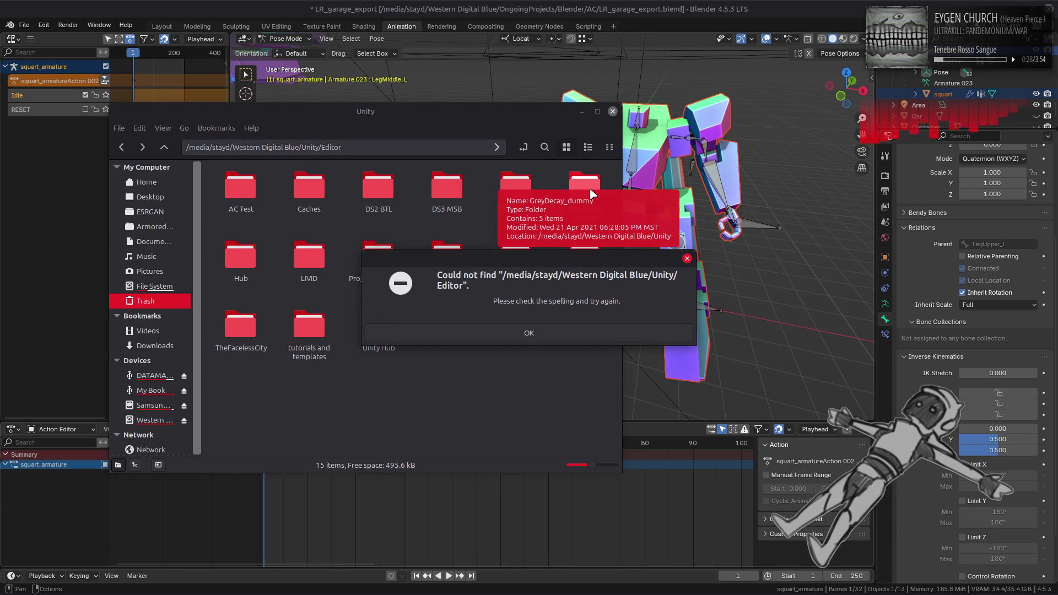
{"action": "left_click", "coordinate": [542, 331]}
{"action": "key", "text": "Escape"}
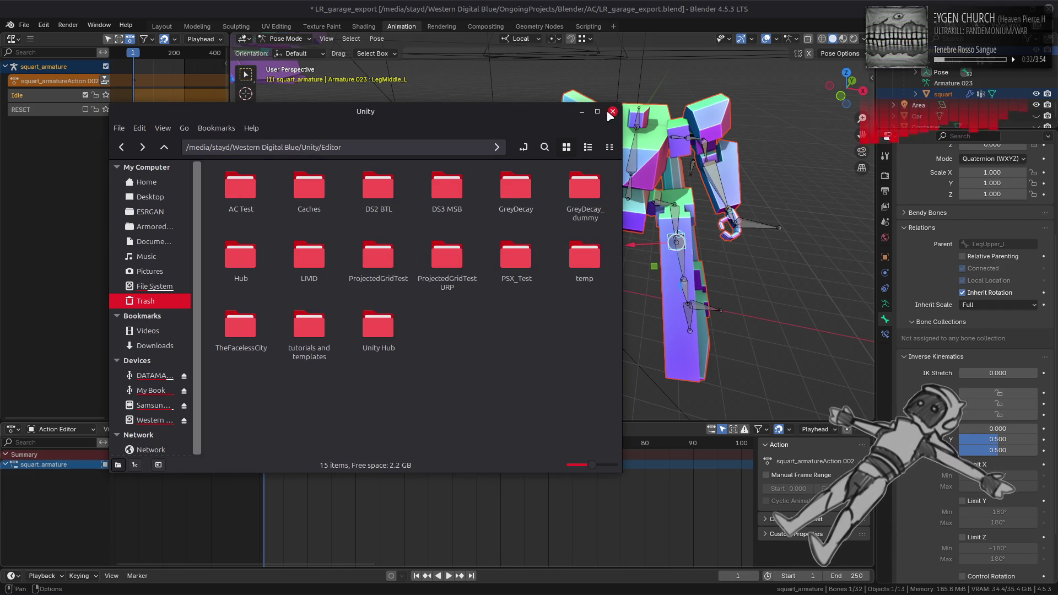
{"action": "left_click", "coordinate": [612, 111]}
{"action": "key", "text": "ctrl+s"}
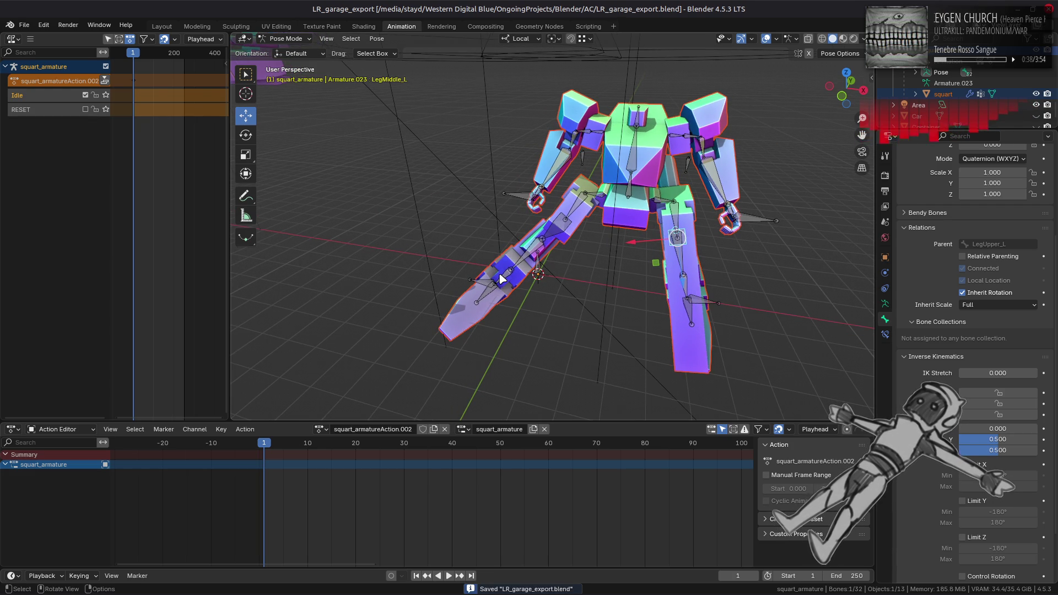
Test moving the Pelvis bone up and down, cancelling and undoing each move.
{"action": "left_click_drag", "start_coordinate": [502, 279], "coordinate": [554, 243]}
{"action": "left_click", "coordinate": [625, 188]}
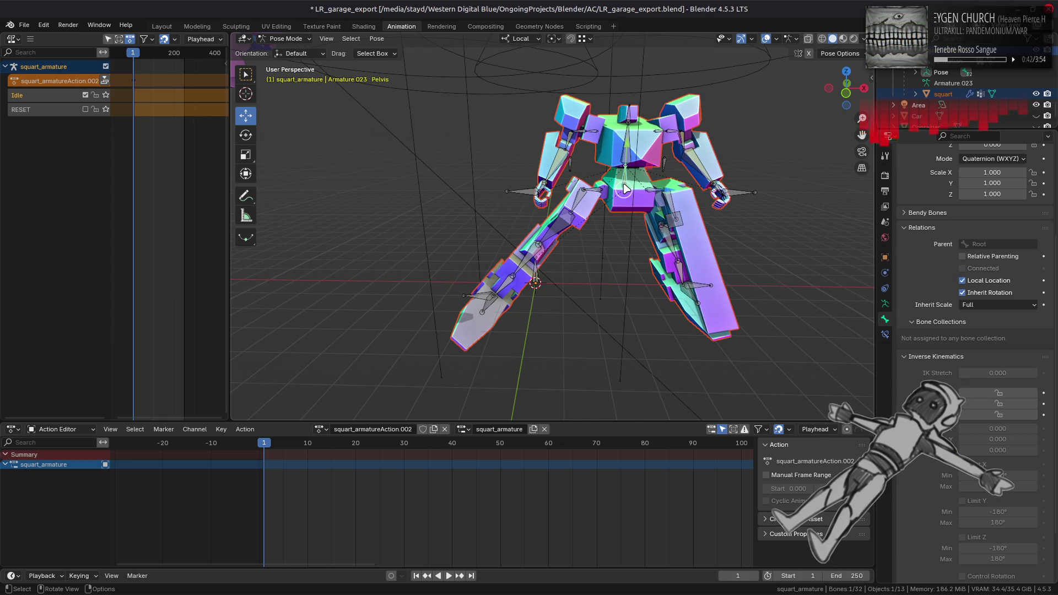
{"action": "scroll", "coordinate": [912, 272], "scroll_direction": "up", "scroll_amount": 5}
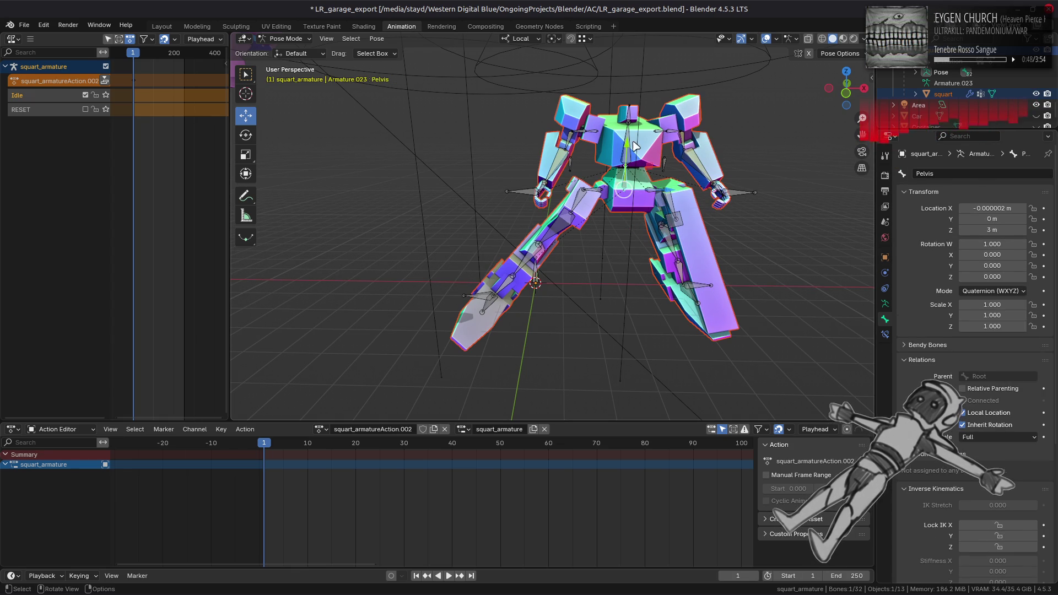
{"action": "mouse_move", "coordinate": [630, 146]}
{"action": "left_mouse_down"}
{"action": "mouse_move", "coordinate": [636, 80]}
{"action": "mouse_move", "coordinate": [632, 140]}
{"action": "mouse_move", "coordinate": [639, 114]}
{"action": "left_mouse_up"}
{"action": "right_click", "coordinate": [639, 114]}
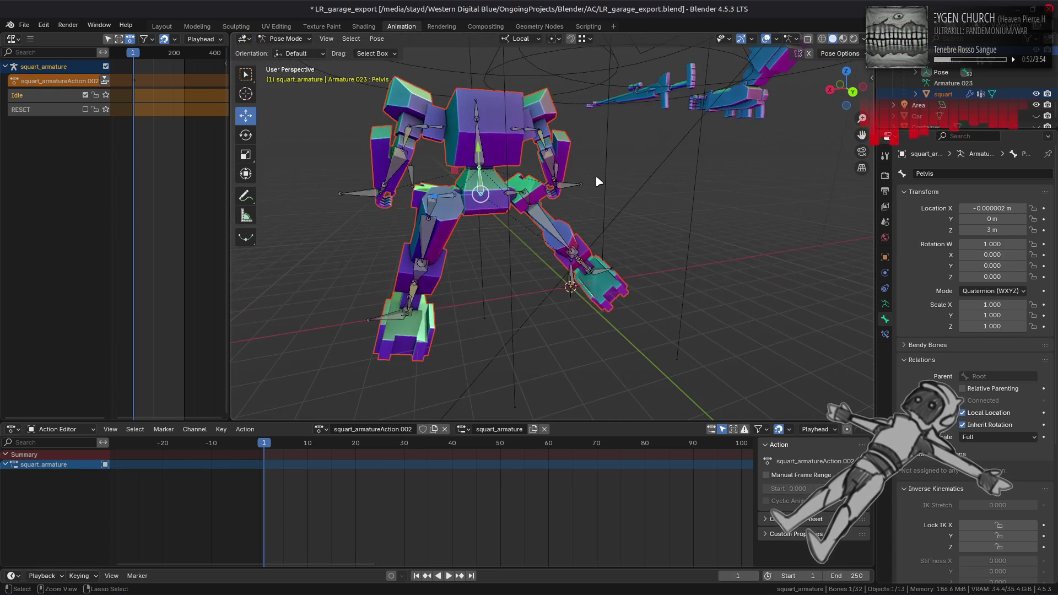
{"action": "mouse_move", "coordinate": [573, 177]}
{"action": "left_mouse_down"}
{"action": "mouse_move", "coordinate": [520, 159]}
{"action": "mouse_move", "coordinate": [492, 193]}
{"action": "left_mouse_up"}
{"action": "mouse_move", "coordinate": [492, 193]}
{"action": "left_mouse_down"}
{"action": "mouse_move", "coordinate": [567, 189]}
{"action": "mouse_move", "coordinate": [498, 176]}
{"action": "mouse_move", "coordinate": [620, 170]}
{"action": "mouse_move", "coordinate": [599, 290]}
{"action": "left_mouse_up"}
{"action": "key", "text": "ctrl+z"}
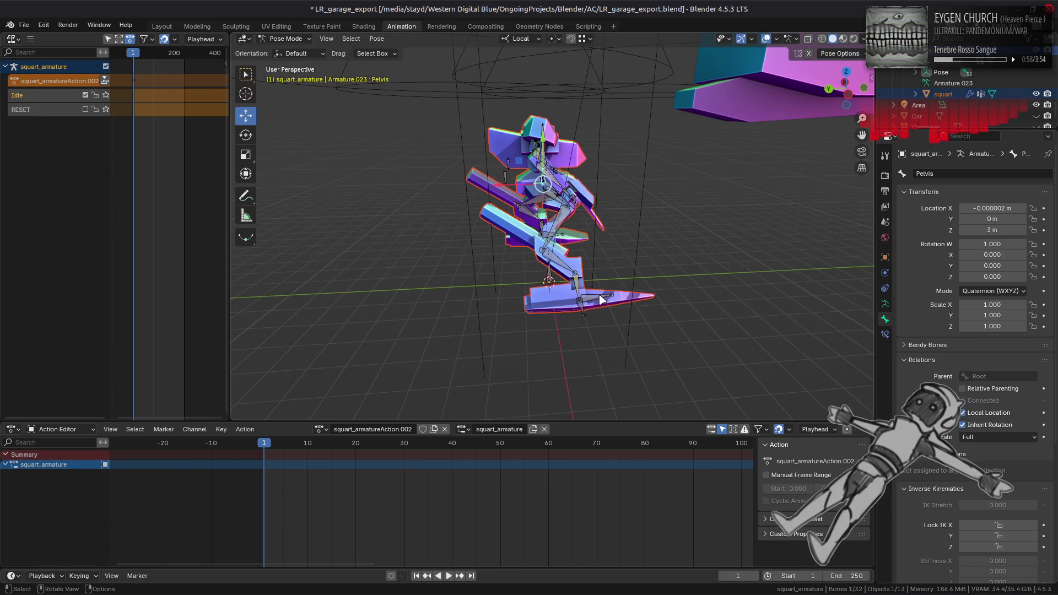
Zero Control_Leg_R's location, setting Z to 0 and resetting X and Y.
{"action": "left_click", "coordinate": [600, 297]}
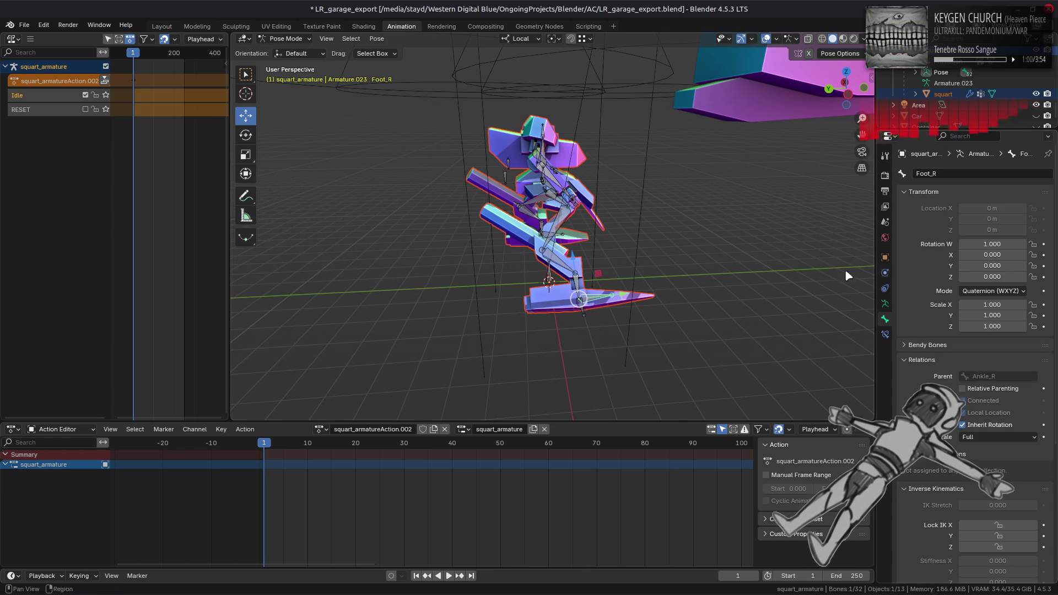
{"action": "mouse_move", "coordinate": [503, 260]}
{"action": "left_mouse_down"}
{"action": "mouse_move", "coordinate": [518, 262]}
{"action": "mouse_move", "coordinate": [548, 203]}
{"action": "mouse_move", "coordinate": [483, 343]}
{"action": "left_mouse_up"}
{"action": "scroll", "coordinate": [517, 262], "scroll_direction": "up", "scroll_amount": 4}
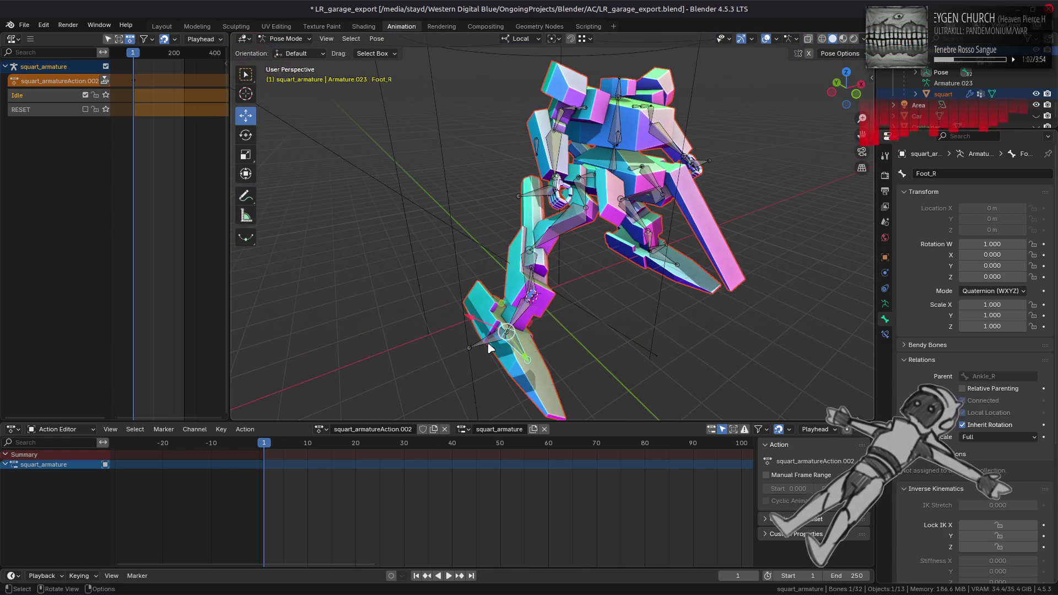
{"action": "left_click", "coordinate": [479, 346]}
{"action": "left_click_drag", "start_coordinate": [543, 315], "coordinate": [623, 317]}
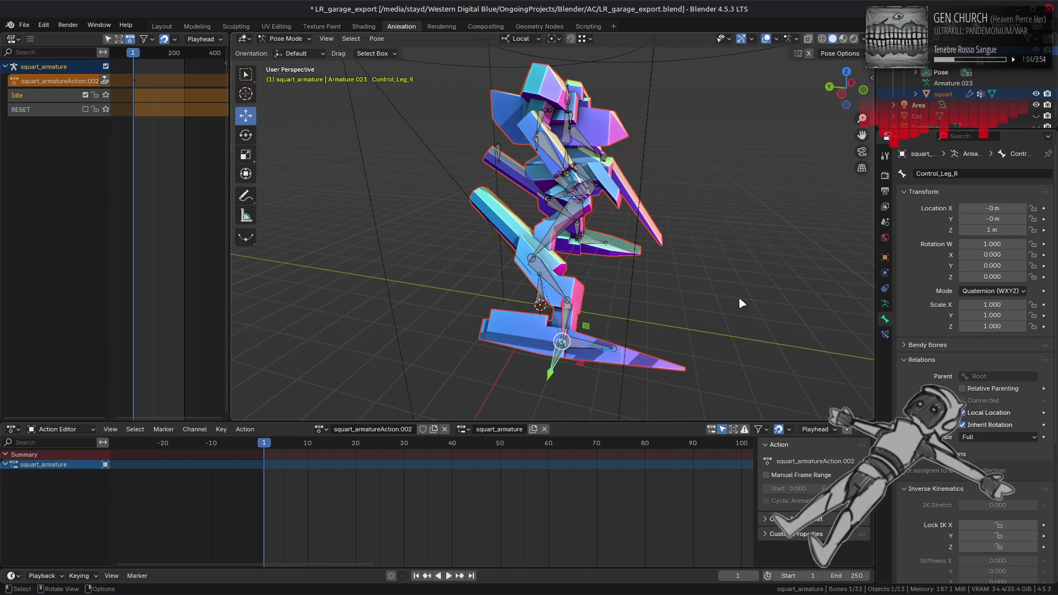
{"action": "left_click", "coordinate": [992, 230]}
{"action": "type", "text": "0"}
{"action": "key", "text": "Return"}
{"action": "left_click_drag", "start_coordinate": [686, 230], "coordinate": [702, 243]}
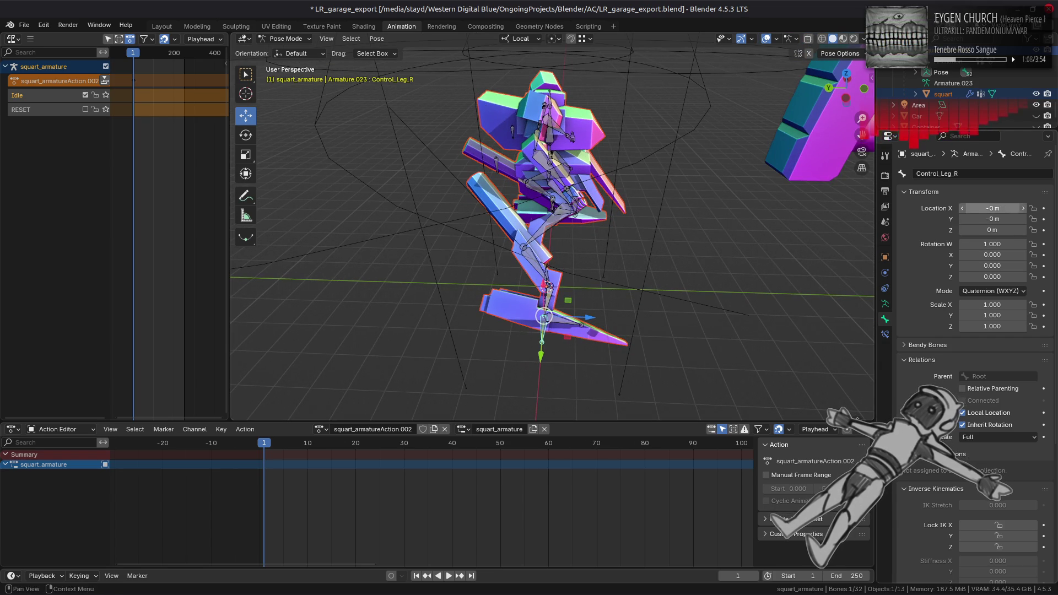
{"action": "key", "text": "BackSpace"}
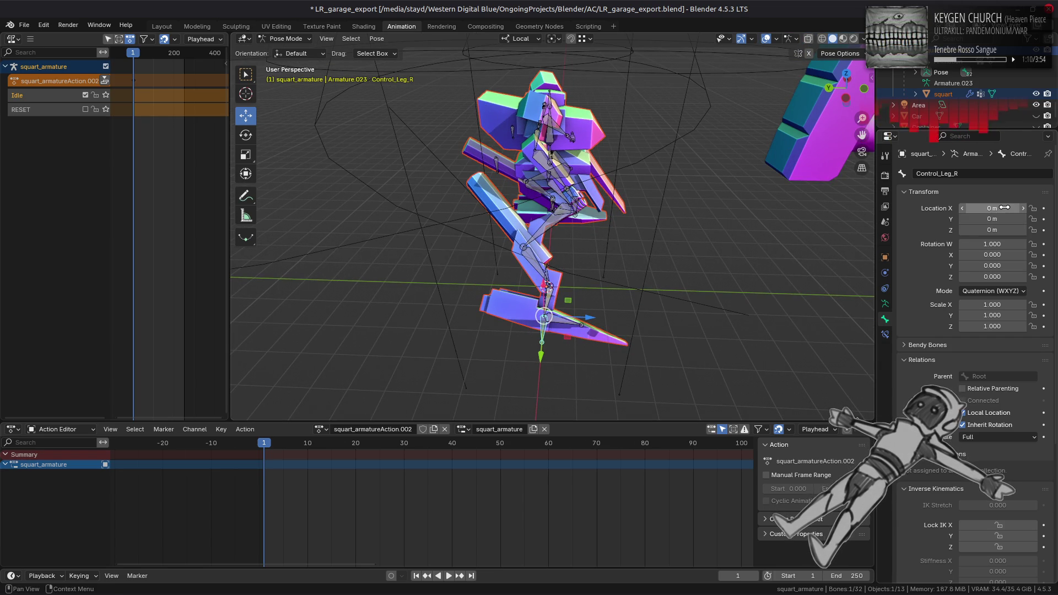
Insert a location keyframe on Control_Leg_L at frame 1, then select Control_Leg_R.
{"action": "left_click_drag", "start_coordinate": [738, 221], "coordinate": [618, 185]}
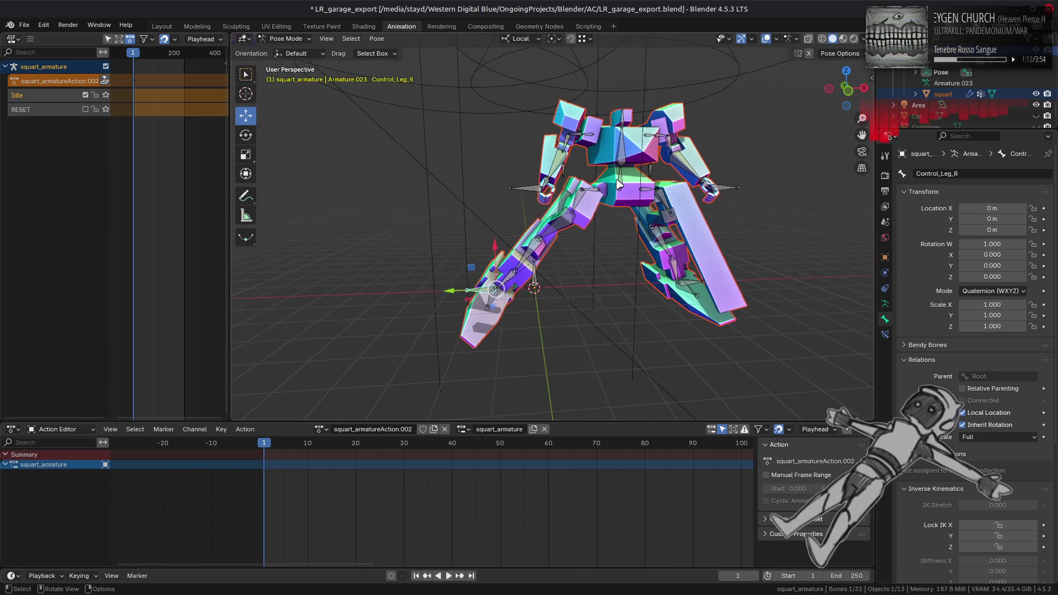
{"action": "scroll", "coordinate": [606, 214], "scroll_direction": "up", "scroll_amount": 3}
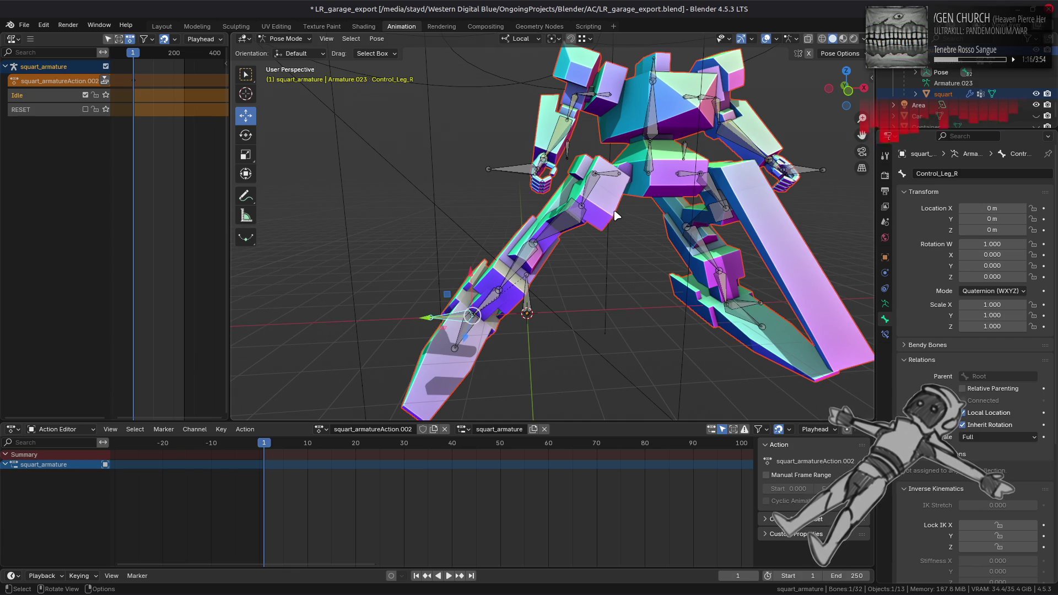
{"action": "left_click", "coordinate": [748, 306]}
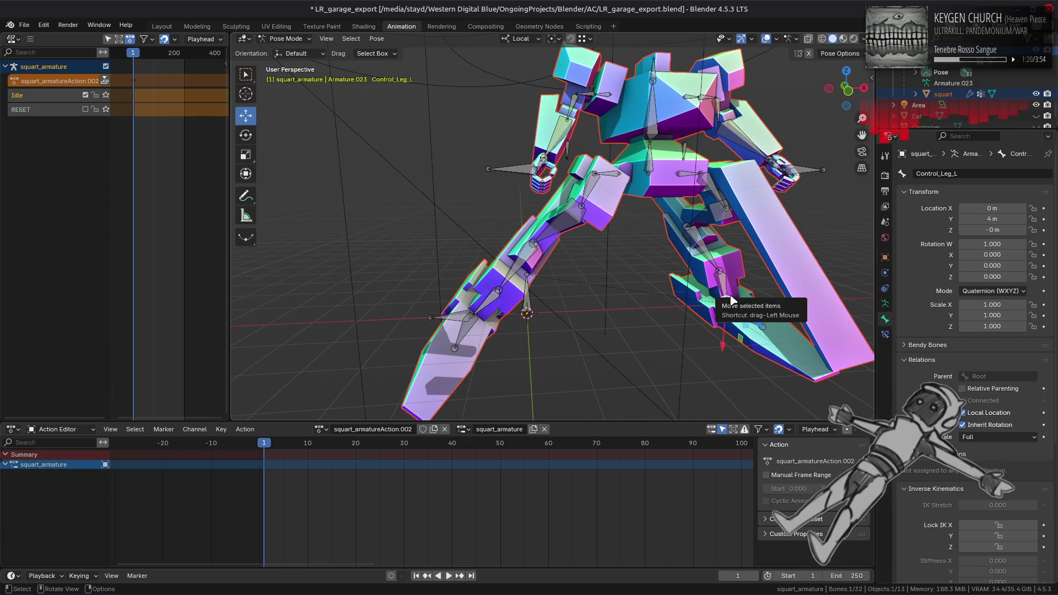
{"action": "scroll", "coordinate": [476, 316], "scroll_direction": "down", "scroll_amount": 1}
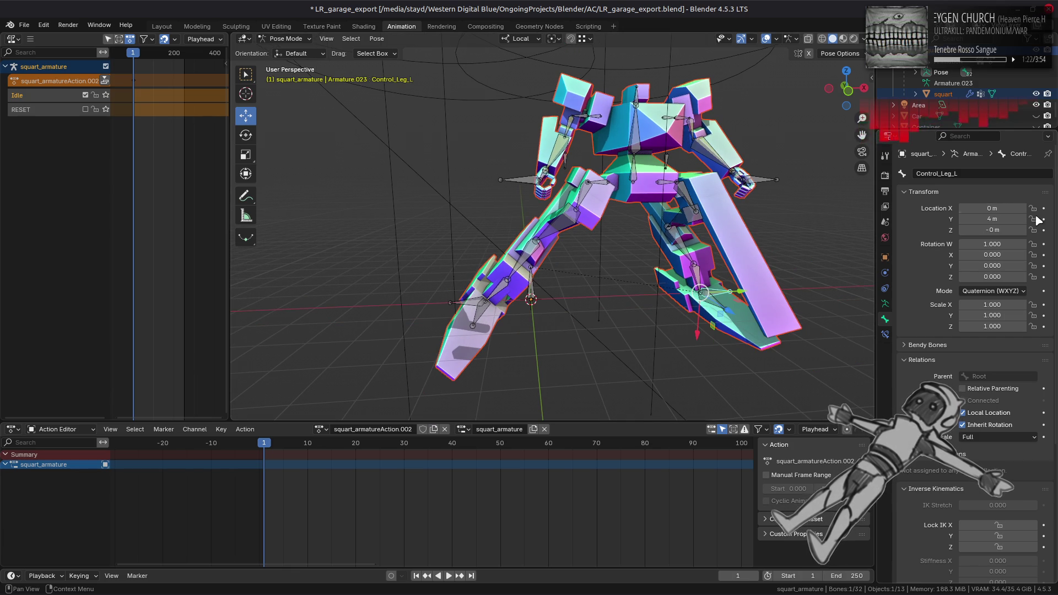
{"action": "key", "text": "i"}
{"action": "left_click", "coordinate": [454, 306]}
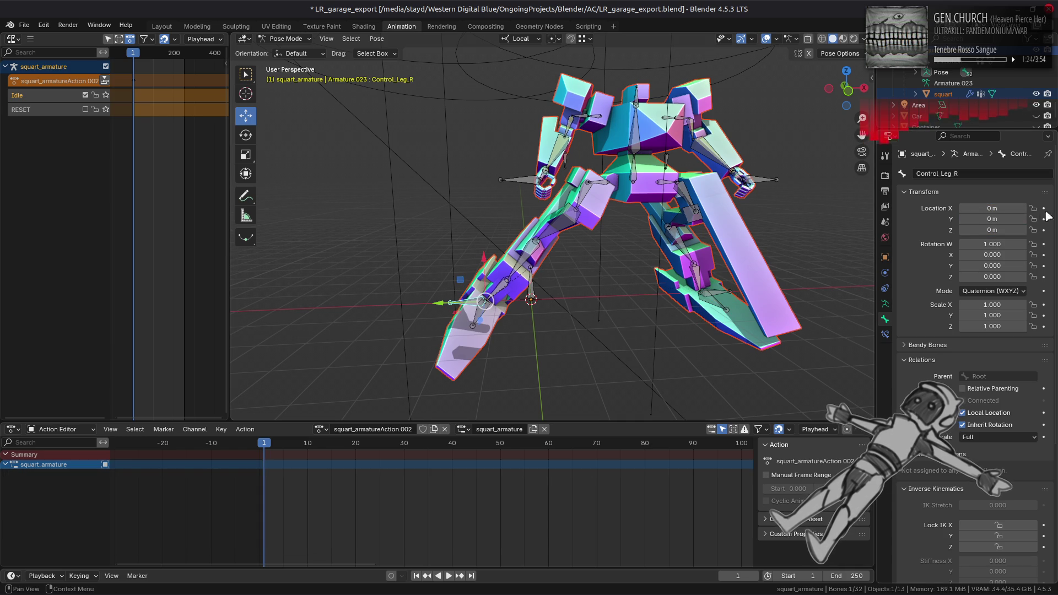
Keyframe Control_Leg_R's location, then keyframe the Pelvis location X, Y and Z.
{"action": "key", "text": "i"}
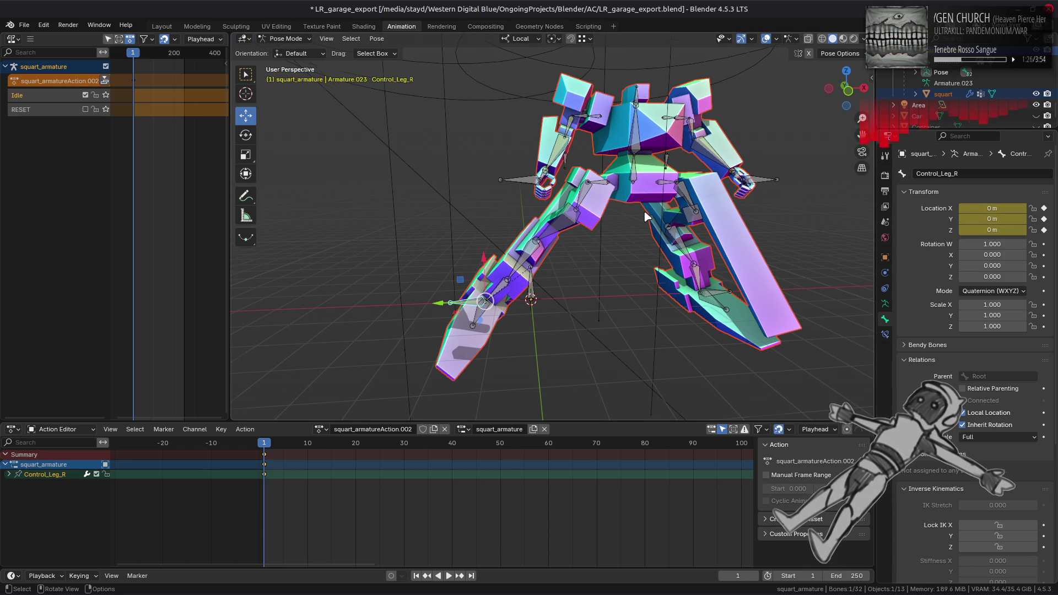
{"action": "scroll", "coordinate": [643, 210], "scroll_direction": "down", "scroll_amount": 1}
{"action": "left_click", "coordinate": [619, 189]}
{"action": "left_click", "coordinate": [1043, 208]}
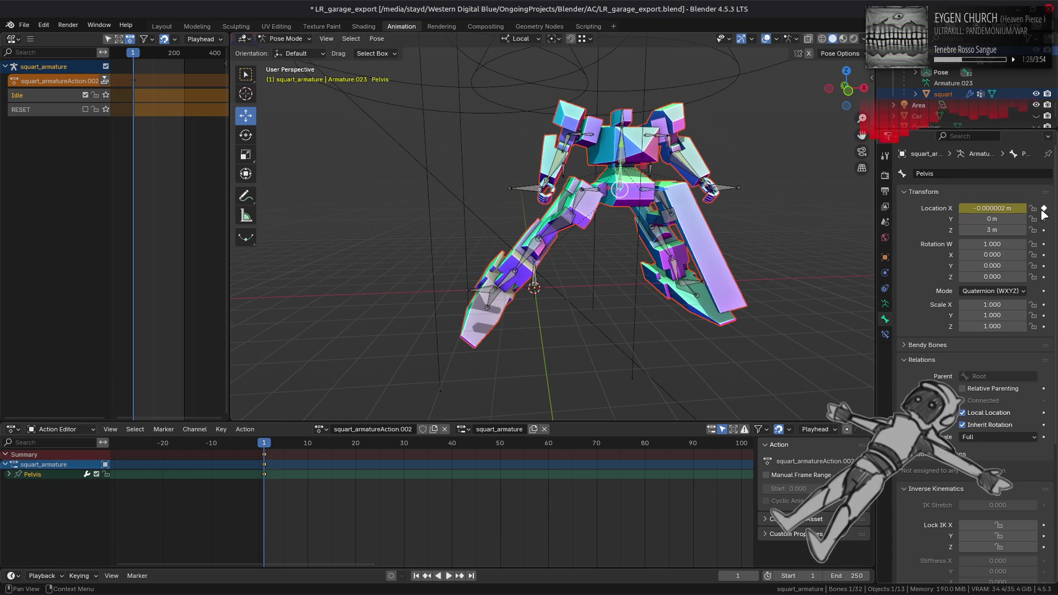
{"action": "left_click", "coordinate": [1044, 218]}
{"action": "left_click", "coordinate": [1044, 229]}
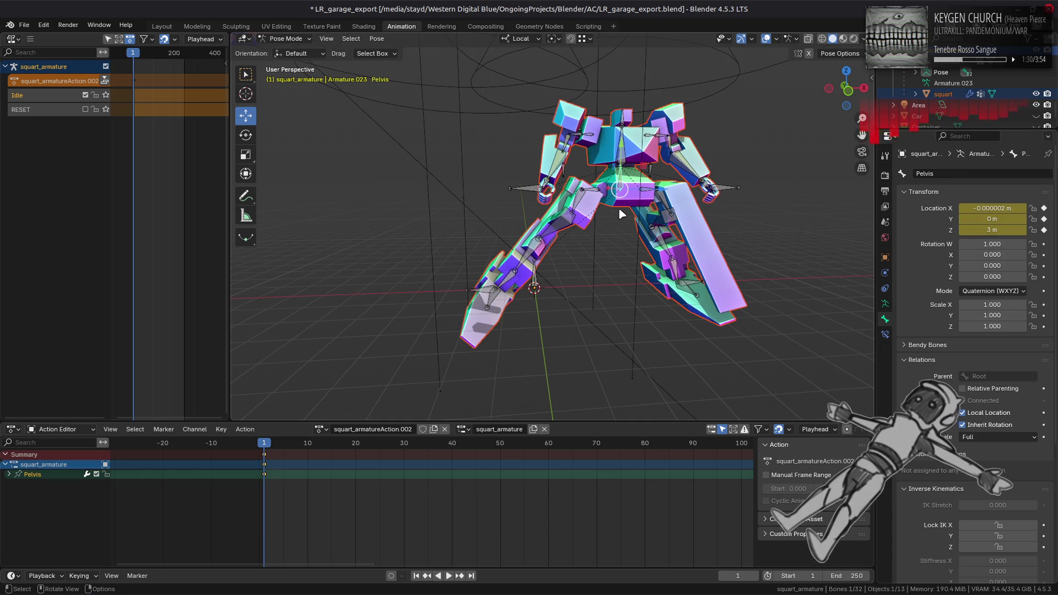
Delete the Pelvis keyframes with Alt+I, then select the right upper leg bone.
{"action": "scroll", "coordinate": [618, 207], "scroll_direction": "up", "scroll_amount": 2}
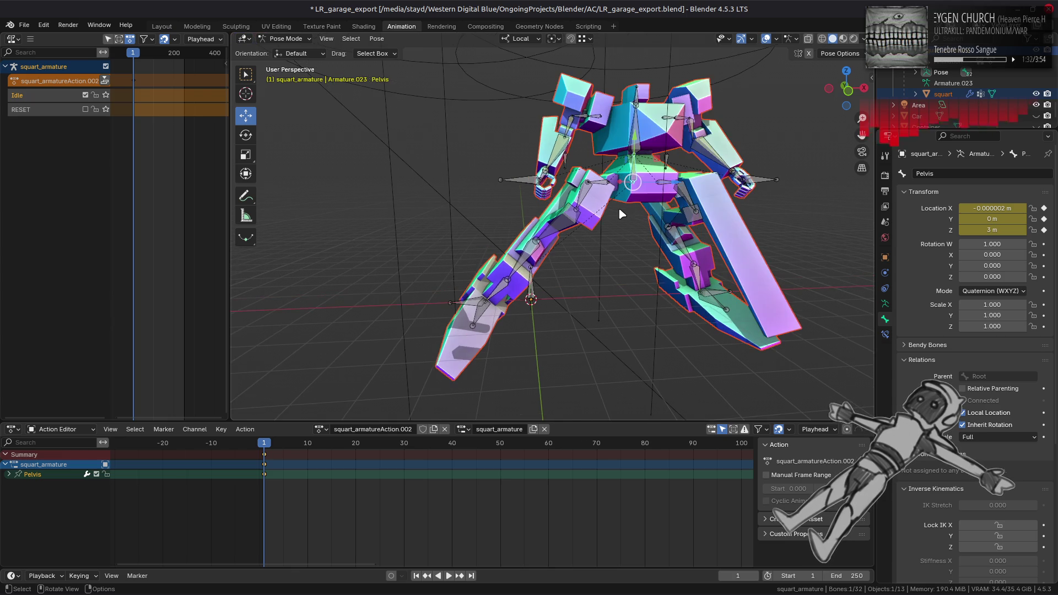
{"action": "scroll", "coordinate": [578, 210], "scroll_direction": "up", "scroll_amount": 3}
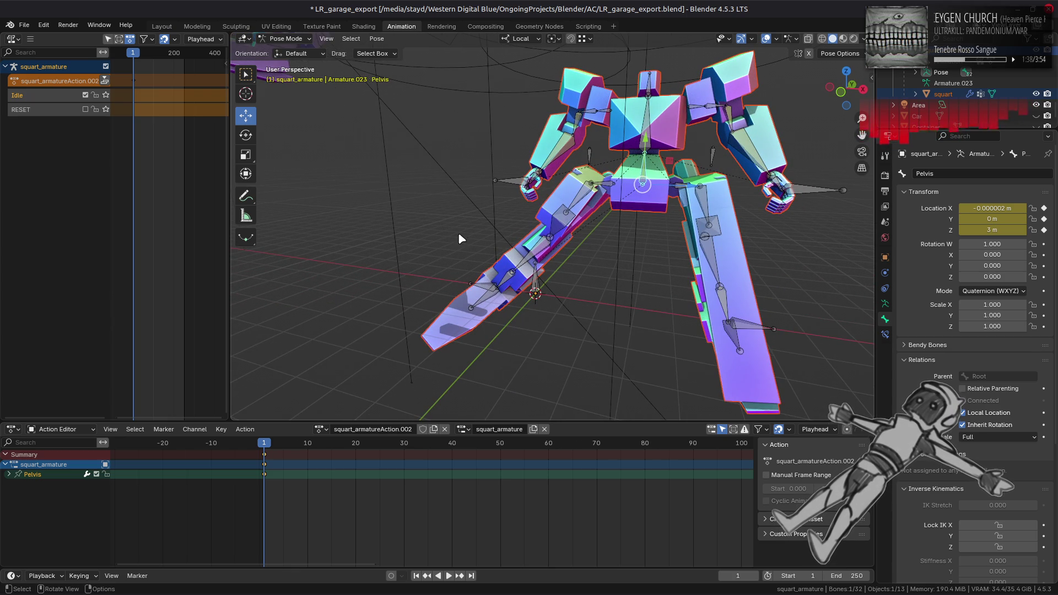
{"action": "left_click_drag", "start_coordinate": [455, 234], "coordinate": [505, 234]}
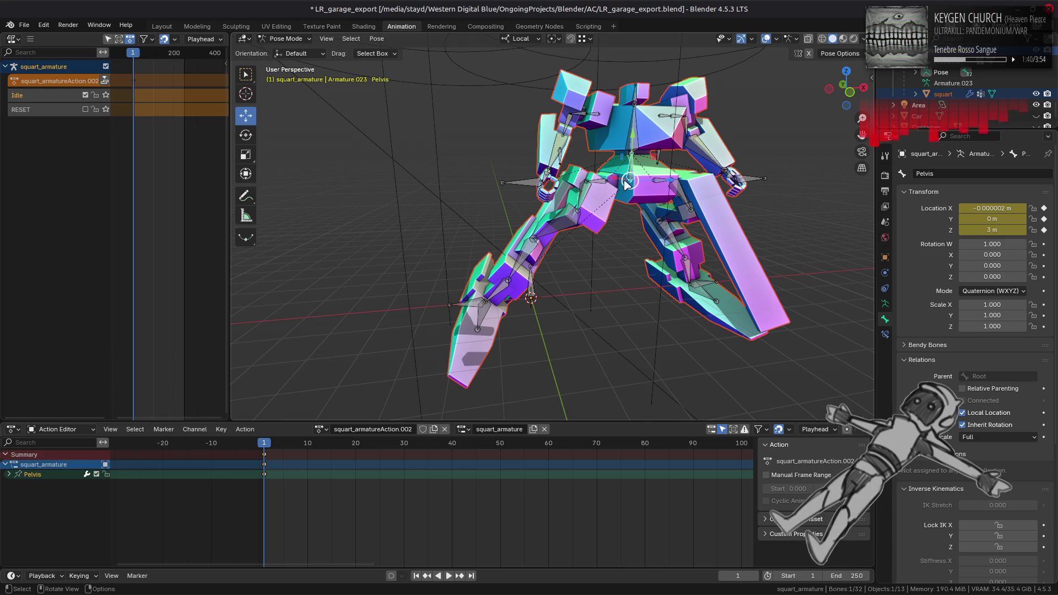
{"action": "key", "text": "alt+i"}
{"action": "left_click_drag", "start_coordinate": [678, 198], "coordinate": [587, 196]}
{"action": "left_click", "coordinate": [584, 195]}
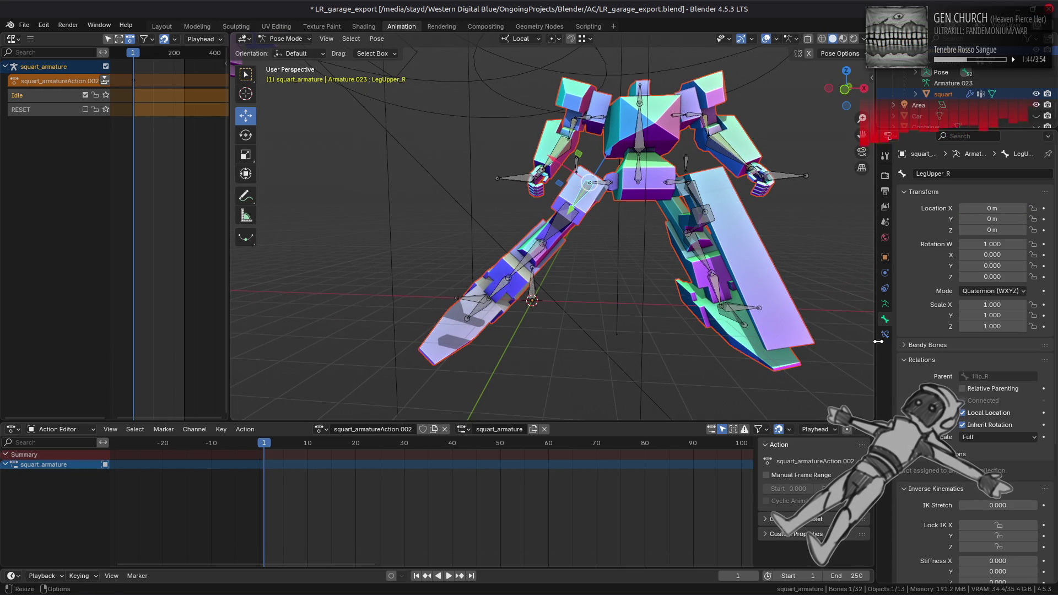
Try Z and Y IK rotation locks on the upper leg bone, undo them, and clear the X lock.
{"action": "scroll", "coordinate": [925, 350], "scroll_direction": "down", "scroll_amount": 5}
{"action": "left_click_drag", "start_coordinate": [835, 413], "coordinate": [743, 300]}
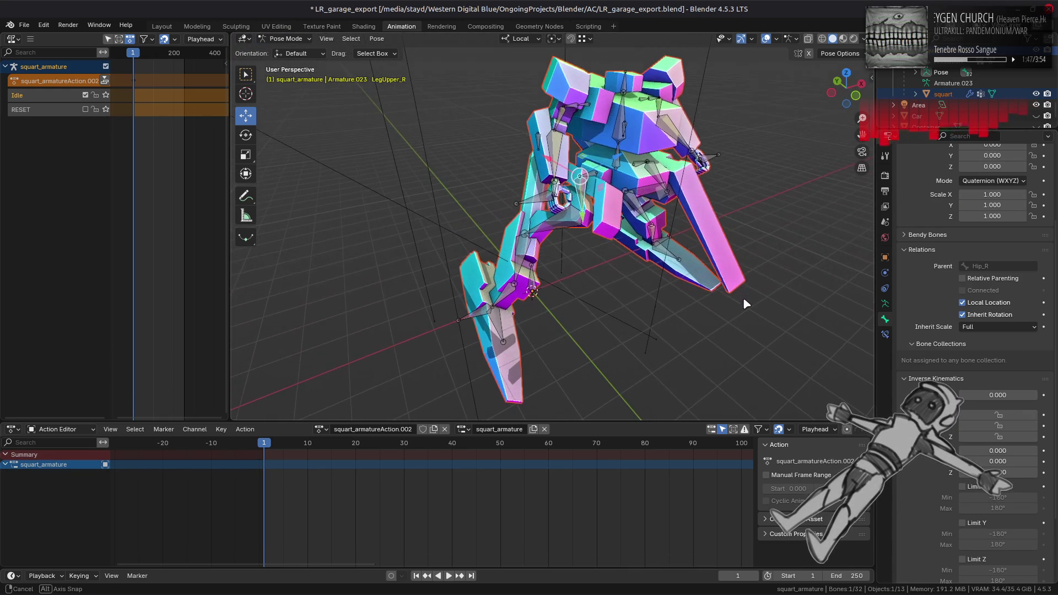
{"action": "left_click", "coordinate": [986, 437]}
{"action": "mouse_move", "coordinate": [834, 412]}
{"action": "left_mouse_down"}
{"action": "mouse_move", "coordinate": [762, 280]}
{"action": "mouse_move", "coordinate": [787, 265]}
{"action": "mouse_move", "coordinate": [802, 274]}
{"action": "mouse_move", "coordinate": [796, 281]}
{"action": "left_mouse_up"}
{"action": "mouse_move", "coordinate": [834, 412]}
{"action": "left_mouse_down"}
{"action": "mouse_move", "coordinate": [803, 360]}
{"action": "mouse_move", "coordinate": [738, 362]}
{"action": "mouse_move", "coordinate": [804, 380]}
{"action": "left_mouse_up"}
{"action": "left_click", "coordinate": [999, 437]}
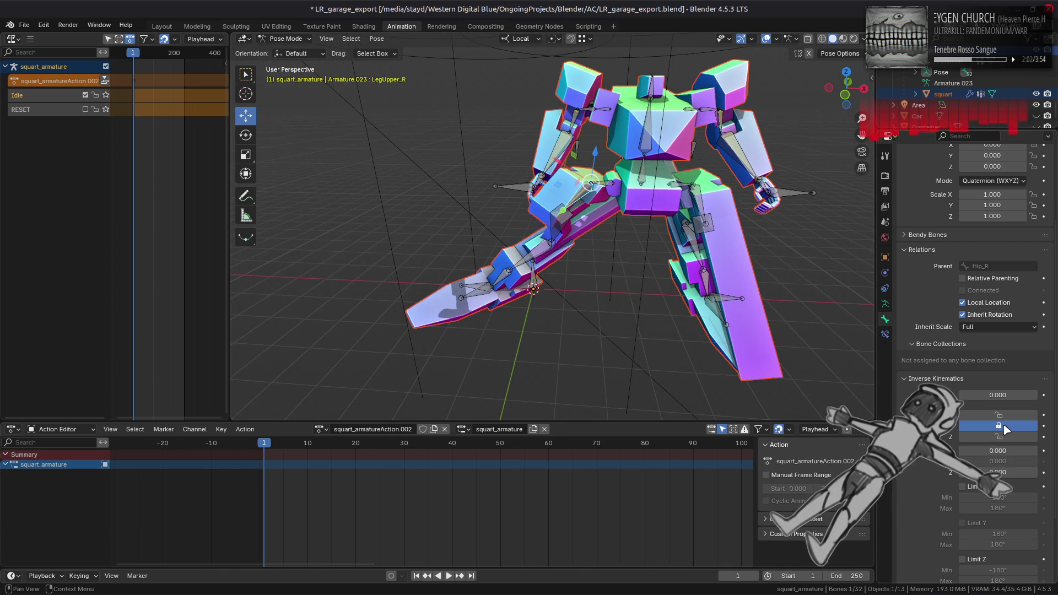
{"action": "left_click", "coordinate": [1002, 427]}
{"action": "left_click_drag", "start_coordinate": [827, 386], "coordinate": [885, 382]}
{"action": "key", "text": "ctrl+z"}
{"action": "key", "text": "ctrl+z"}
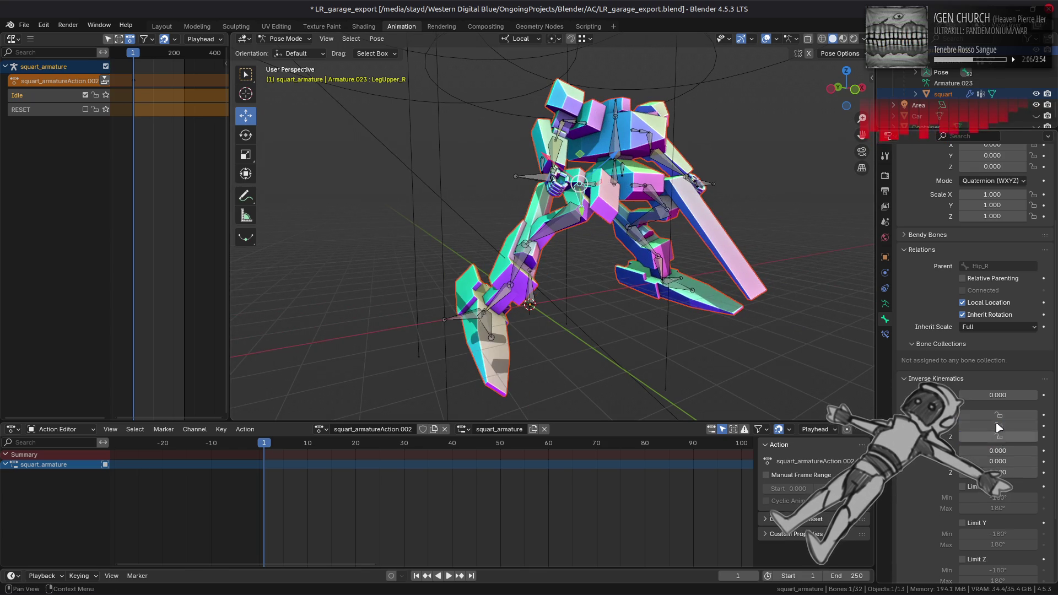
{"action": "mouse_move", "coordinate": [700, 191]}
{"action": "left_mouse_down"}
{"action": "mouse_move", "coordinate": [770, 323]}
{"action": "mouse_move", "coordinate": [843, 353]}
{"action": "left_mouse_up"}
{"action": "left_click", "coordinate": [1003, 415]}
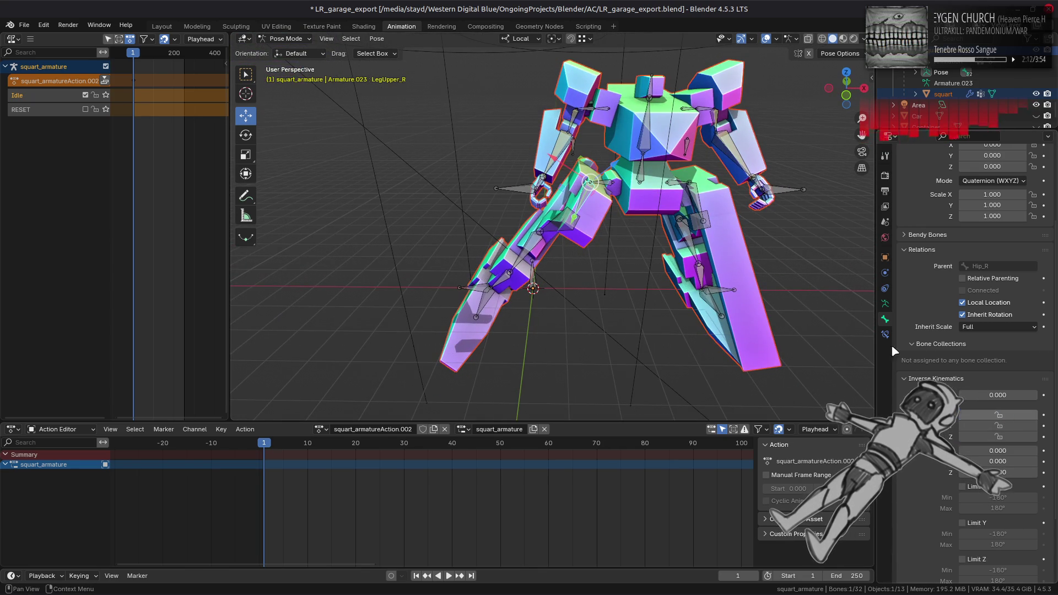
Try 0.5 IK X and Z stiffness on the upper leg bone, then undo the change.
{"action": "left_click_drag", "start_coordinate": [998, 447], "coordinate": [1015, 448]}
{"action": "left_click", "coordinate": [1015, 448]}
{"action": "key", "text": "Return"}
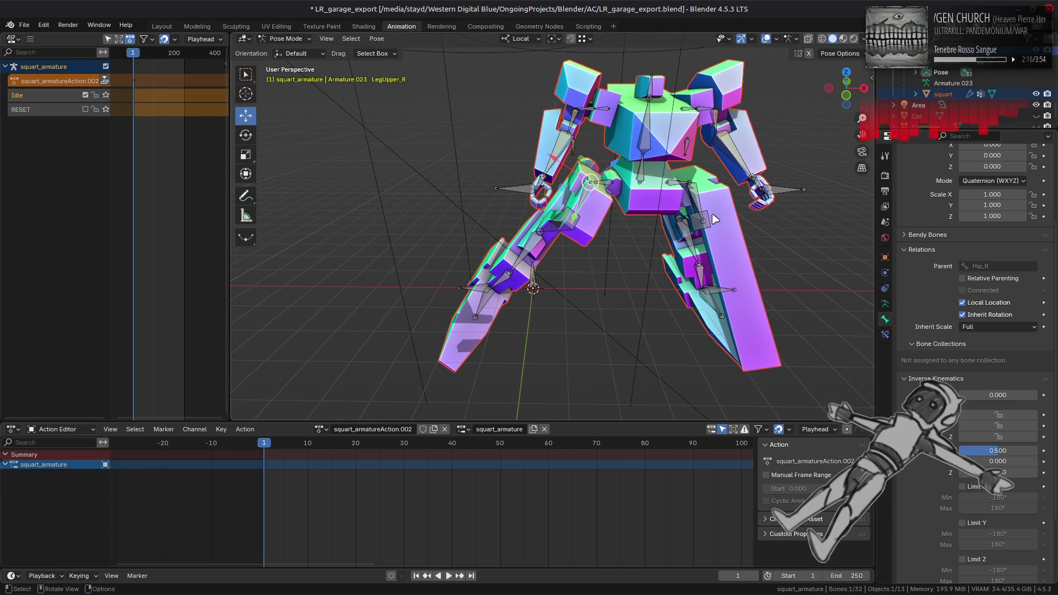
{"action": "key", "text": "ctrl+z"}
{"action": "left_click", "coordinate": [1003, 454]}
{"action": "left_click", "coordinate": [1001, 471]}
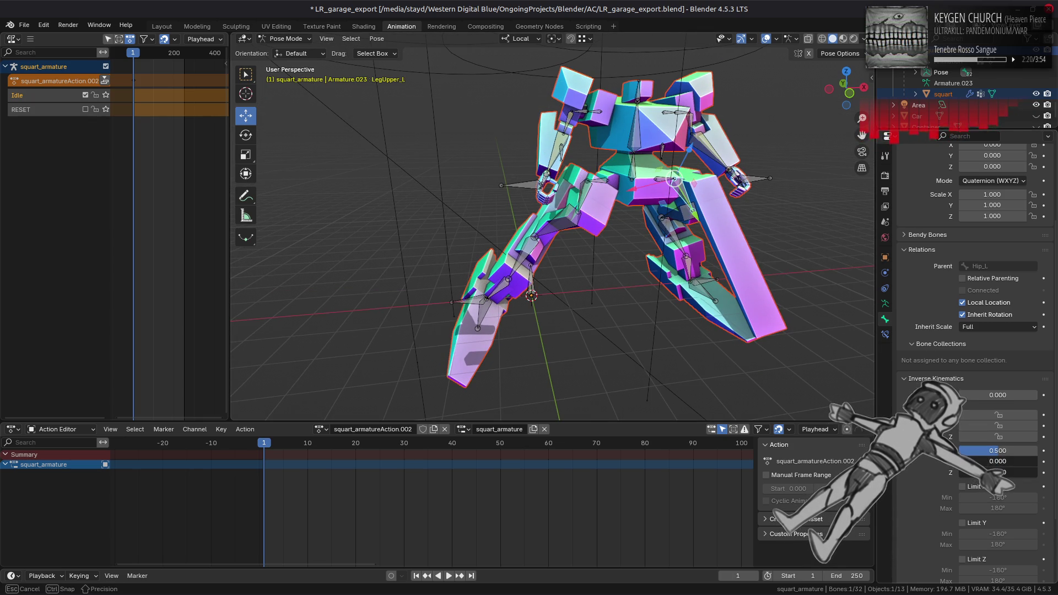
{"action": "type", "text": "0.5"}
{"action": "key", "text": "Return"}
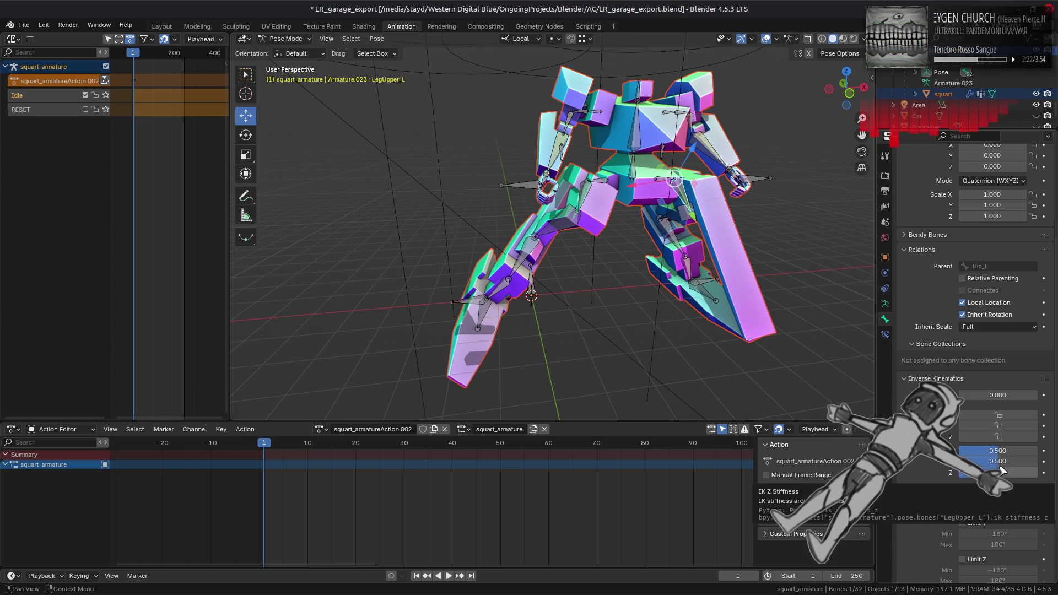
{"action": "key", "text": "ctrl+z"}
On the right upper leg, set several IK stiffness values to 0.5 at once, then undo.
{"action": "left_click_drag", "start_coordinate": [585, 203], "coordinate": [587, 201]}
{"action": "left_click_drag", "start_coordinate": [997, 461], "coordinate": [997, 472]}
{"action": "type", "text": "0.5"}
{"action": "key", "text": "Return"}
{"action": "mouse_move", "coordinate": [672, 279]}
{"action": "left_mouse_down"}
{"action": "mouse_move", "coordinate": [663, 237]}
{"action": "mouse_move", "coordinate": [839, 238]}
{"action": "mouse_move", "coordinate": [730, 234]}
{"action": "mouse_move", "coordinate": [744, 234]}
{"action": "left_mouse_up"}
{"action": "key", "text": "ctrl+z"}
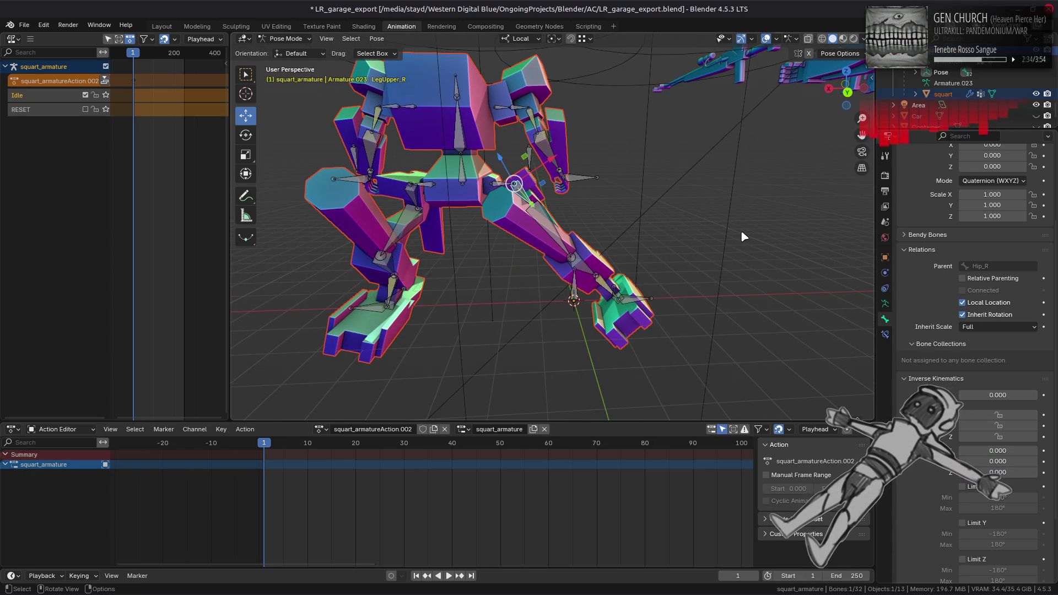
Set IK X stiffness to 0.5 on LegUpper_R, then on LegUpper_L.
{"action": "left_click_drag", "start_coordinate": [739, 247], "coordinate": [650, 249]}
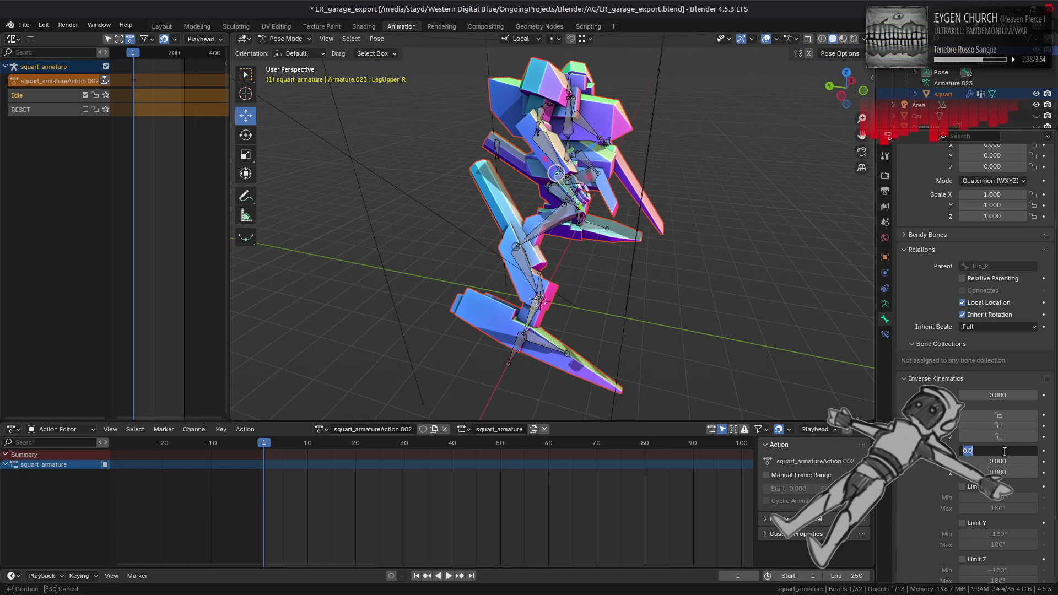
{"action": "left_click_drag", "start_coordinate": [997, 451], "coordinate": [1006, 454]}
{"action": "left_click_drag", "start_coordinate": [712, 201], "coordinate": [543, 200]}
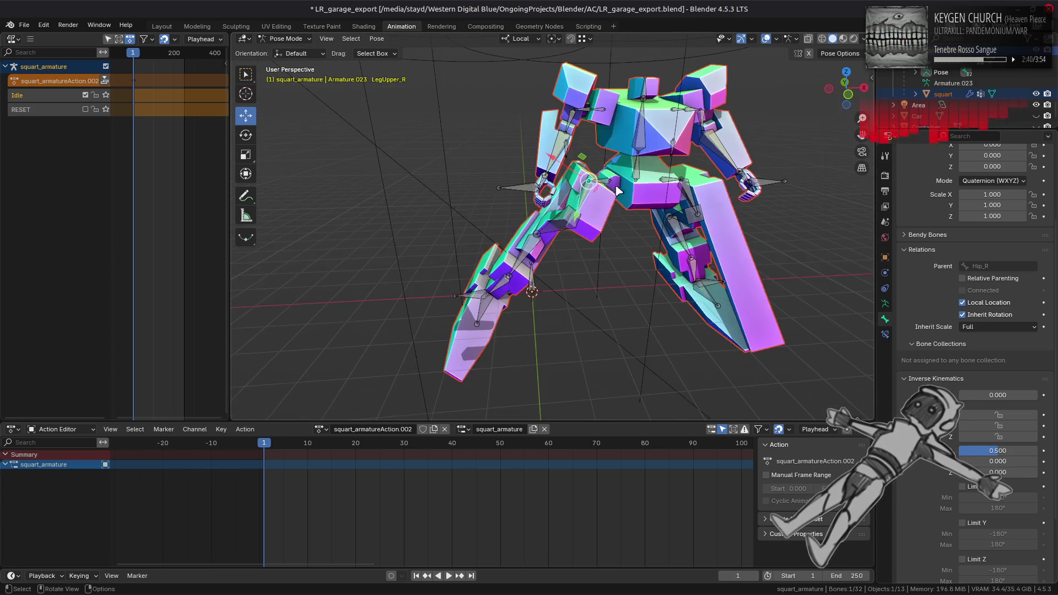
{"action": "left_click_drag", "start_coordinate": [658, 192], "coordinate": [719, 218]}
{"action": "left_click", "coordinate": [700, 208]}
{"action": "left_click", "coordinate": [995, 451]}
{"action": "key", "text": "Return"}
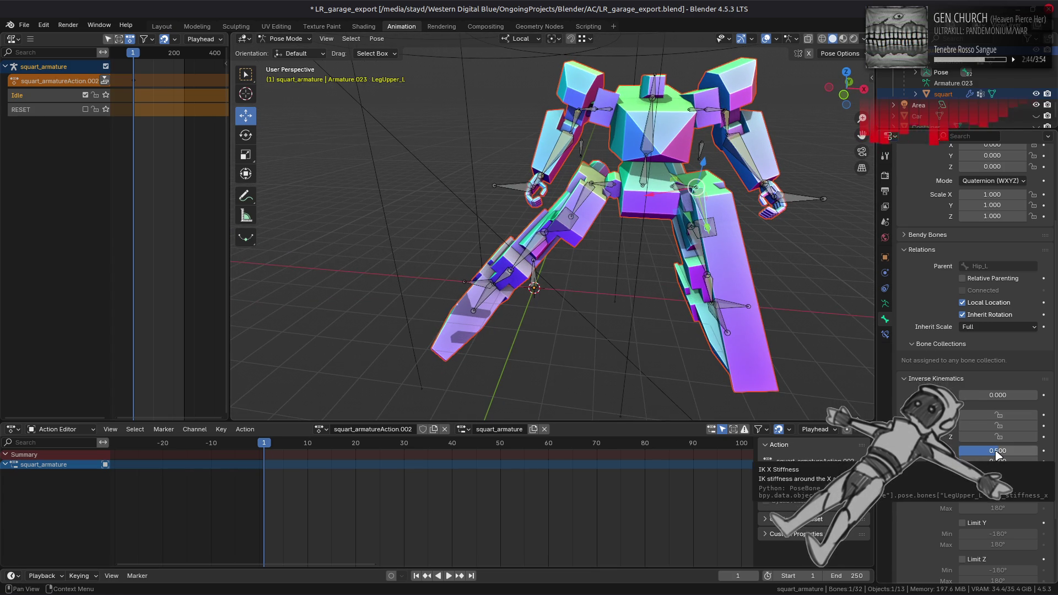
Select the Pelvis bone and insert a keyframe for it at frame 1.
{"action": "left_click_drag", "start_coordinate": [655, 255], "coordinate": [673, 245]}
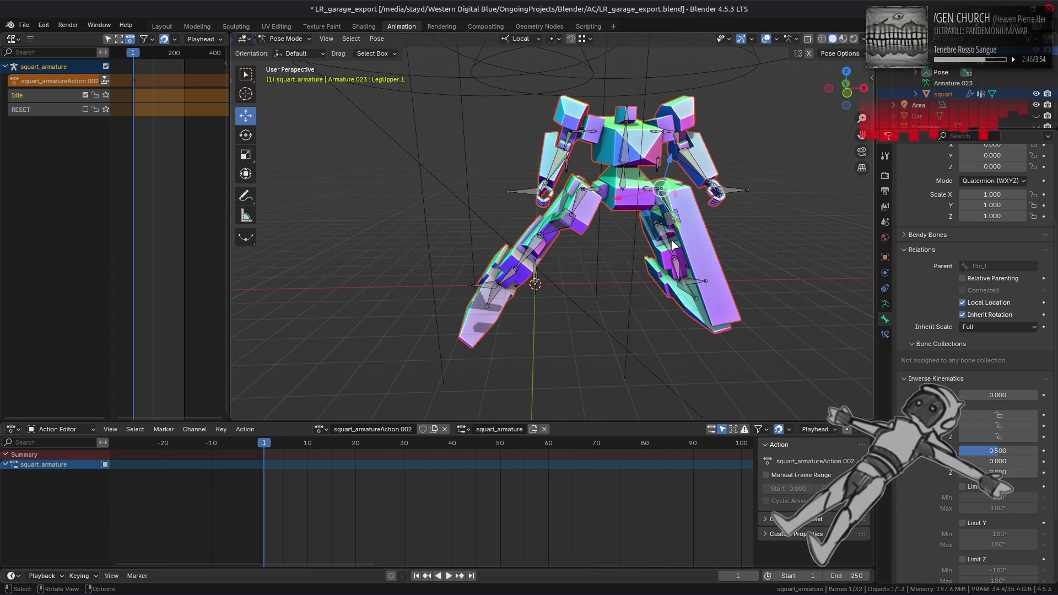
{"action": "left_click", "coordinate": [627, 187]}
{"action": "key", "text": "i"}
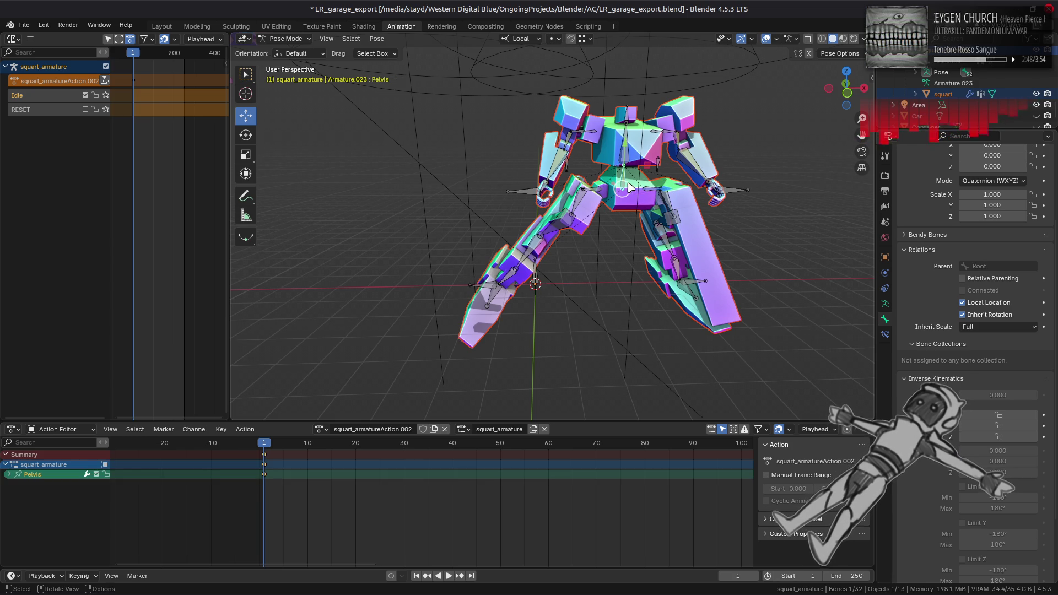
{"action": "left_click_drag", "start_coordinate": [643, 202], "coordinate": [644, 217]}
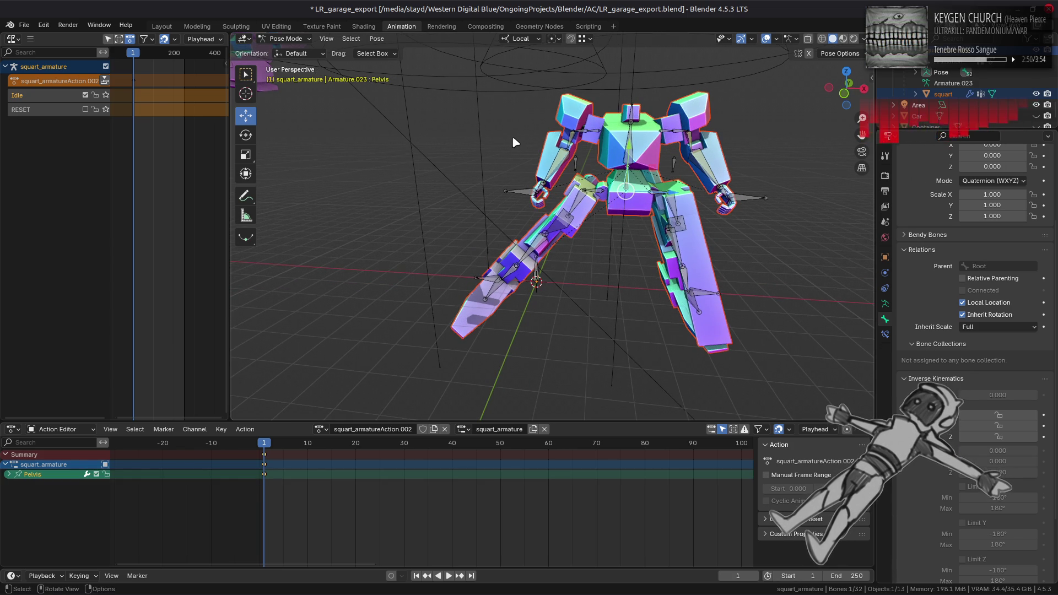
{"action": "left_click_drag", "start_coordinate": [512, 141], "coordinate": [519, 147]}
{"action": "key", "text": "r"}
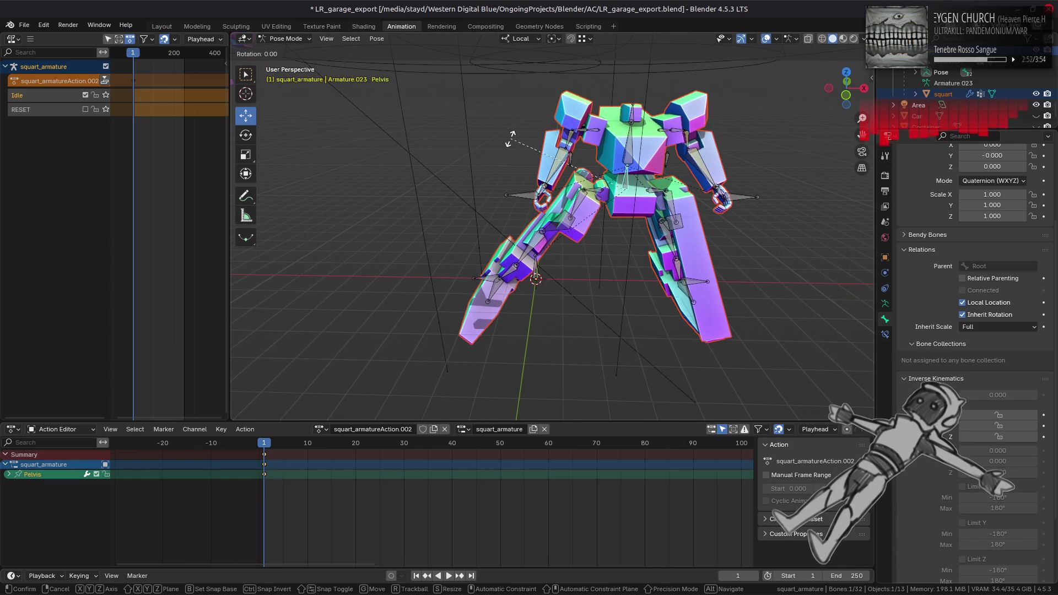
{"action": "key", "text": "x"}
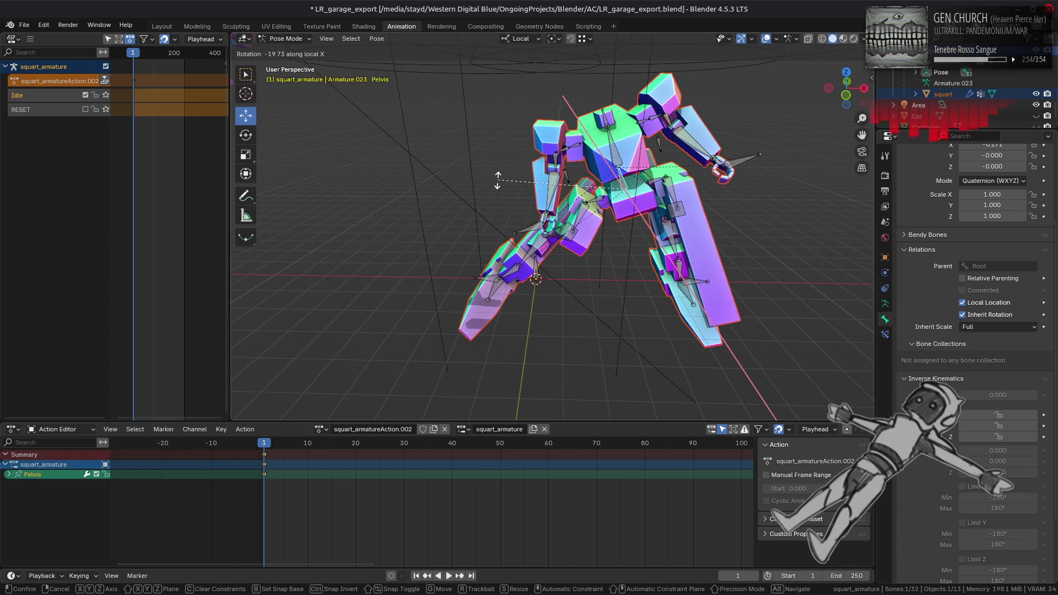
{"action": "left_click", "coordinate": [497, 179]}
{"action": "mouse_move", "coordinate": [470, 184]}
{"action": "left_mouse_down"}
{"action": "mouse_move", "coordinate": [692, 186]}
{"action": "mouse_move", "coordinate": [627, 186]}
{"action": "left_mouse_up"}
{"action": "key", "text": "ctrl+z"}
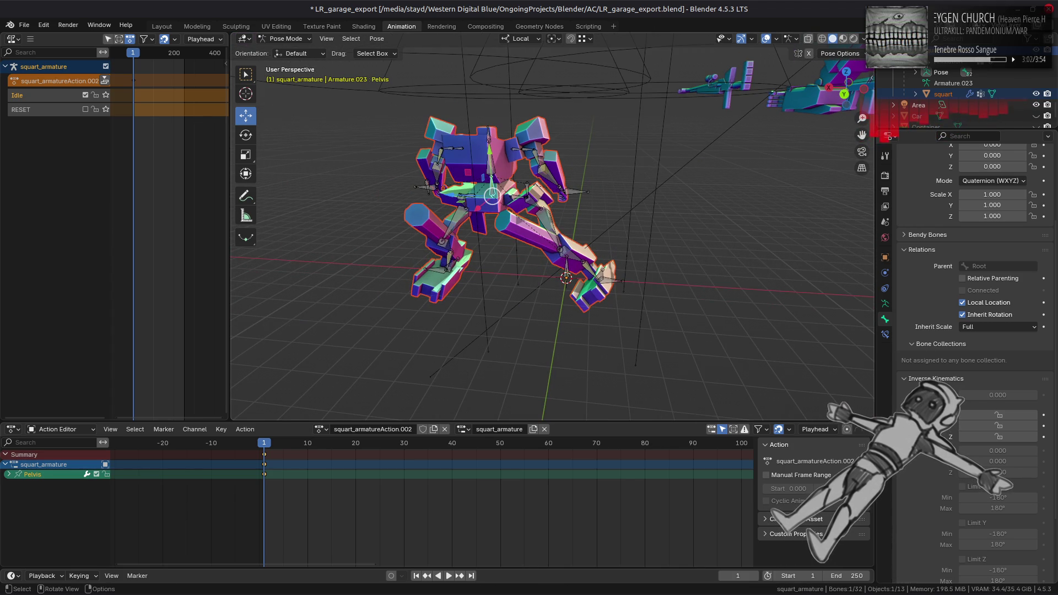
{"action": "key", "text": "r"}
{"action": "key", "text": "x"}
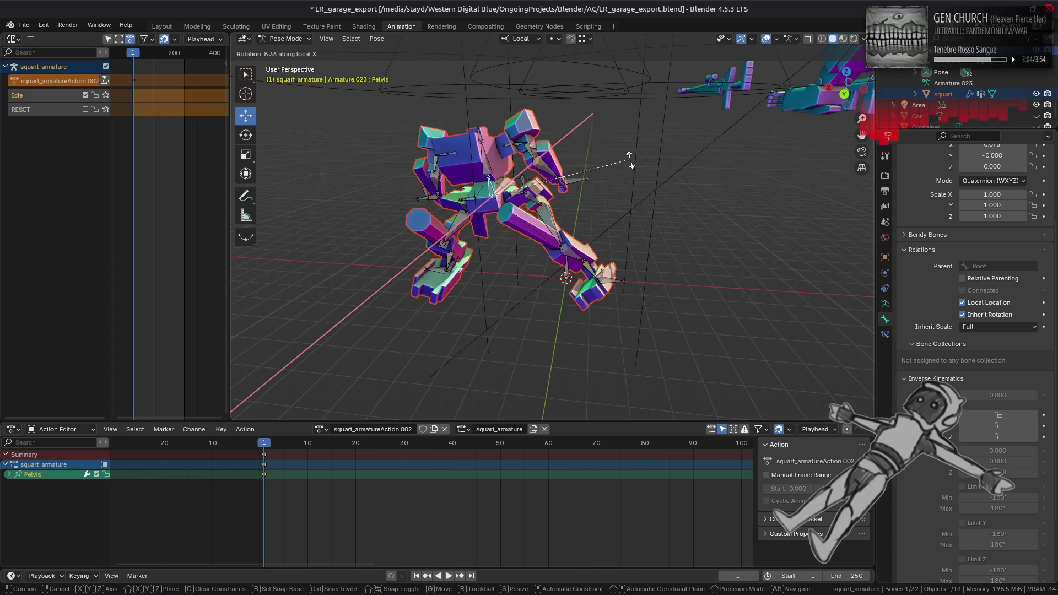
{"action": "left_click", "coordinate": [600, 133]}
{"action": "mouse_move", "coordinate": [574, 147]}
{"action": "left_mouse_down"}
{"action": "mouse_move", "coordinate": [537, 184]}
{"action": "mouse_move", "coordinate": [562, 184]}
{"action": "mouse_move", "coordinate": [560, 193]}
{"action": "mouse_move", "coordinate": [548, 186]}
{"action": "left_mouse_up"}
{"action": "key", "text": "r"}
{"action": "key", "text": "x"}
{"action": "key", "text": "1"}
{"action": "key", "text": "5"}
{"action": "left_click", "coordinate": [550, 184]}
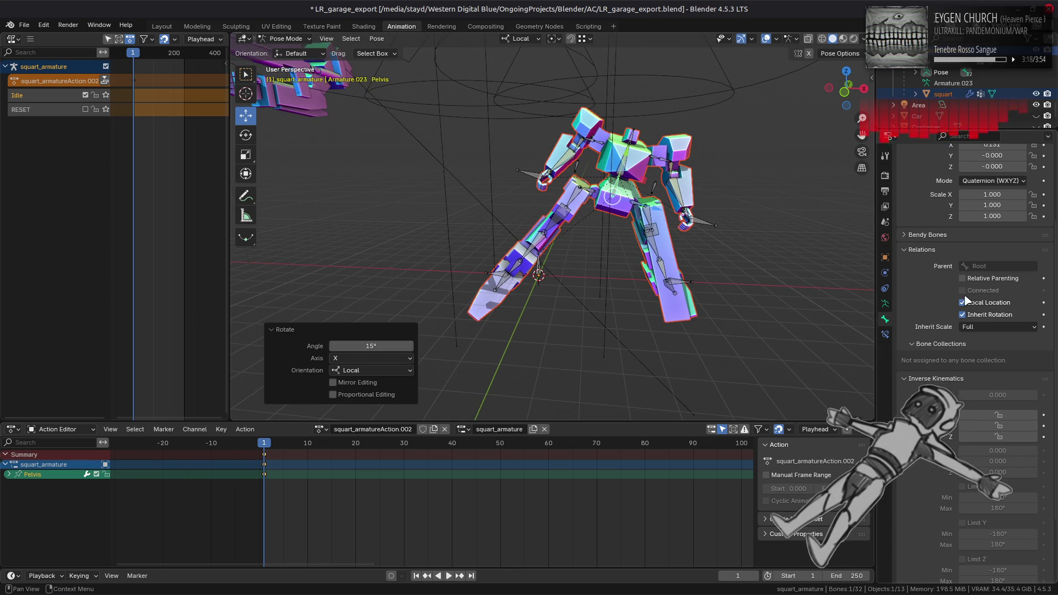
{"action": "scroll", "coordinate": [945, 292], "scroll_direction": "up", "scroll_amount": 4}
{"action": "key", "text": "ctrl+z"}
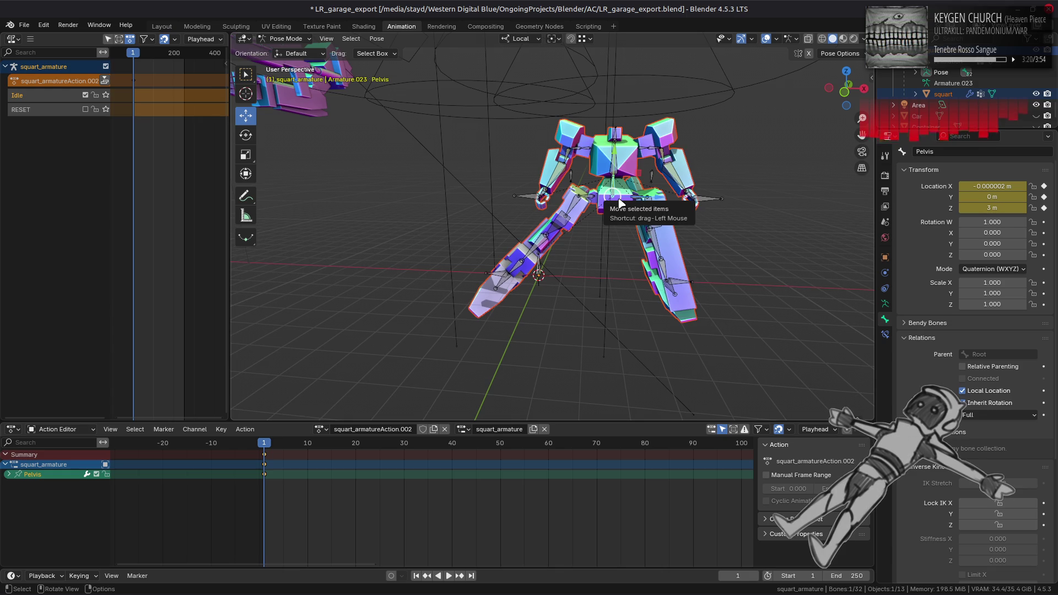
Redo the 15° Pelvis tilt and set the transform orientation to Global.
{"action": "scroll", "coordinate": [559, 185], "scroll_direction": "up", "scroll_amount": 1}
{"action": "key", "text": "ctrl+shift+z"}
{"action": "left_click", "coordinate": [520, 38]}
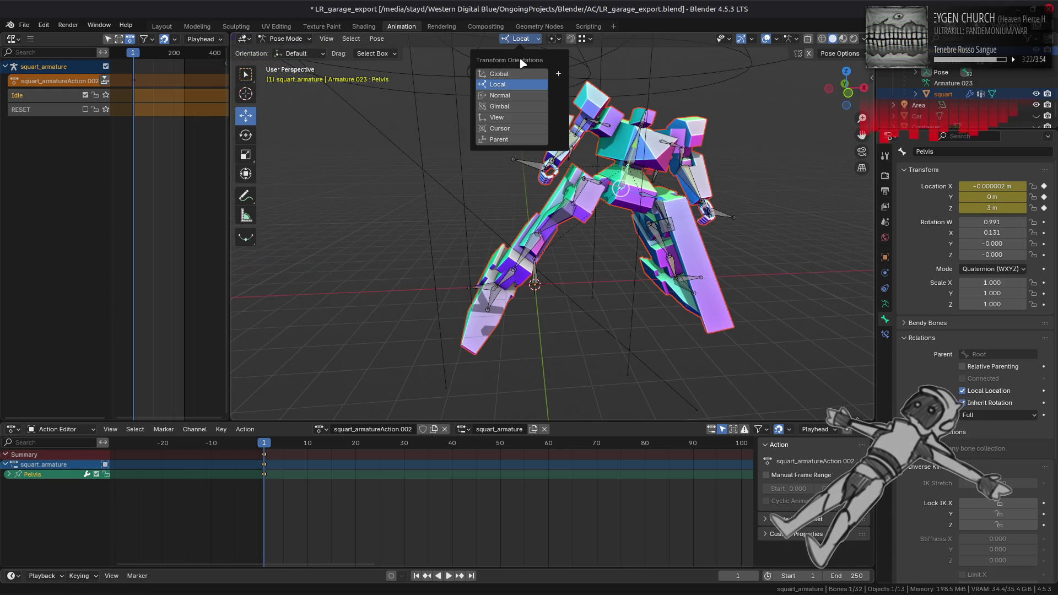
{"action": "left_click", "coordinate": [523, 75]}
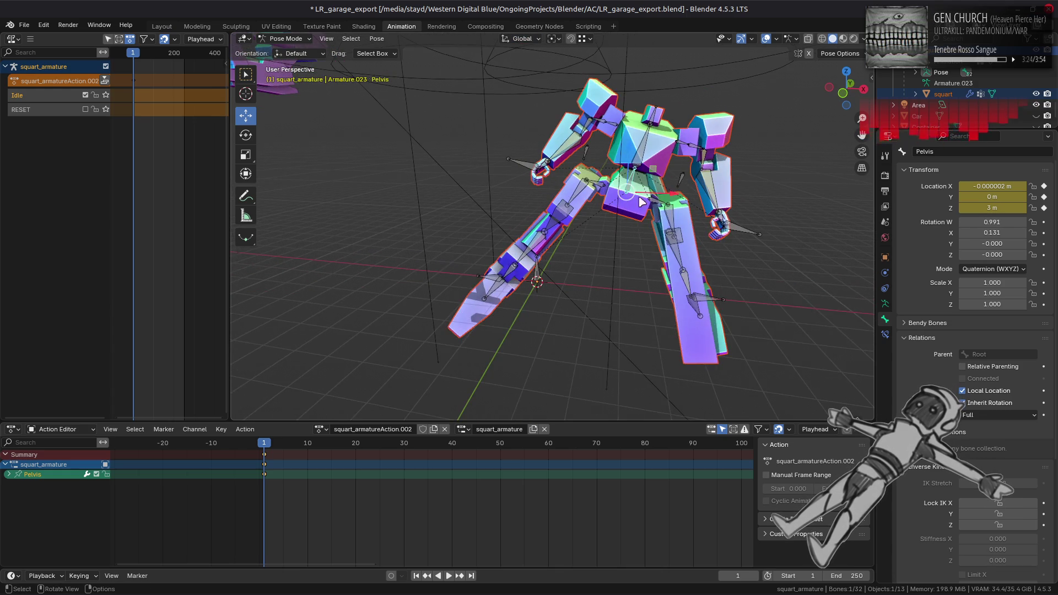
Try lowering the Pelvis, undo it, then select the Control_Leg_R bone.
{"action": "left_click_drag", "start_coordinate": [628, 157], "coordinate": [626, 212]}
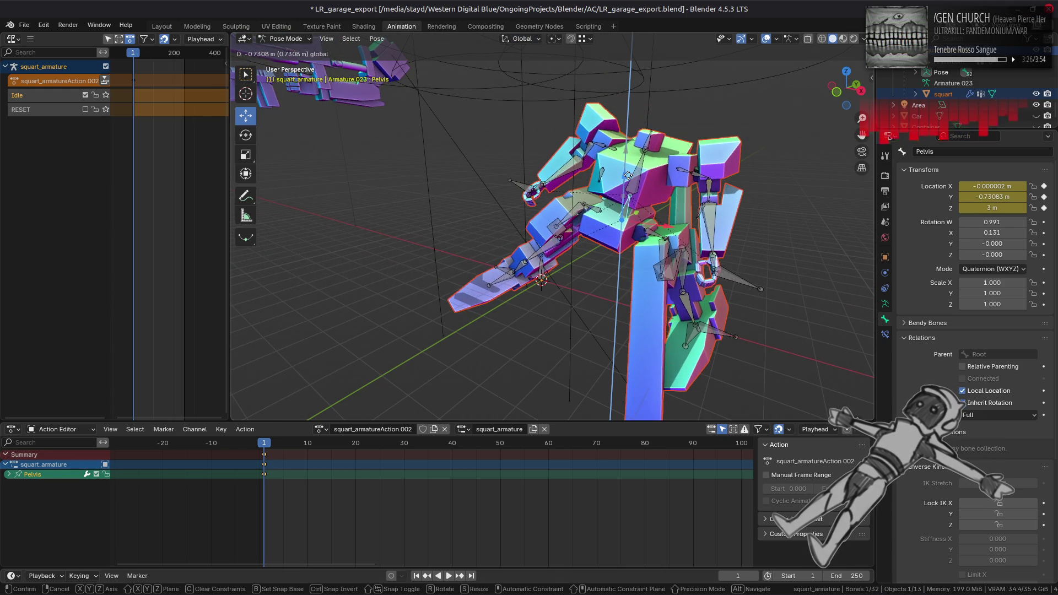
{"action": "key", "text": "ctrl+z"}
{"action": "mouse_move", "coordinate": [705, 157]}
{"action": "left_mouse_down"}
{"action": "mouse_move", "coordinate": [694, 156]}
{"action": "mouse_move", "coordinate": [734, 156]}
{"action": "mouse_move", "coordinate": [524, 141]}
{"action": "mouse_move", "coordinate": [494, 153]}
{"action": "mouse_move", "coordinate": [615, 186]}
{"action": "mouse_move", "coordinate": [458, 187]}
{"action": "mouse_move", "coordinate": [515, 182]}
{"action": "mouse_move", "coordinate": [638, 204]}
{"action": "mouse_move", "coordinate": [585, 217]}
{"action": "mouse_move", "coordinate": [492, 296]}
{"action": "left_mouse_up"}
{"action": "left_click", "coordinate": [492, 295]}
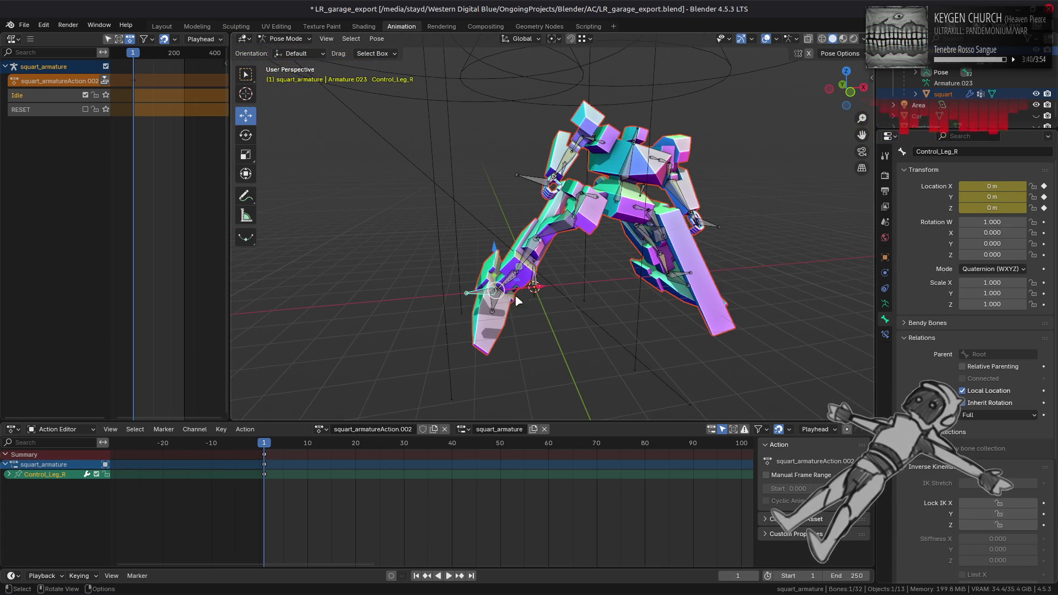
{"action": "mouse_move", "coordinate": [697, 303]}
{"action": "left_mouse_down"}
{"action": "mouse_move", "coordinate": [665, 291]}
{"action": "mouse_move", "coordinate": [649, 302]}
{"action": "mouse_move", "coordinate": [522, 315]}
{"action": "mouse_move", "coordinate": [535, 291]}
{"action": "mouse_move", "coordinate": [535, 313]}
{"action": "left_mouse_up"}
{"action": "key", "text": "g"}
{"action": "key", "text": "y"}
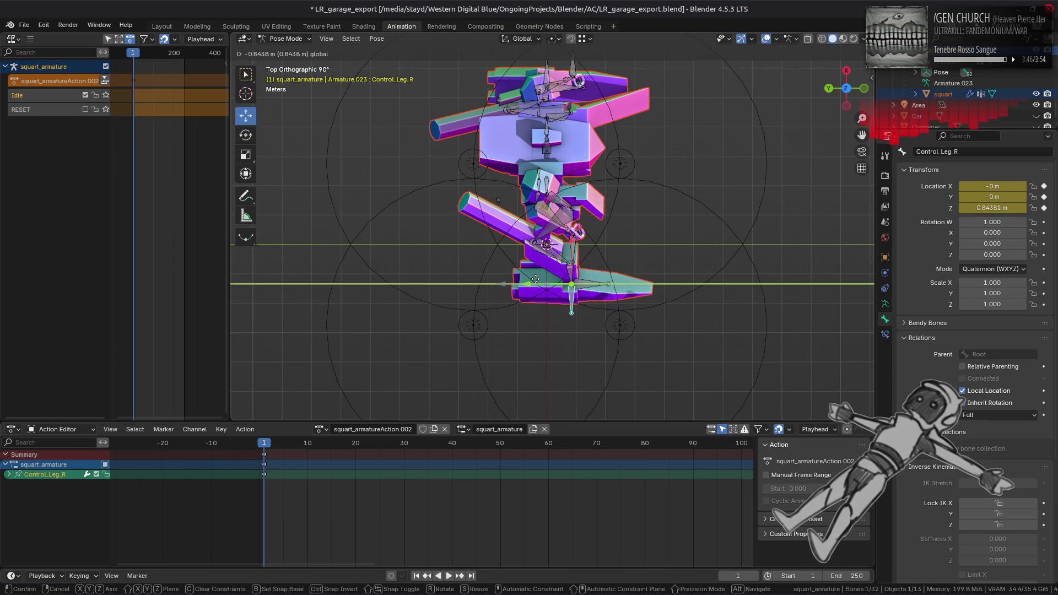
{"action": "type", "text": "-0.5"}
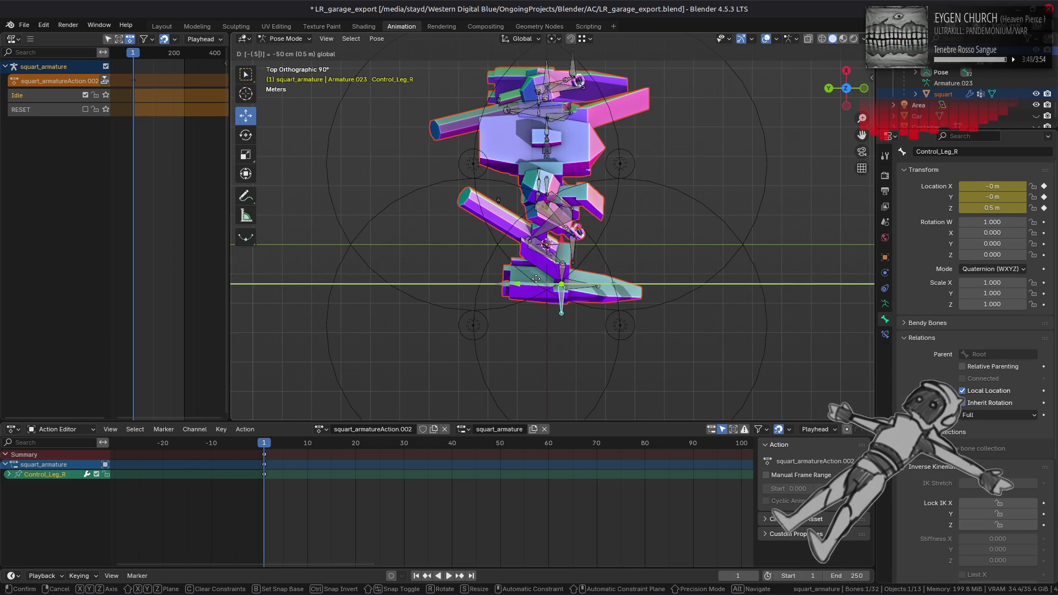
{"action": "key", "text": "Return"}
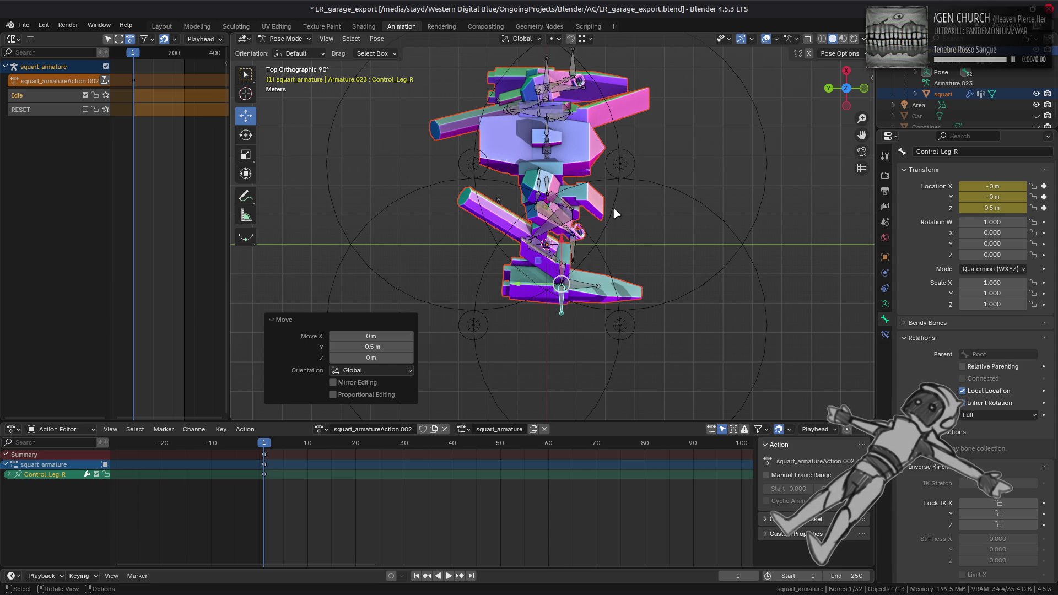
{"action": "mouse_move", "coordinate": [614, 207]}
{"action": "left_mouse_down"}
{"action": "mouse_move", "coordinate": [609, 231]}
{"action": "mouse_move", "coordinate": [505, 151]}
{"action": "mouse_move", "coordinate": [592, 204]}
{"action": "mouse_move", "coordinate": [553, 185]}
{"action": "left_mouse_up"}
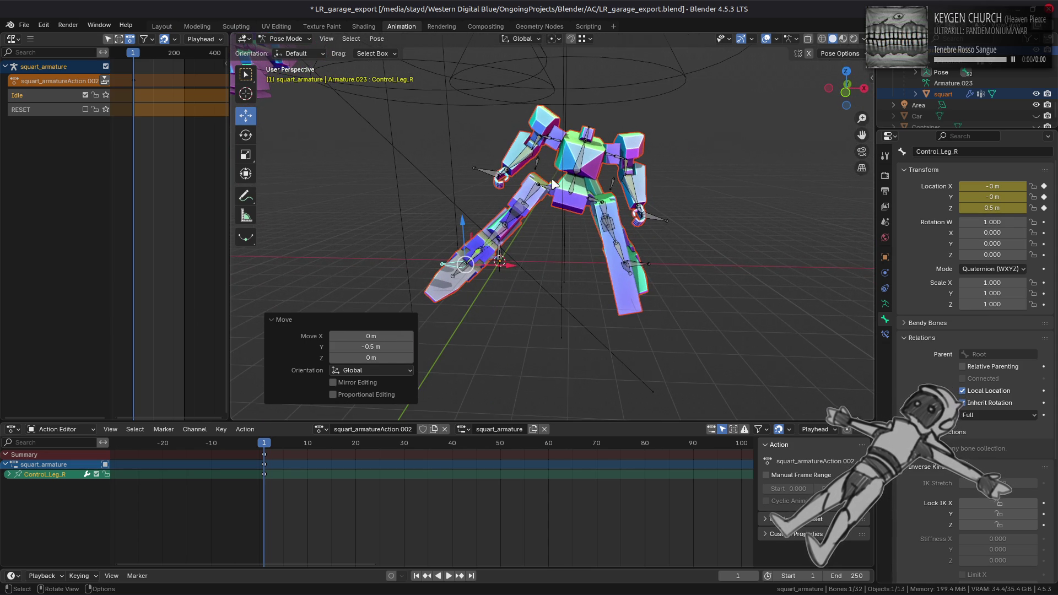
{"action": "scroll", "coordinate": [559, 175], "scroll_direction": "up", "scroll_amount": 2}
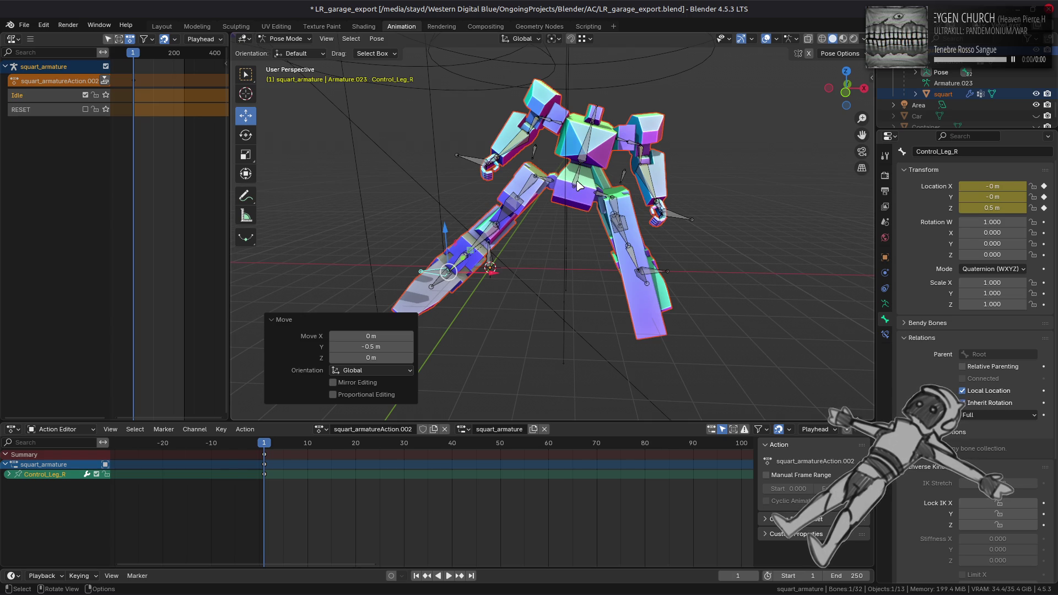
{"action": "left_click", "coordinate": [576, 186]}
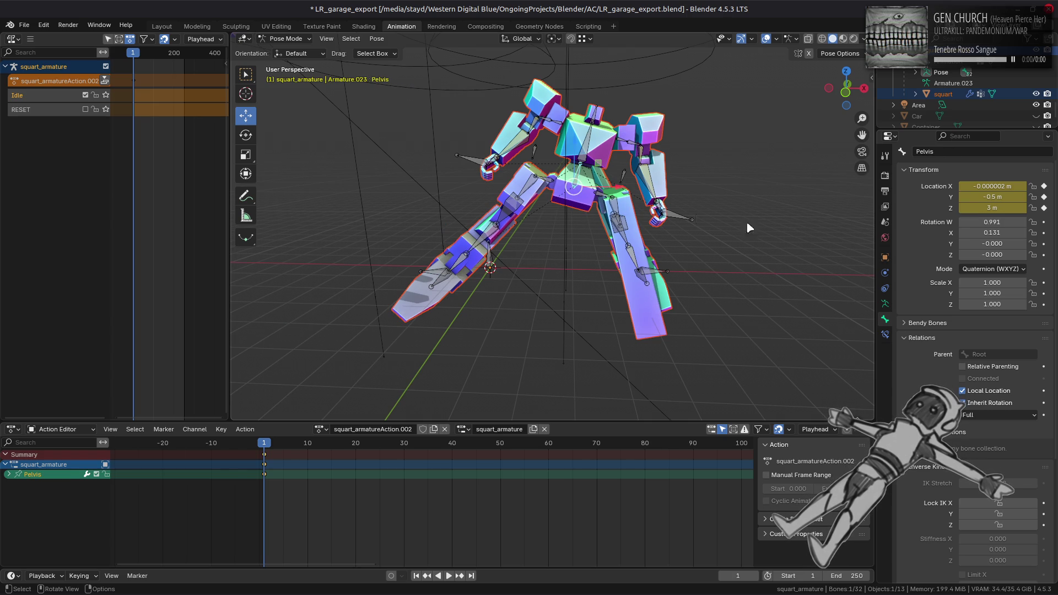
{"action": "mouse_move", "coordinate": [707, 240]}
{"action": "left_mouse_down"}
{"action": "mouse_move", "coordinate": [725, 238]}
{"action": "mouse_move", "coordinate": [603, 276]}
{"action": "left_mouse_up"}
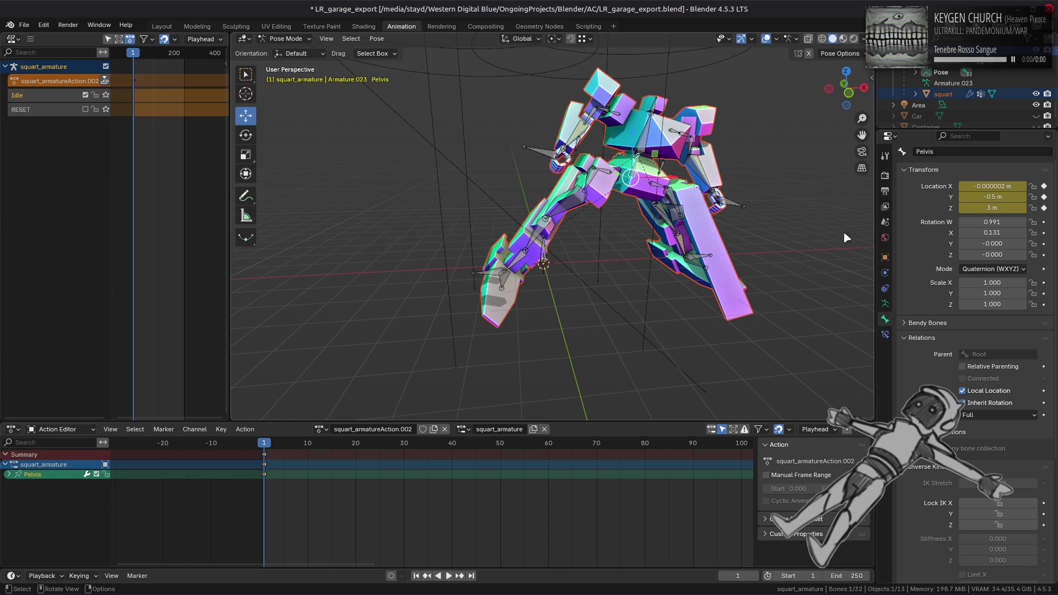
{"action": "left_click_drag", "start_coordinate": [1043, 222], "coordinate": [1043, 255]}
{"action": "key", "text": "r"}
{"action": "left_click", "coordinate": [665, 254]}
Save the blend file with Ctrl+S, then orbit around the posed mech.
{"action": "key", "text": "ctrl+s"}
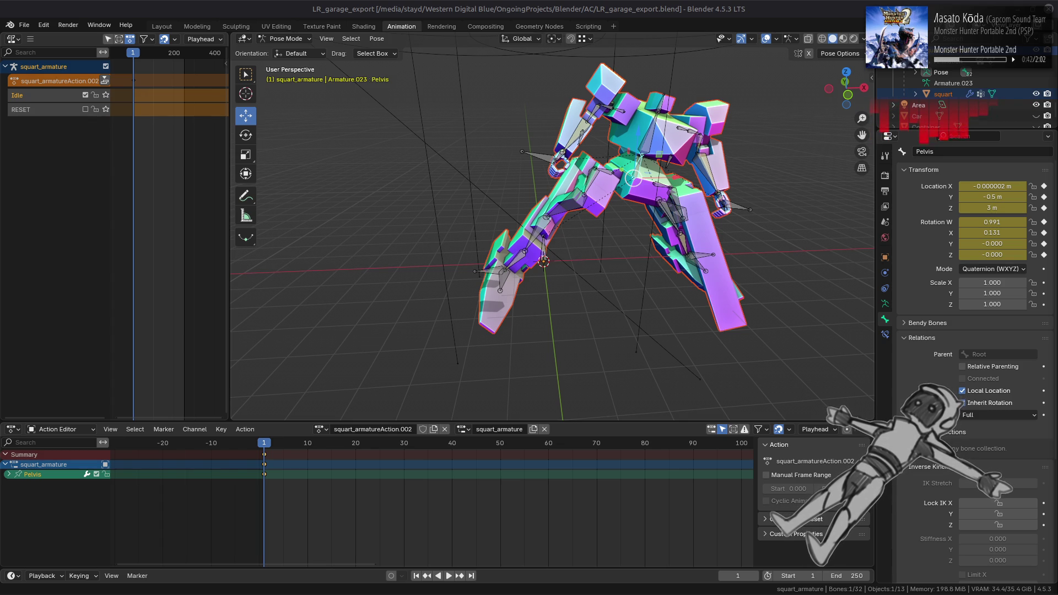
{"action": "left_click_drag", "start_coordinate": [675, 132], "coordinate": [669, 240]}
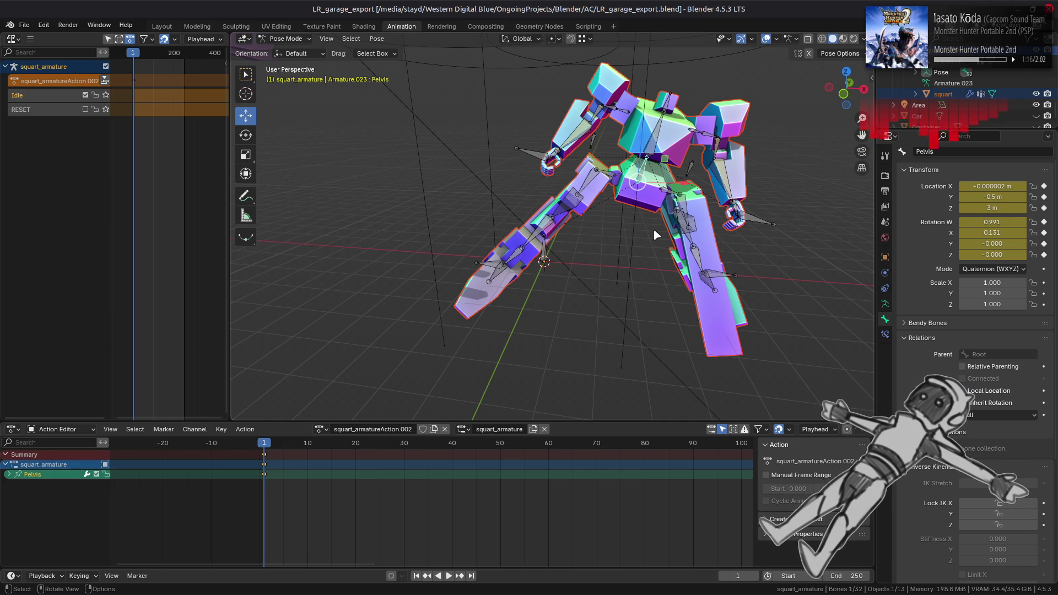
Select the Core bone, switch to Local orientation, and rotate it -5° about X.
{"action": "left_click", "coordinate": [657, 153]}
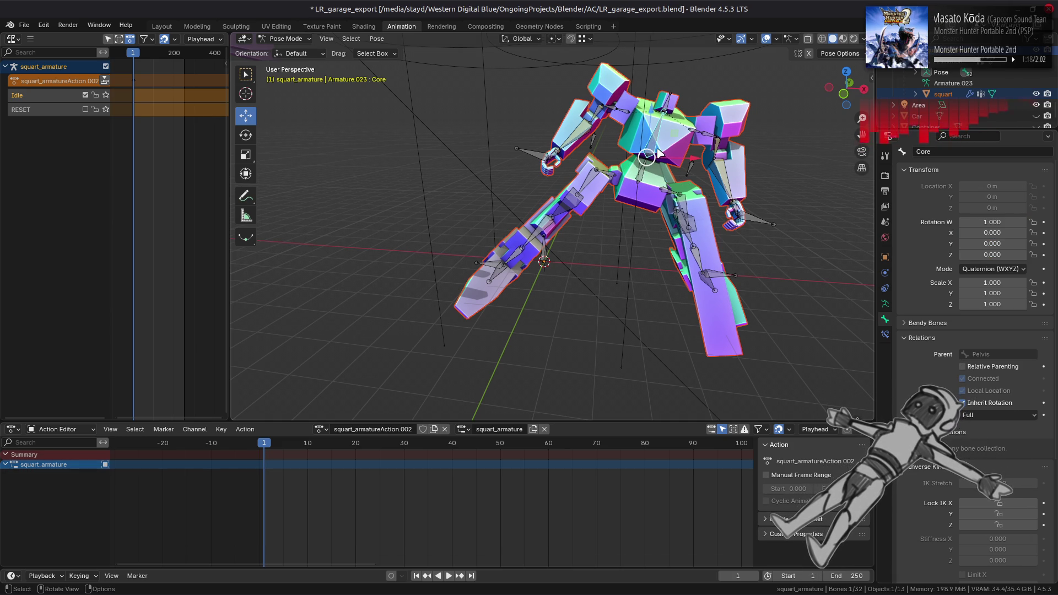
{"action": "left_click", "coordinate": [520, 38]}
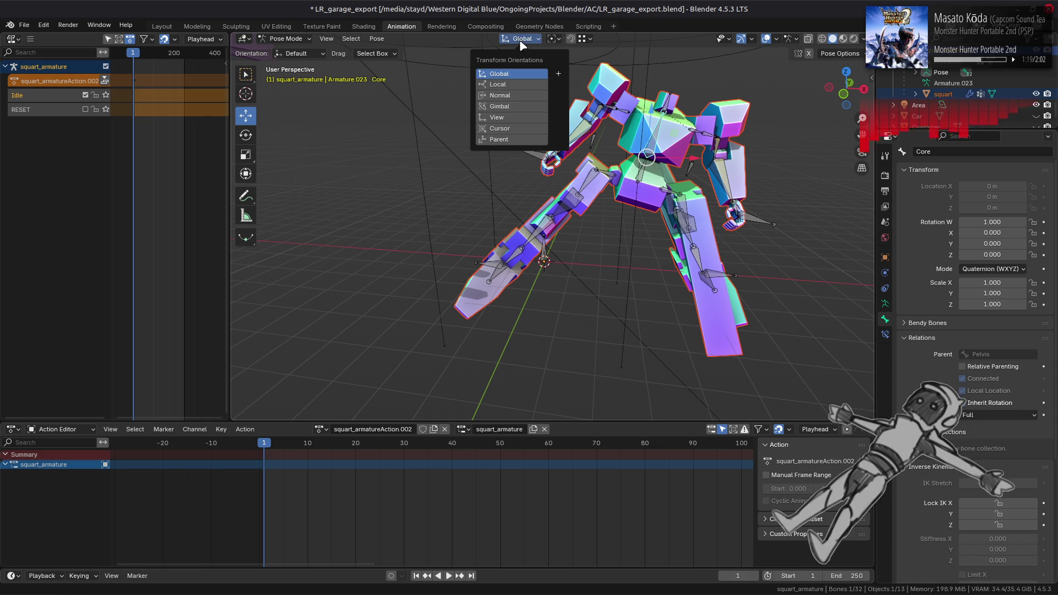
{"action": "left_click", "coordinate": [526, 87]}
{"action": "key", "text": "r"}
{"action": "key", "text": "x"}
{"action": "mouse_move", "coordinate": [744, 130]}
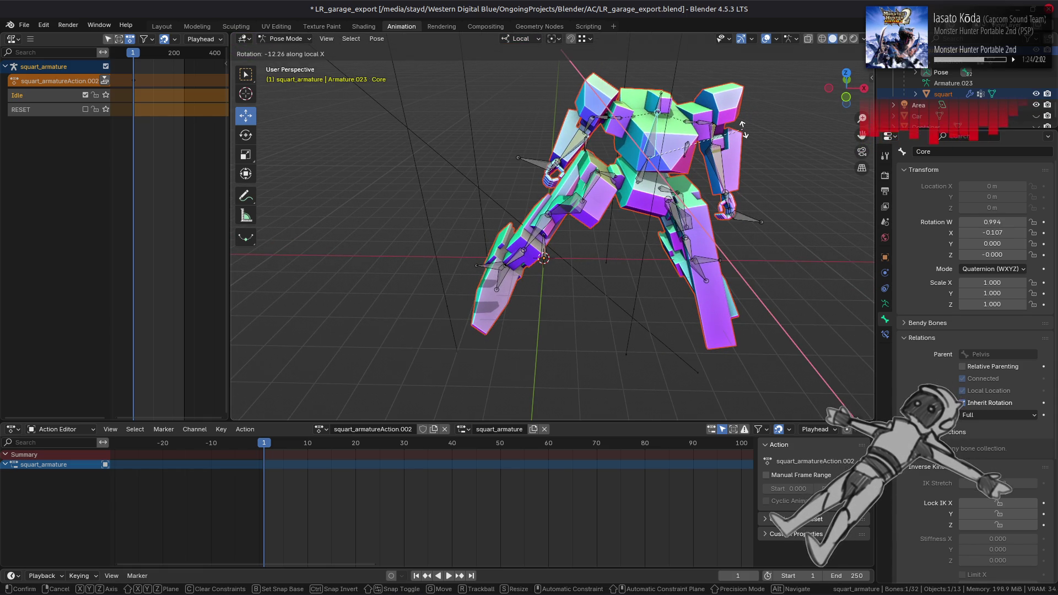
{"action": "key", "text": "minus"}
{"action": "key", "text": "5"}
{"action": "key", "text": "Return"}
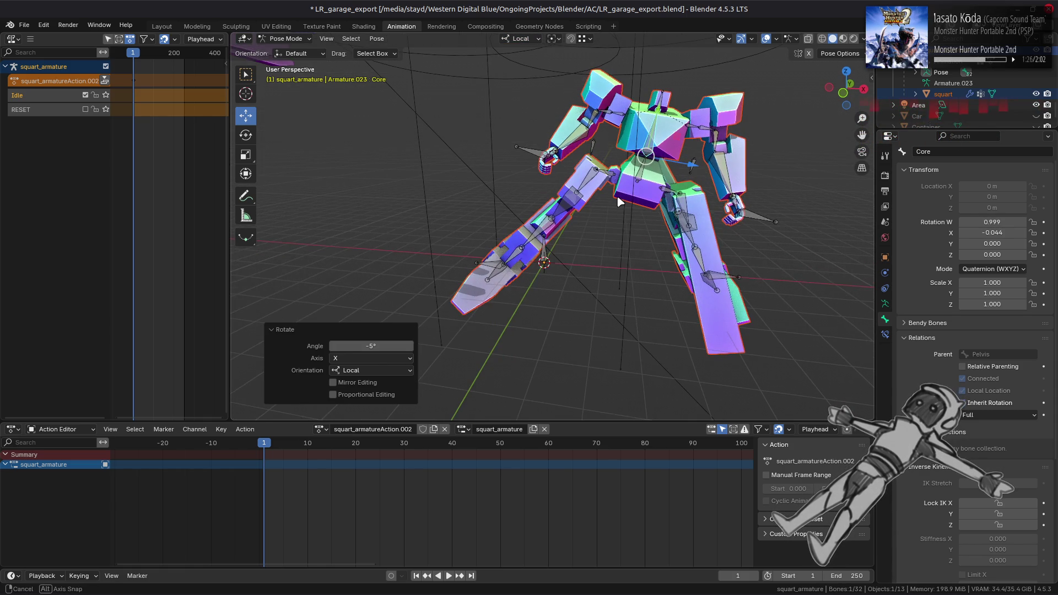
Rotate the Core bone a further -10° about X, compare poses, and keyframe its rotation.
{"action": "key", "text": "r"}
{"action": "key", "text": "x"}
{"action": "key", "text": "1"}
{"action": "key", "text": "0"}
{"action": "key", "text": "minus"}
{"action": "key", "text": "Return"}
{"action": "mouse_move", "coordinate": [495, 231]}
{"action": "left_mouse_down"}
{"action": "mouse_move", "coordinate": [410, 197]}
{"action": "mouse_move", "coordinate": [566, 182]}
{"action": "mouse_move", "coordinate": [548, 189]}
{"action": "left_mouse_up"}
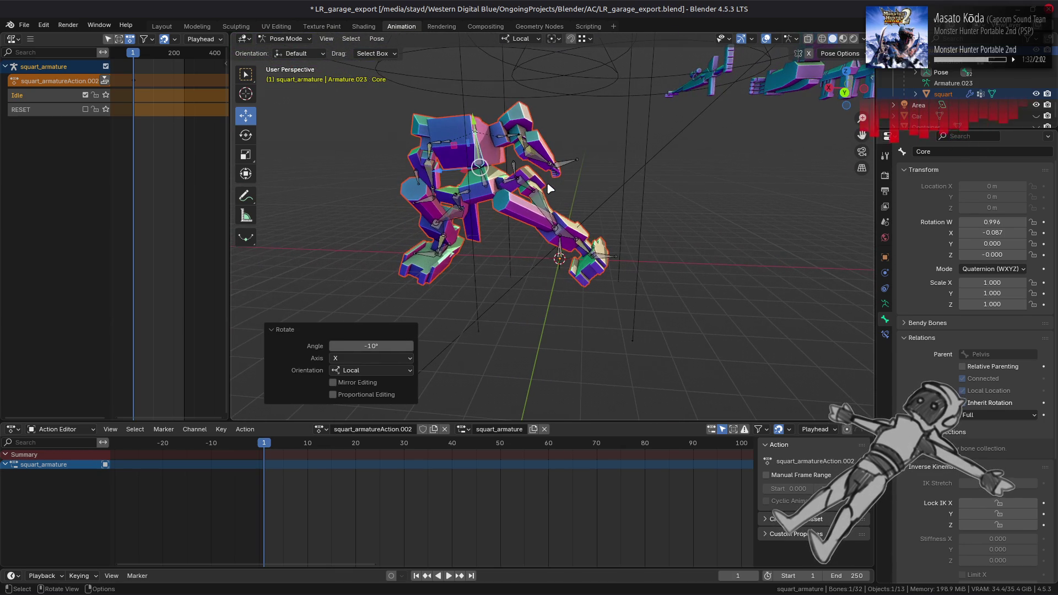
{"action": "left_click_drag", "start_coordinate": [462, 190], "coordinate": [664, 193]}
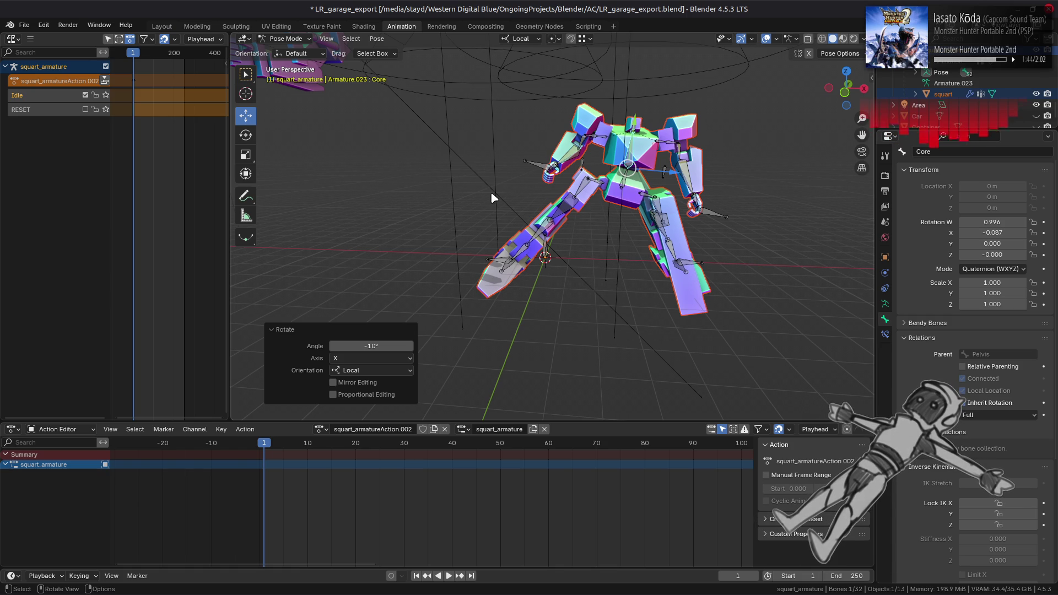
{"action": "key", "text": "ctrl+z"}
{"action": "key", "text": "ctrl+shift+z"}
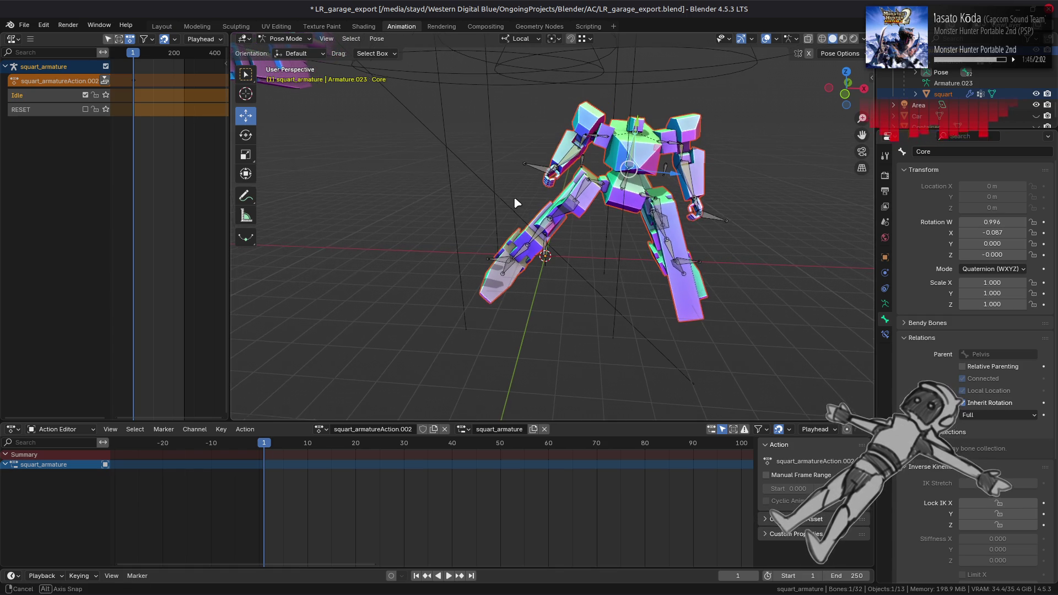
{"action": "key", "text": "ctrl+z"}
{"action": "key", "text": "i"}
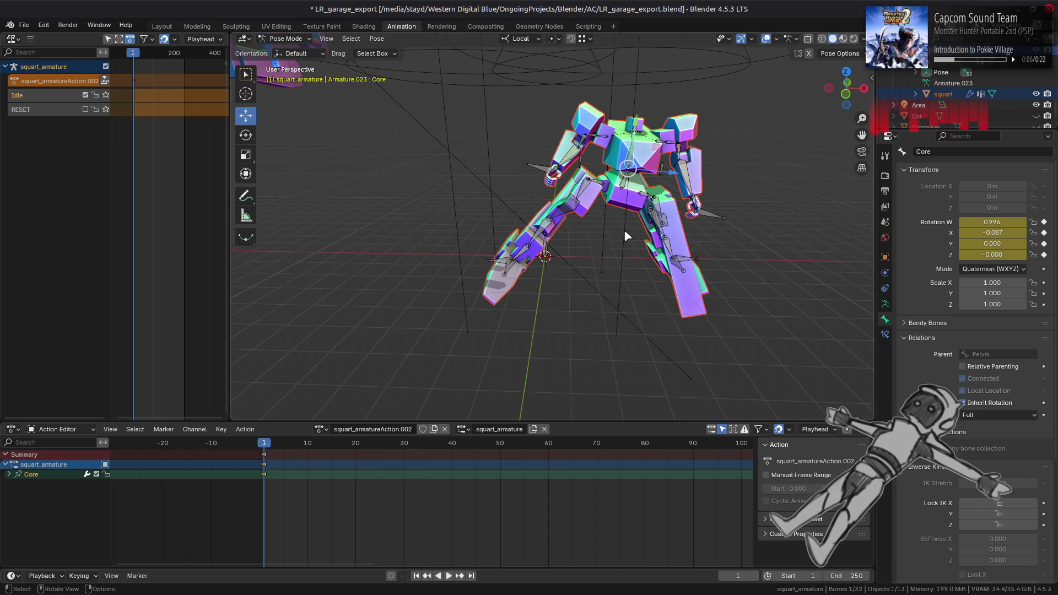
{"action": "mouse_move", "coordinate": [626, 234]}
{"action": "left_mouse_down"}
{"action": "mouse_move", "coordinate": [668, 237]}
{"action": "mouse_move", "coordinate": [503, 237]}
{"action": "mouse_move", "coordinate": [491, 223]}
{"action": "mouse_move", "coordinate": [511, 218]}
{"action": "mouse_move", "coordinate": [506, 240]}
{"action": "left_mouse_up"}
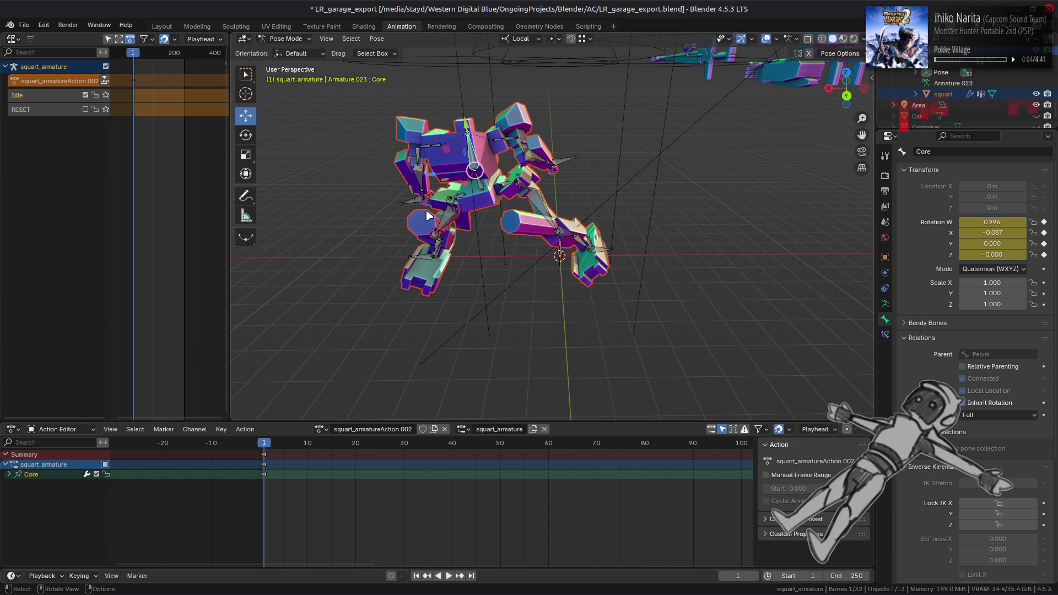
{"action": "right_click", "coordinate": [55, 63]}
{"action": "left_click", "coordinate": [59, 80]}
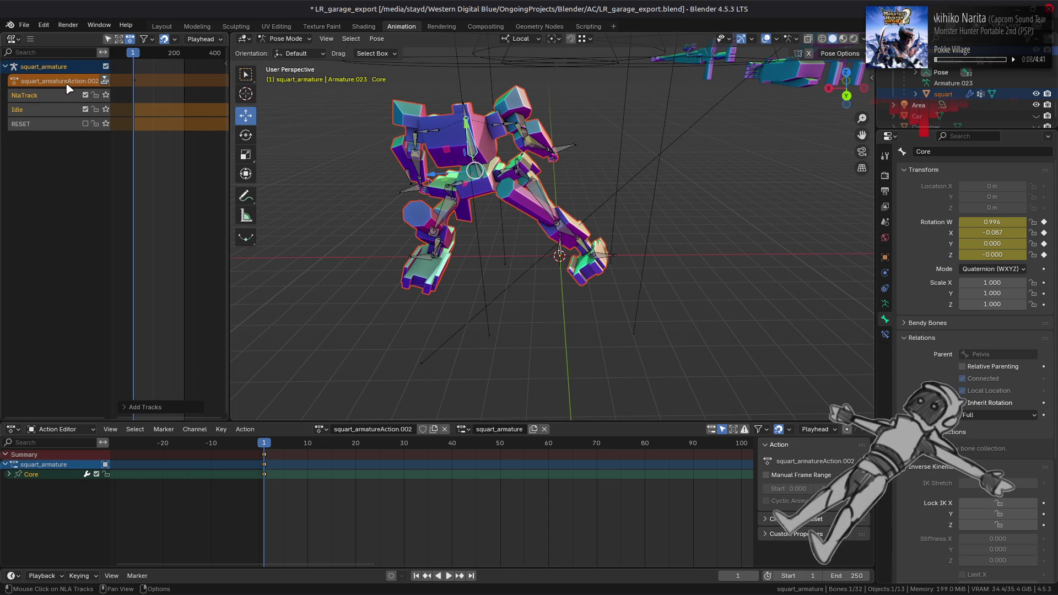
{"action": "key", "text": "ctrl+z"}
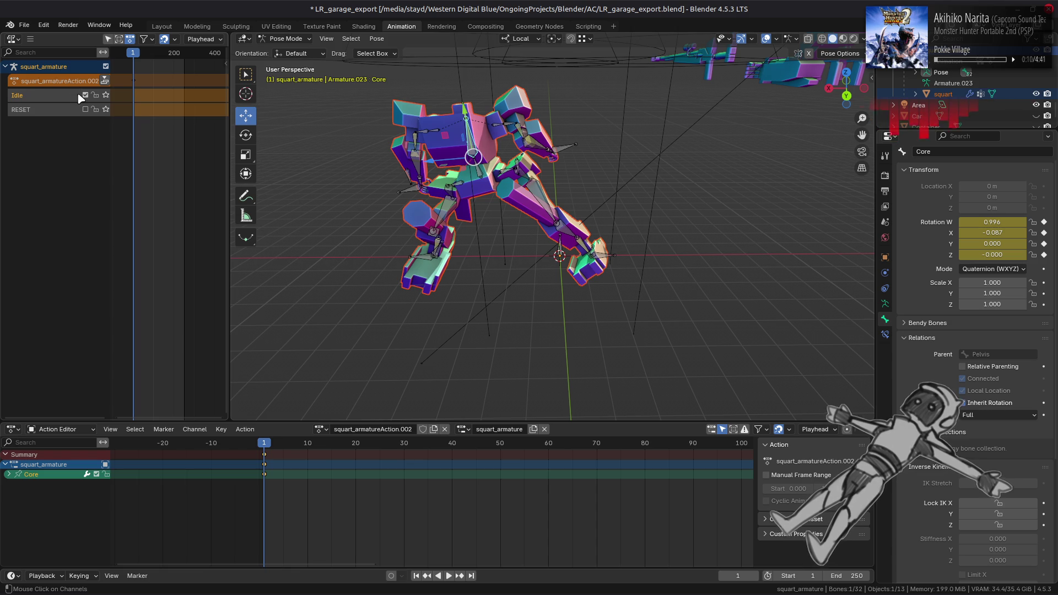
{"action": "key", "text": "ctrl+shift+z"}
{"action": "key", "text": "ctrl+z"}
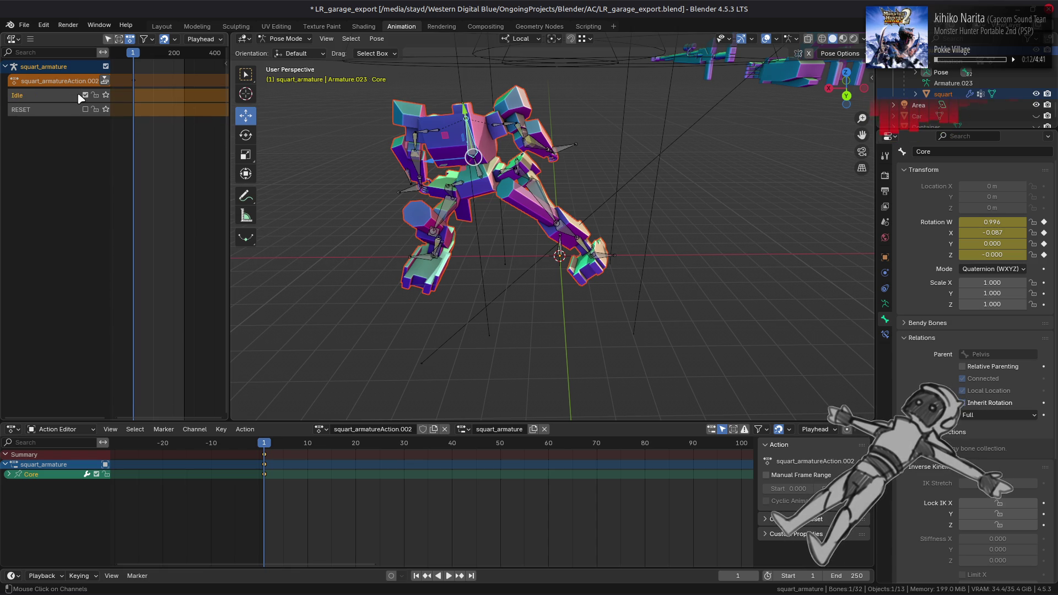
{"action": "key", "text": "ctrl+z"}
{"action": "key", "text": "ctrl+shift+z"}
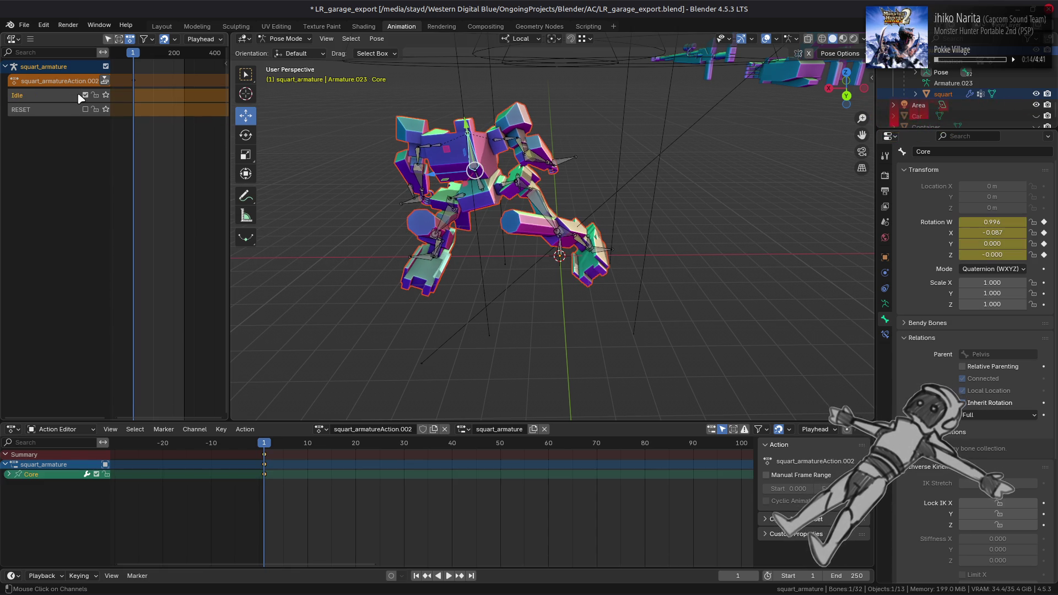
{"action": "key", "text": "ctrl+z"}
{"action": "key", "text": "ctrl+shift+z"}
{"action": "key", "text": "ctrl+z"}
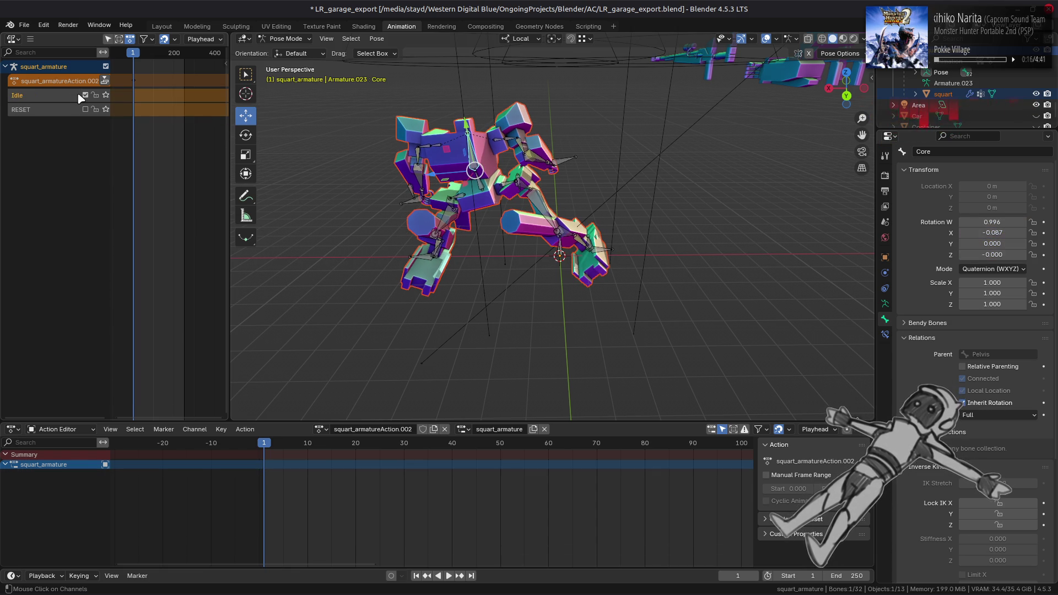
{"action": "key", "text": "ctrl+shift+z"}
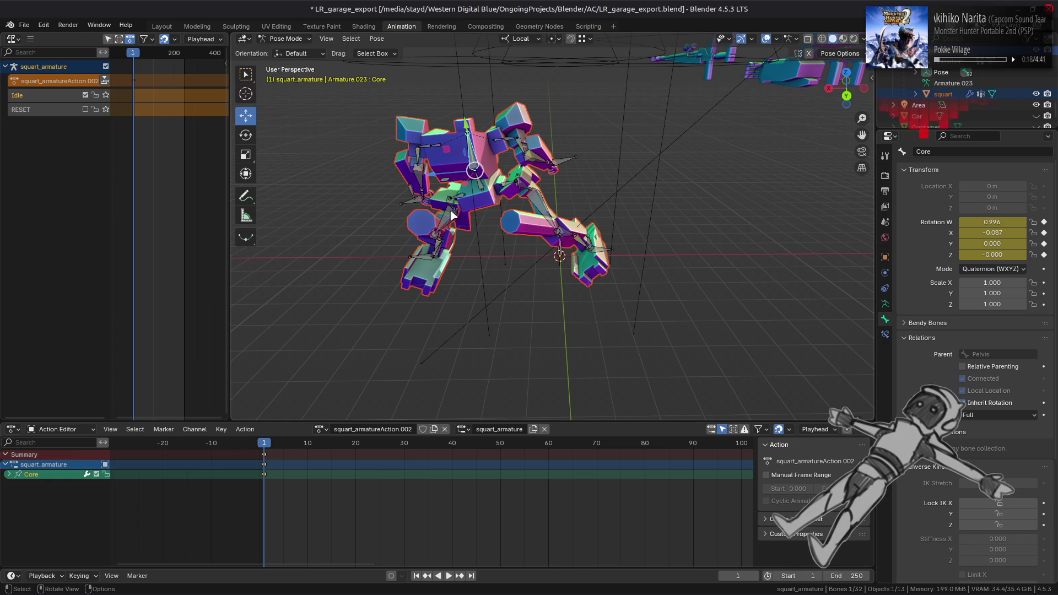
{"action": "left_click", "coordinate": [481, 189]}
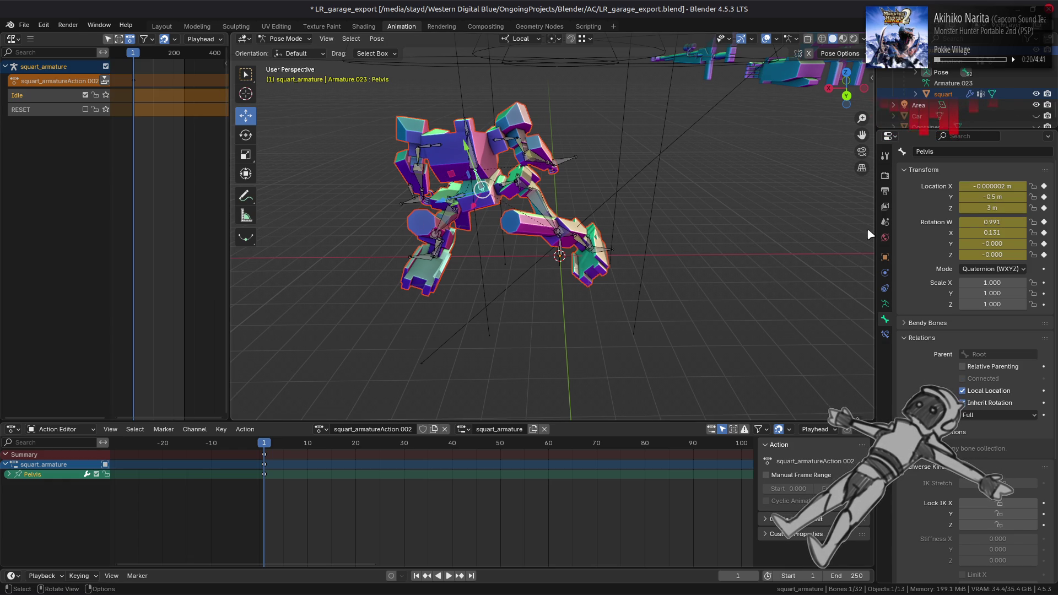
{"action": "mouse_move", "coordinate": [586, 202]}
{"action": "left_mouse_down"}
{"action": "mouse_move", "coordinate": [605, 189]}
{"action": "mouse_move", "coordinate": [755, 195]}
{"action": "mouse_move", "coordinate": [223, 86]}
{"action": "left_mouse_up"}
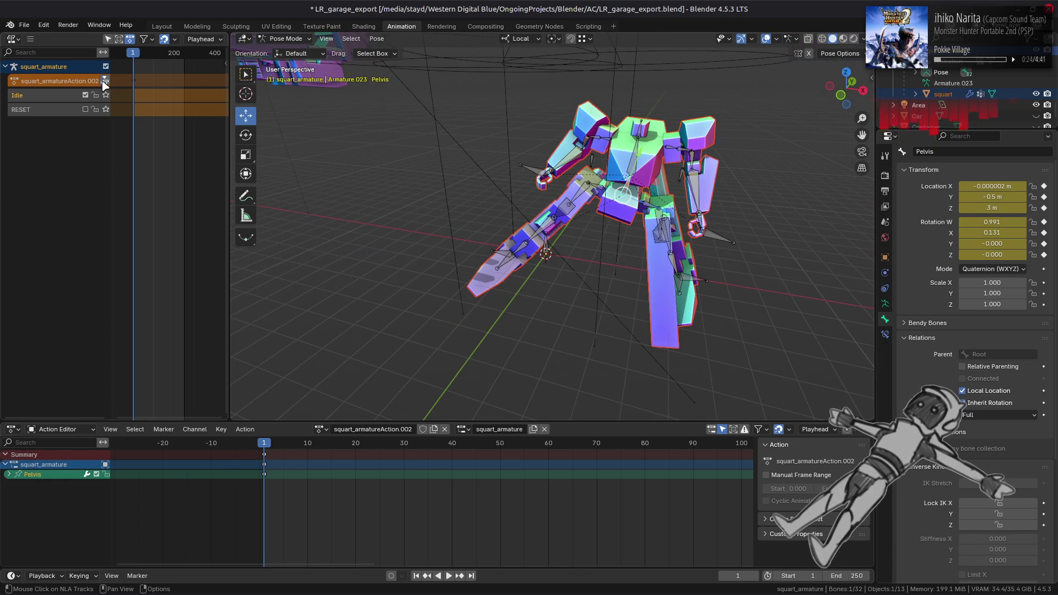
{"action": "left_click", "coordinate": [105, 80]}
{"action": "key", "text": "ctrl"}
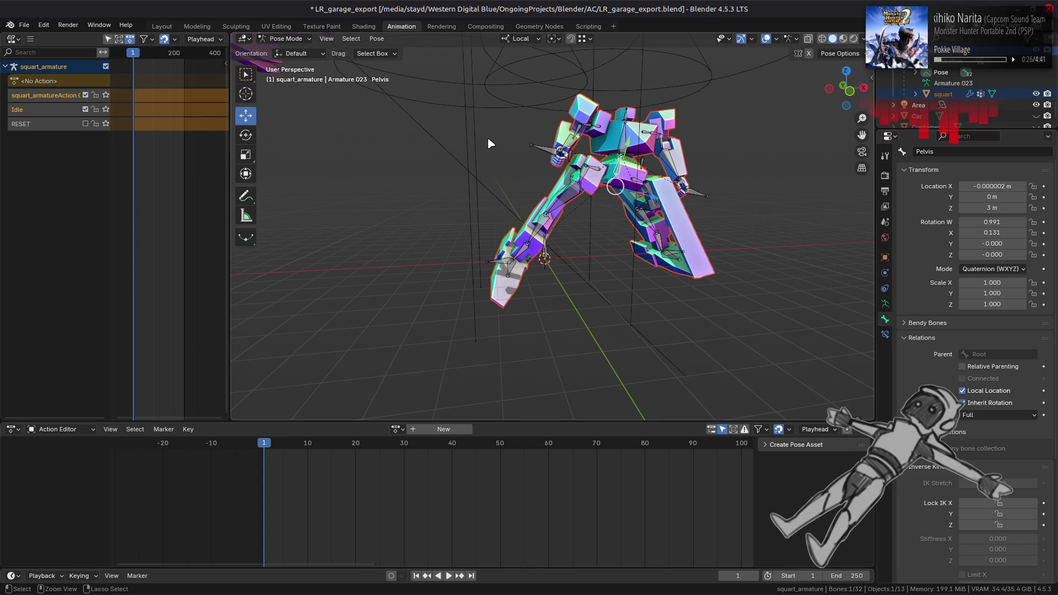
{"action": "key", "text": "ctrl+z"}
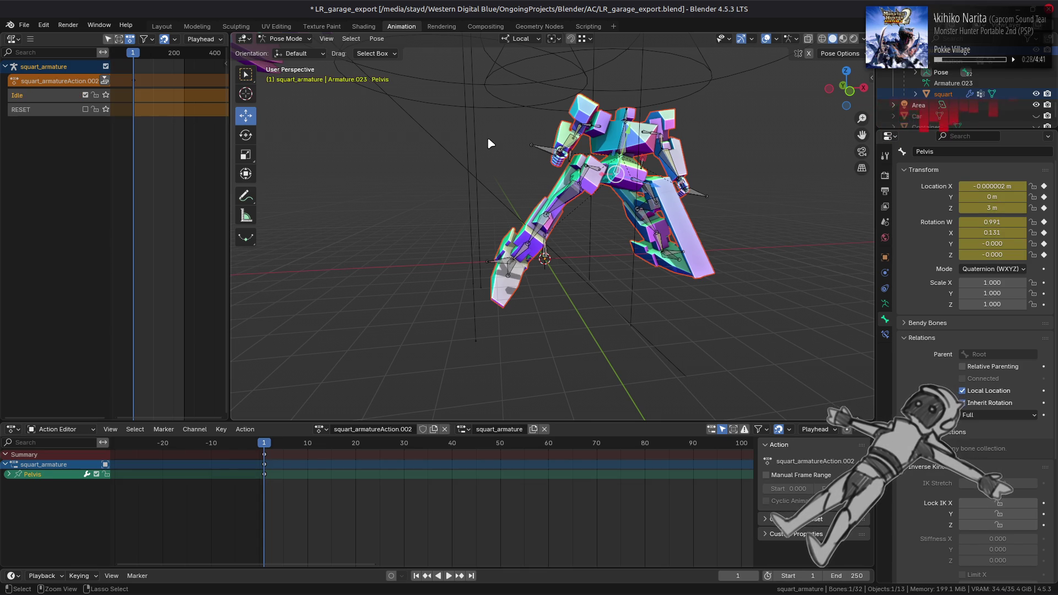
{"action": "key", "text": "ctrl+z"}
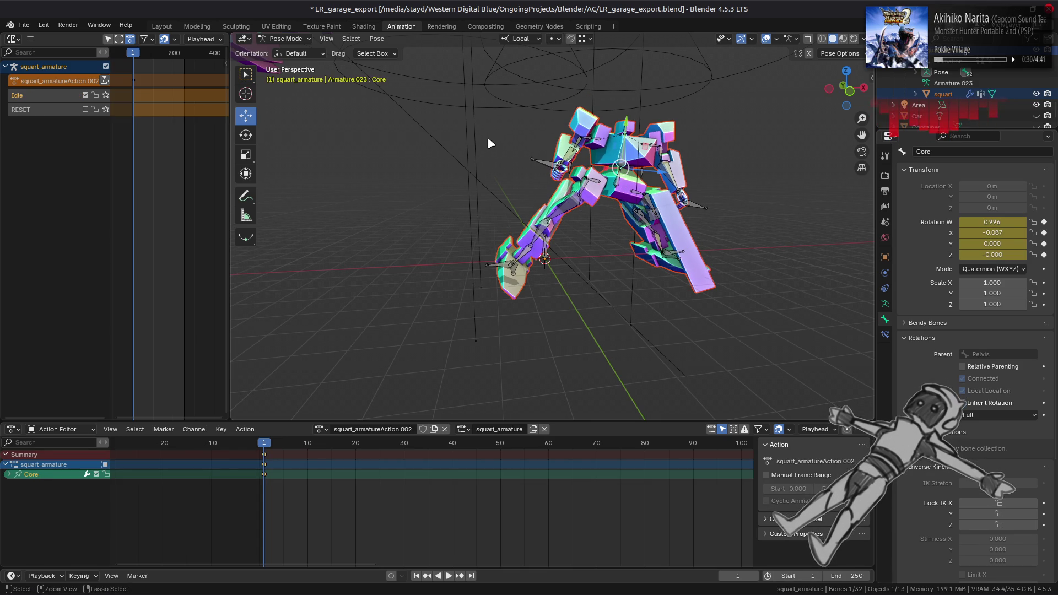
Select the Pelvis bone, uncheck its Relative Parenting, then select Control_Leg_R.
{"action": "left_click", "coordinate": [621, 168]}
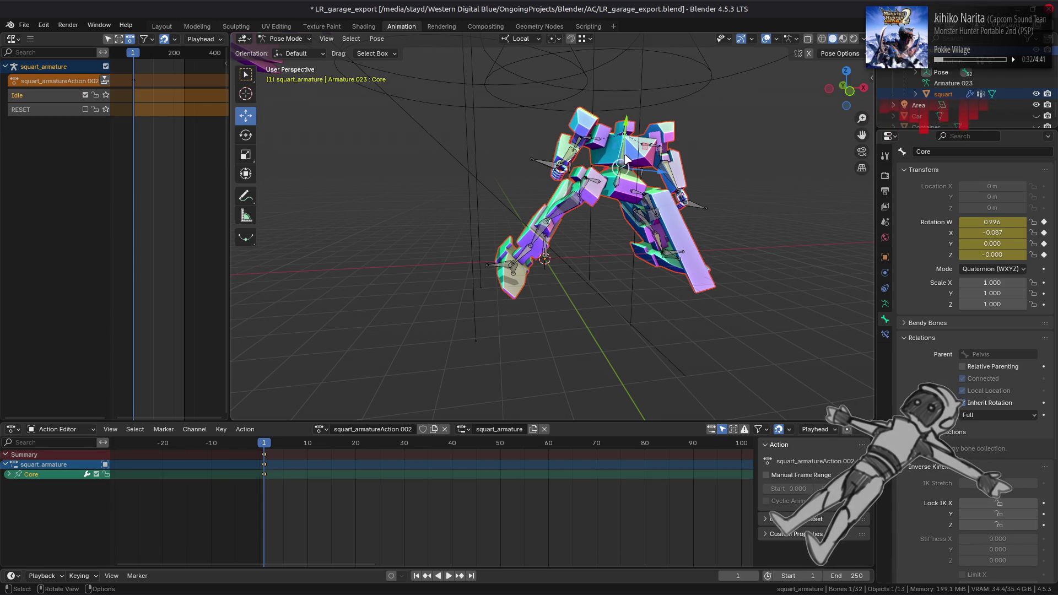
{"action": "left_click", "coordinate": [622, 184]}
{"action": "left_click", "coordinate": [624, 163]}
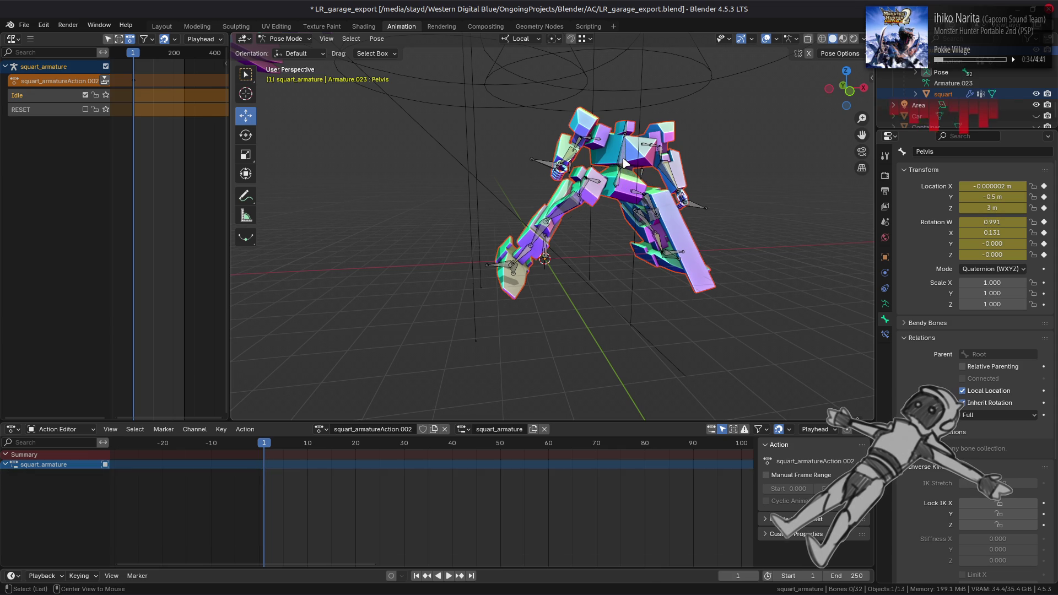
{"action": "left_click", "coordinate": [618, 188]}
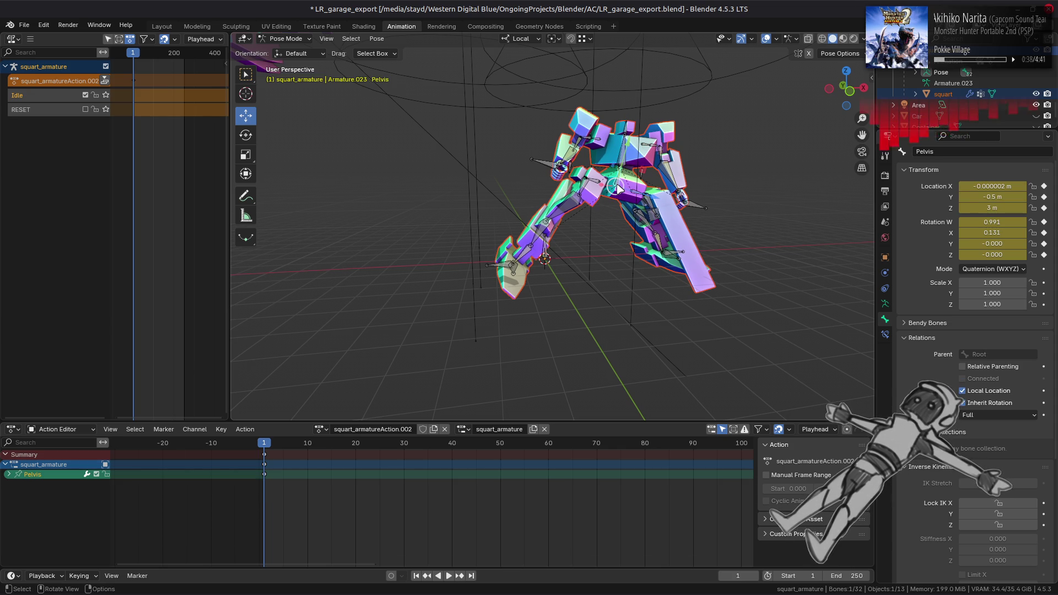
{"action": "left_click", "coordinate": [974, 368]}
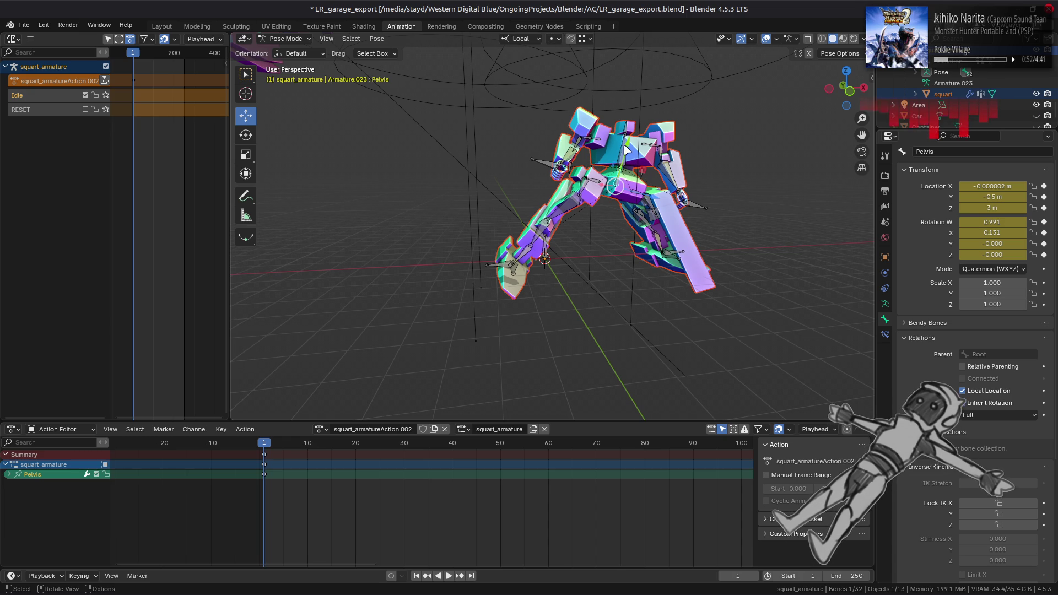
{"action": "mouse_move", "coordinate": [638, 176]}
{"action": "left_mouse_down"}
{"action": "mouse_move", "coordinate": [568, 192]}
{"action": "mouse_move", "coordinate": [593, 199]}
{"action": "left_mouse_up"}
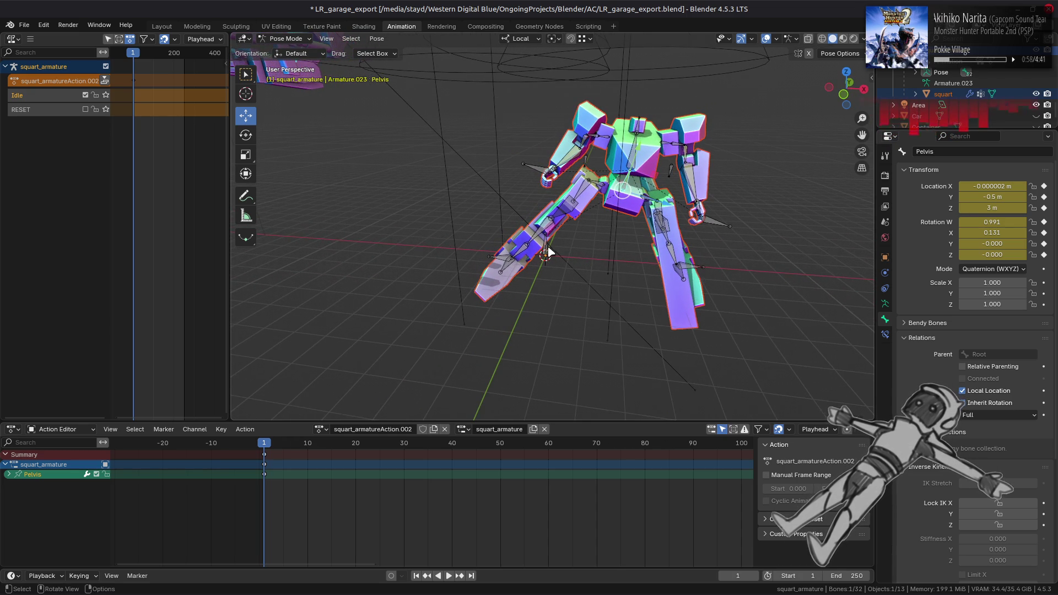
{"action": "left_click", "coordinate": [502, 254]}
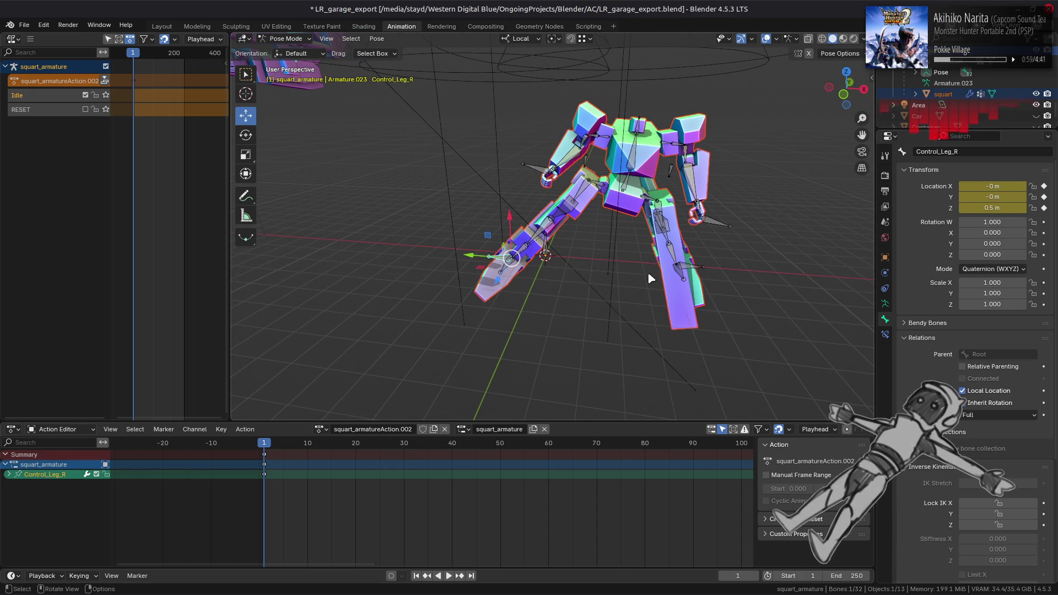
Click through the Control_Leg_L, Core and Pelvis bones, ending with the Root bone selected.
{"action": "left_click", "coordinate": [689, 268]}
{"action": "scroll", "coordinate": [590, 236], "scroll_direction": "up", "scroll_amount": 2}
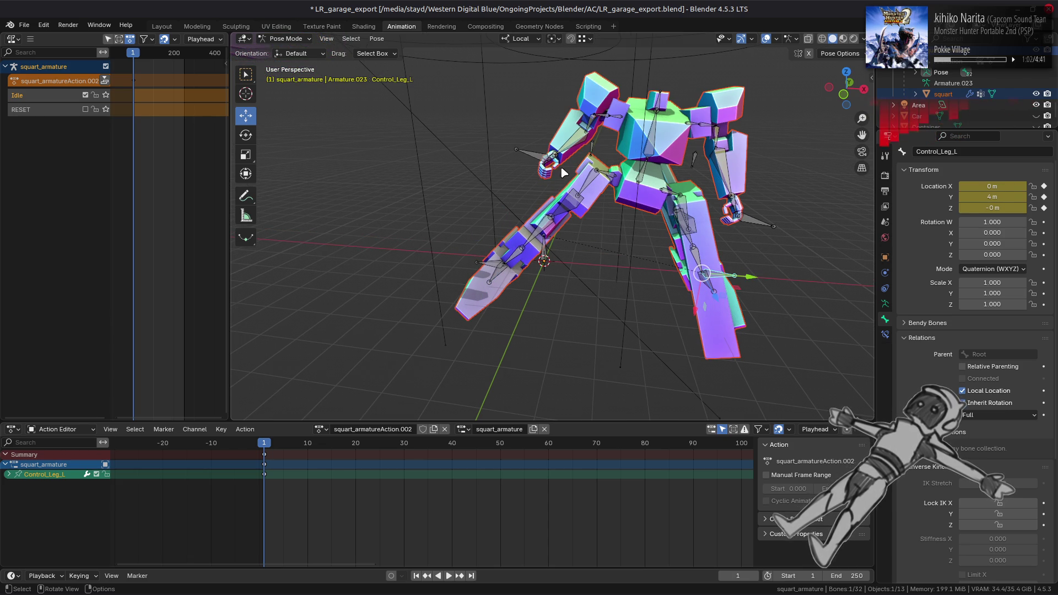
{"action": "left_click", "coordinate": [615, 161]}
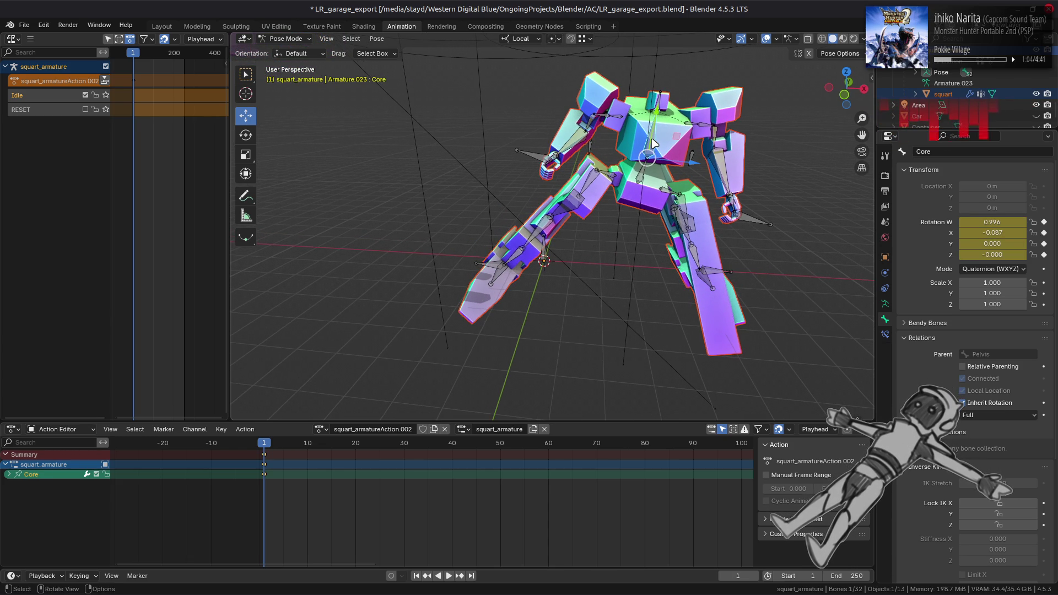
{"action": "left_click", "coordinate": [639, 181]}
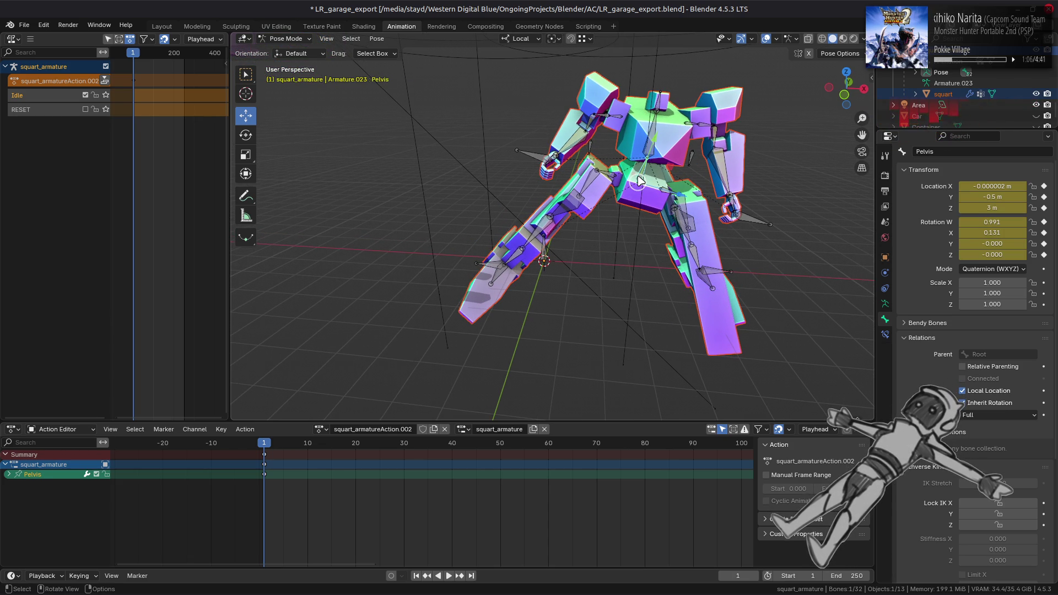
{"action": "mouse_move", "coordinate": [583, 179]}
{"action": "left_mouse_down"}
{"action": "mouse_move", "coordinate": [573, 241]}
{"action": "mouse_move", "coordinate": [733, 242]}
{"action": "mouse_move", "coordinate": [578, 247]}
{"action": "mouse_move", "coordinate": [621, 259]}
{"action": "mouse_move", "coordinate": [562, 265]}
{"action": "mouse_move", "coordinate": [632, 242]}
{"action": "mouse_move", "coordinate": [772, 242]}
{"action": "mouse_move", "coordinate": [434, 236]}
{"action": "mouse_move", "coordinate": [665, 201]}
{"action": "mouse_move", "coordinate": [701, 212]}
{"action": "mouse_move", "coordinate": [650, 217]}
{"action": "mouse_move", "coordinate": [651, 195]}
{"action": "left_mouse_up"}
{"action": "left_click", "coordinate": [557, 263]}
{"action": "scroll", "coordinate": [677, 118], "scroll_direction": "up", "scroll_amount": 3}
Rotate the Head bone -5° about local X, keyframe its rotation, and push the action to the NLA.
{"action": "left_click", "coordinate": [697, 70]}
{"action": "scroll", "coordinate": [712, 94], "scroll_direction": "down", "scroll_amount": 2}
{"action": "key", "text": "r"}
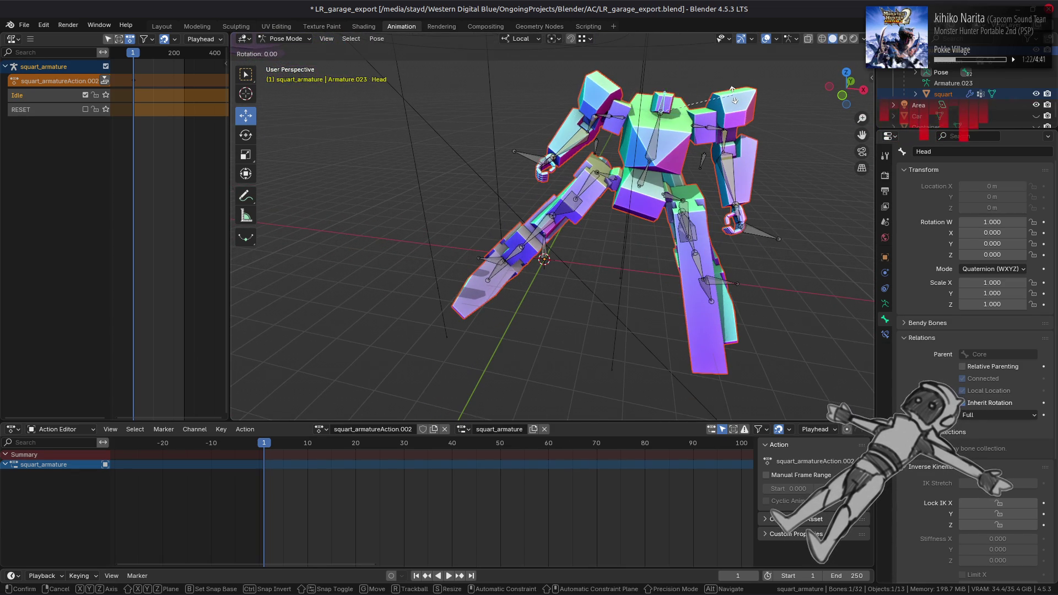
{"action": "key", "text": "x"}
{"action": "key", "text": "x"}
{"action": "type", "text": "5"}
{"action": "type", "text": "-"}
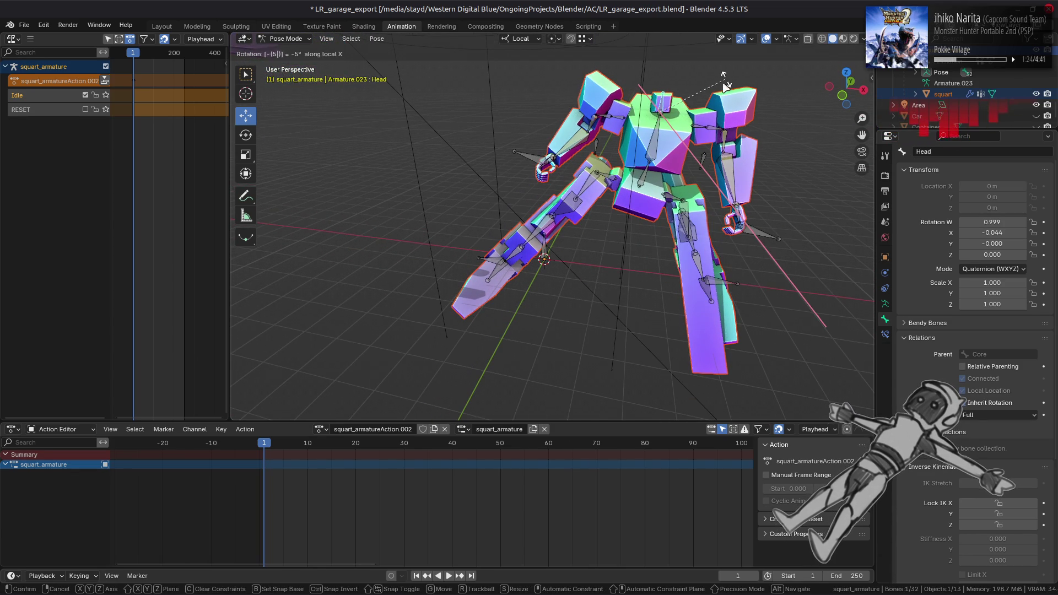
{"action": "key", "text": "Return"}
{"action": "mouse_move", "coordinate": [503, 171]}
{"action": "left_mouse_down"}
{"action": "mouse_move", "coordinate": [511, 156]}
{"action": "mouse_move", "coordinate": [486, 154]}
{"action": "left_mouse_up"}
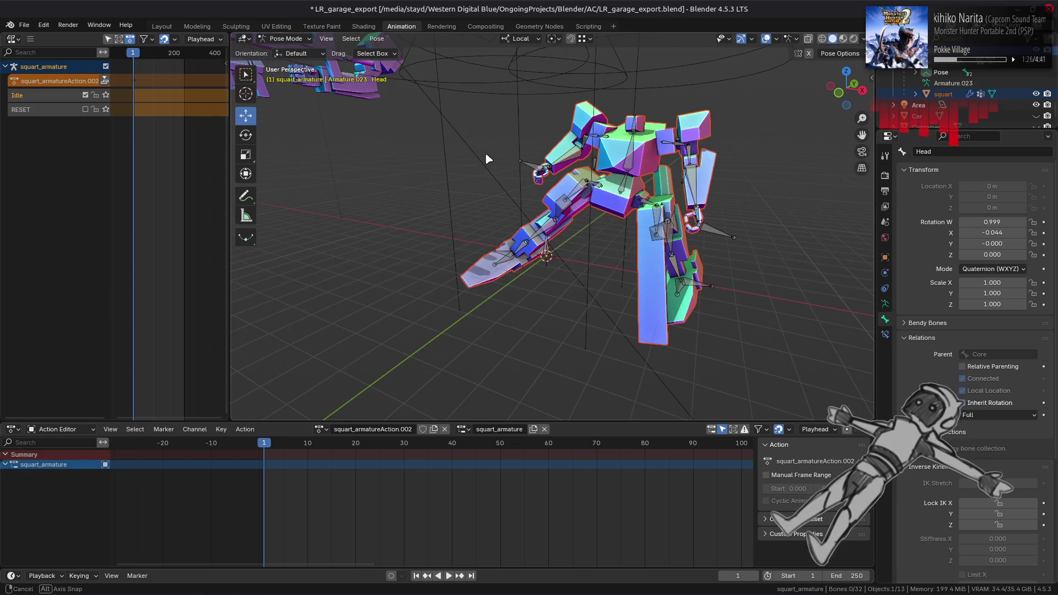
{"action": "left_click", "coordinate": [1043, 244]}
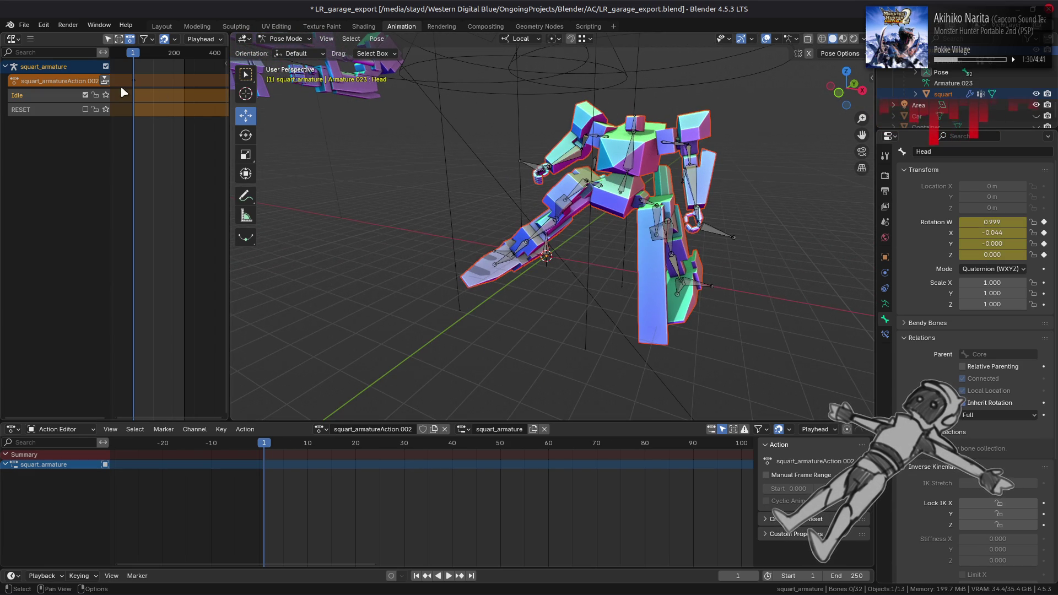
{"action": "left_click", "coordinate": [106, 81]}
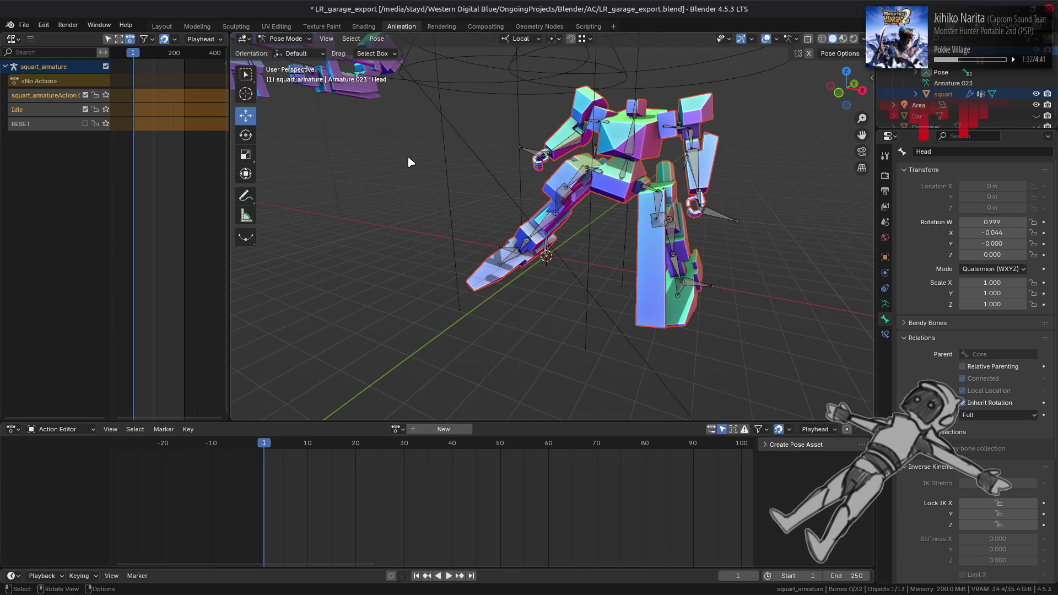
Undo the head keyframes, mute the Idle track, and tweak squart_armatureAction.002, then undo.
{"action": "left_click_drag", "start_coordinate": [465, 185], "coordinate": [493, 180]}
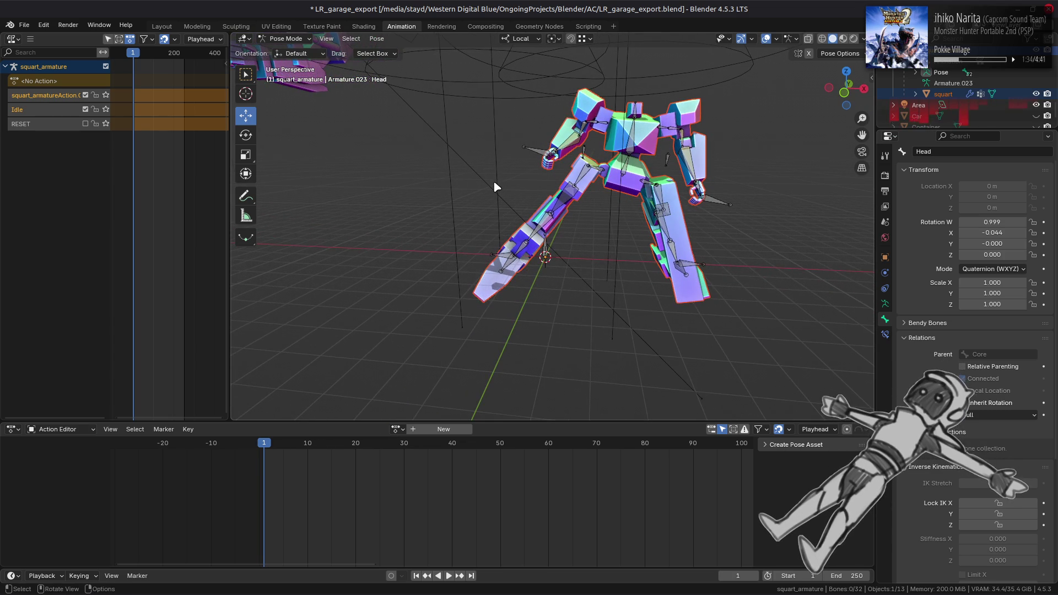
{"action": "key", "text": "i"}
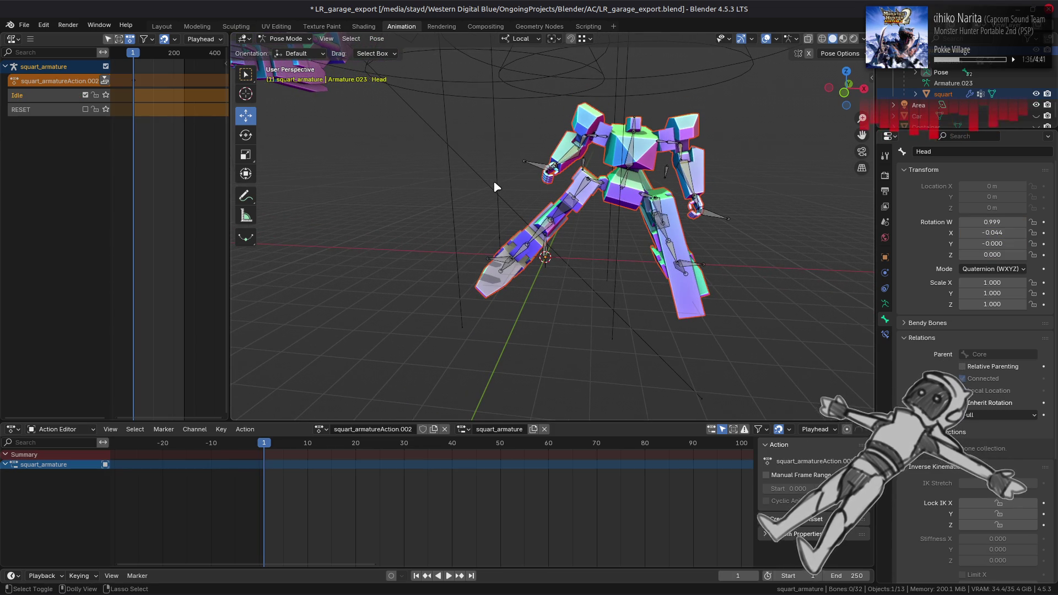
{"action": "key", "text": "ctrl+z"}
{"action": "key", "text": "ctrl+z"}
{"action": "key", "text": "ctrl+z"}
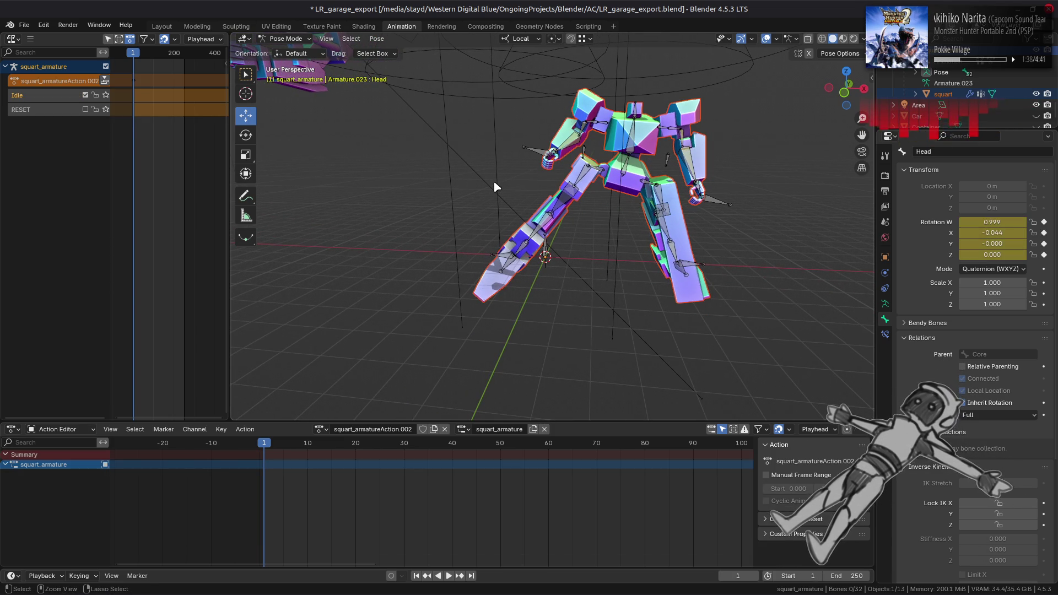
{"action": "key", "text": "ctrl+z"}
{"action": "key", "text": "ctrl+z"}
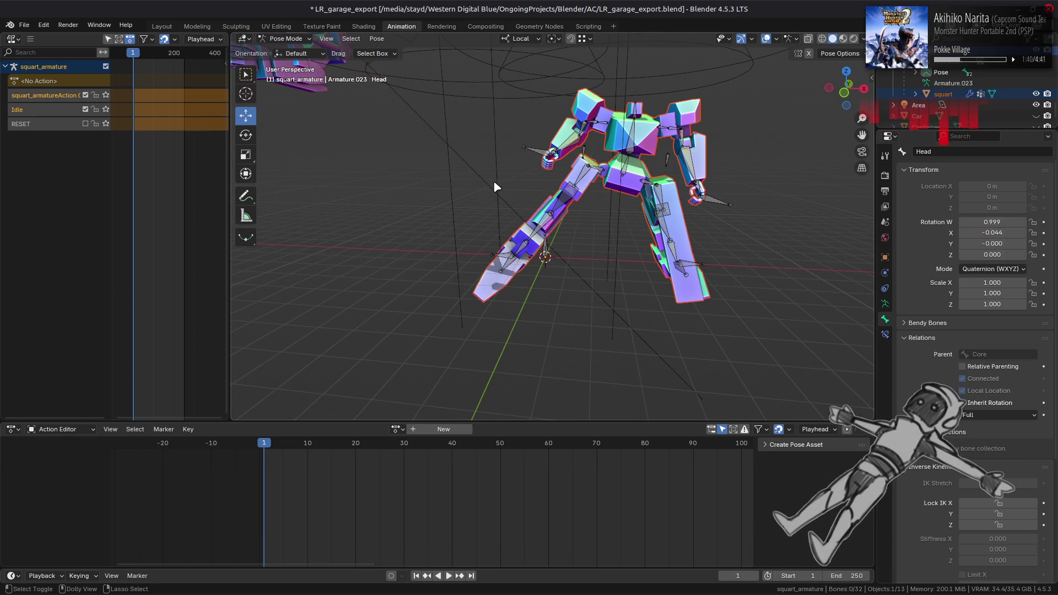
{"action": "left_click", "coordinate": [85, 111]}
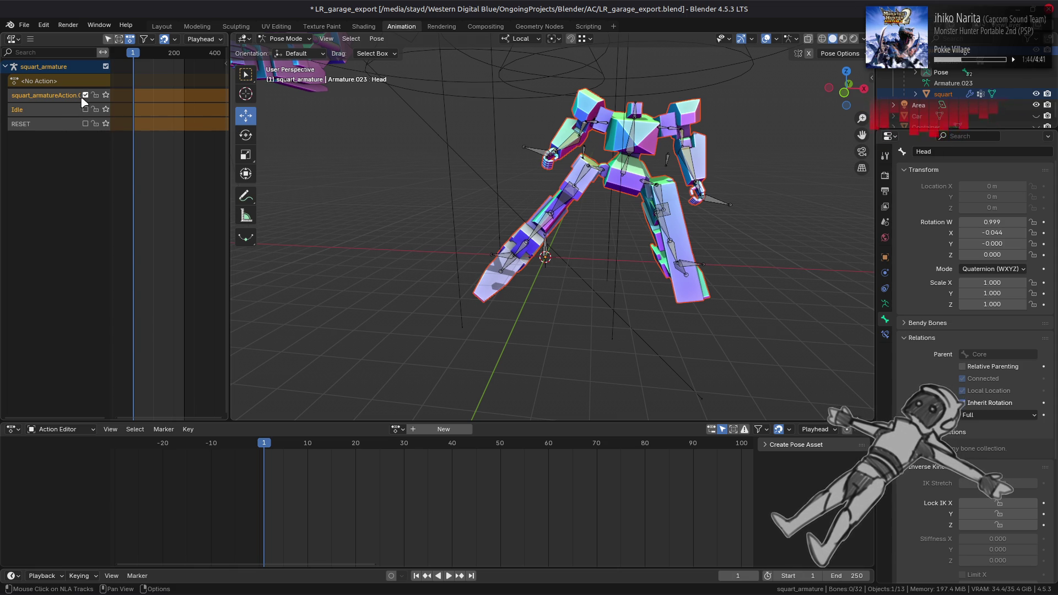
{"action": "key", "text": "Tab"}
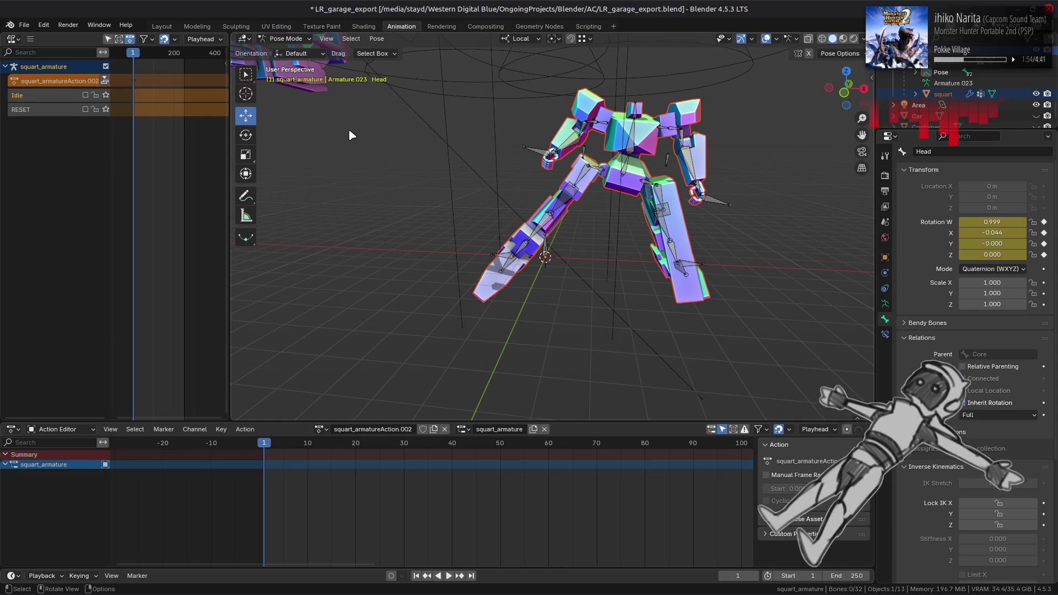
{"action": "key", "text": "ctrl+z"}
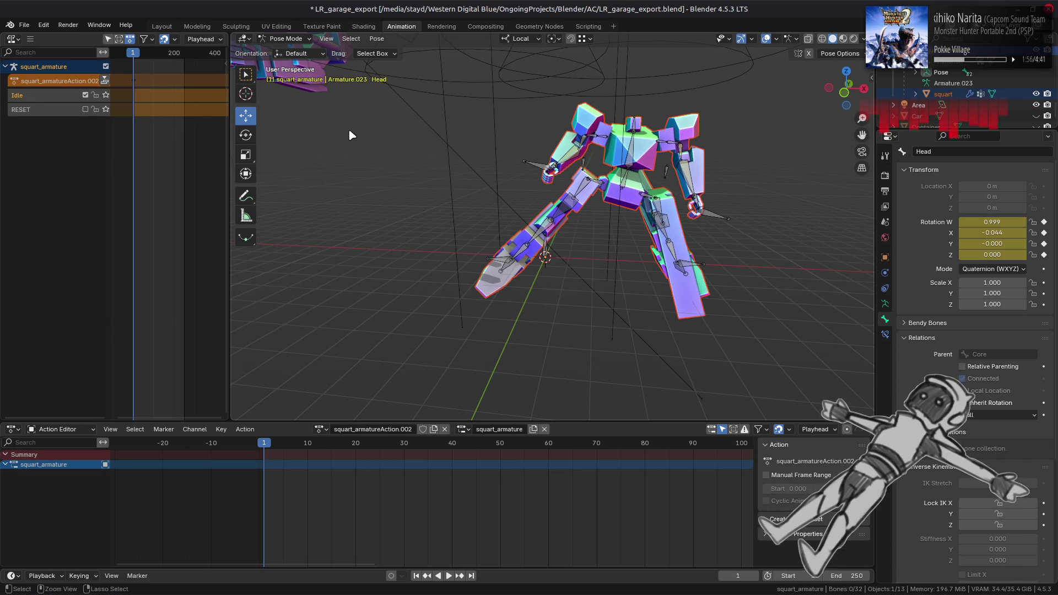
Toggle the Idle track's mute to compare poses, leaving it muted.
{"action": "left_click", "coordinate": [84, 95]}
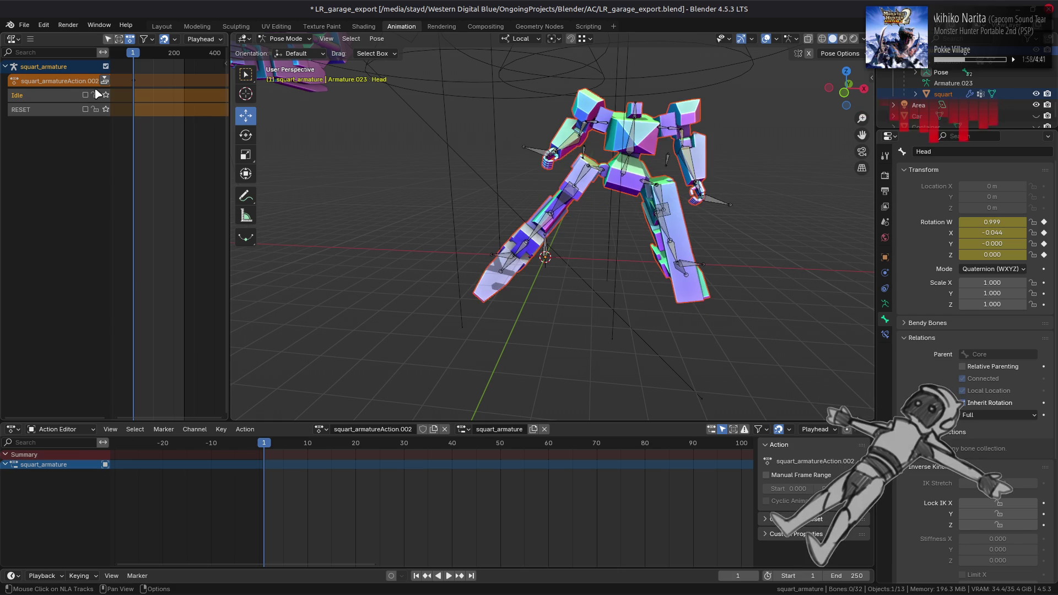
{"action": "left_click", "coordinate": [85, 96]}
{"action": "left_click", "coordinate": [85, 96]}
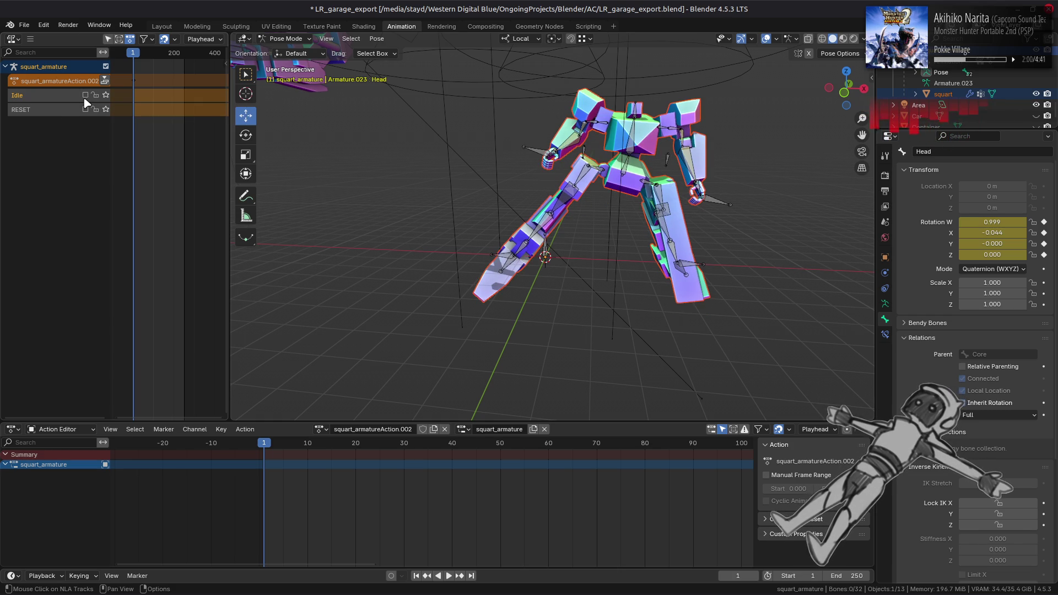
{"action": "left_click", "coordinate": [85, 98]}
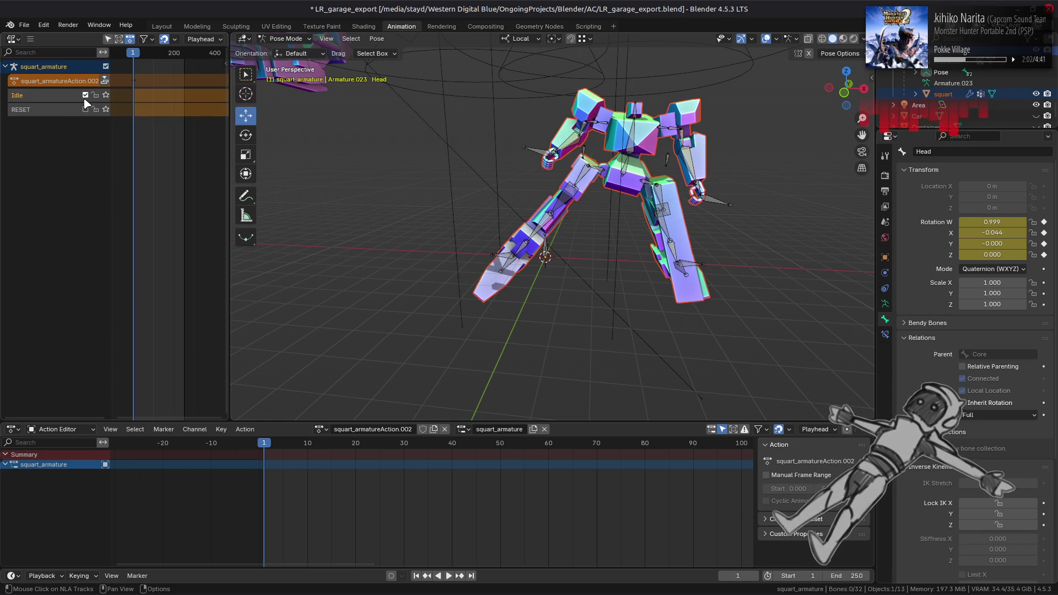
{"action": "left_click", "coordinate": [86, 98]}
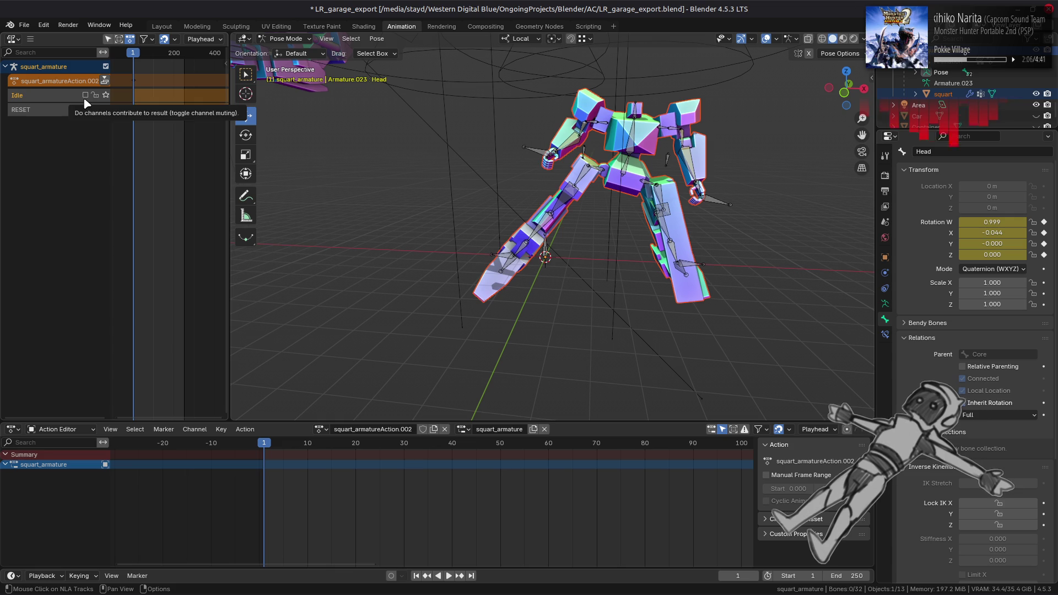
{"action": "left_click", "coordinate": [885, 305]}
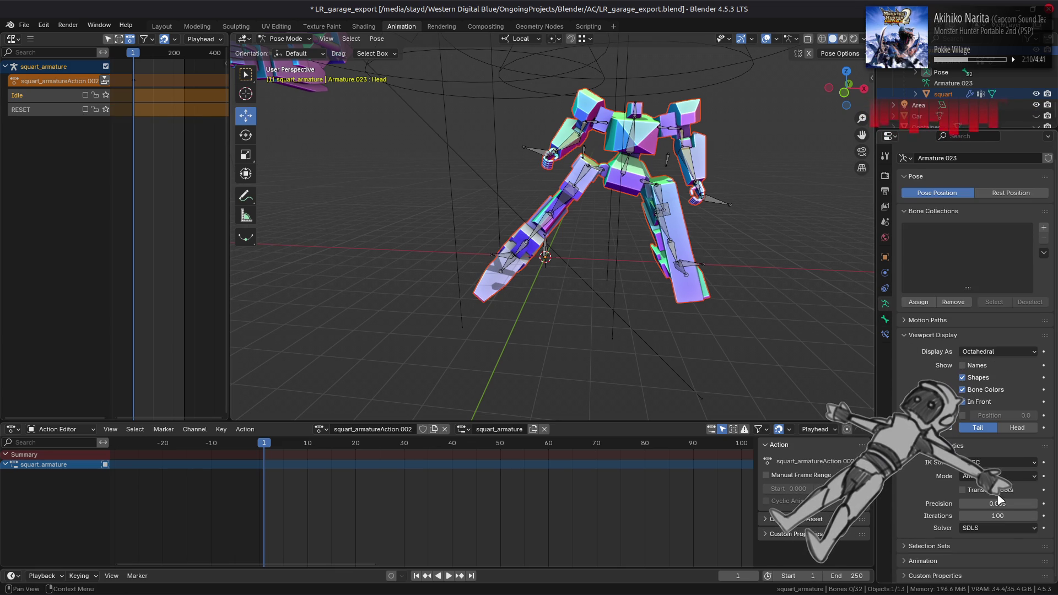
Switch the armature IK solver to DLS and set Damping Max to 0.5.
{"action": "left_click", "coordinate": [995, 527]}
{"action": "left_click", "coordinate": [994, 554]}
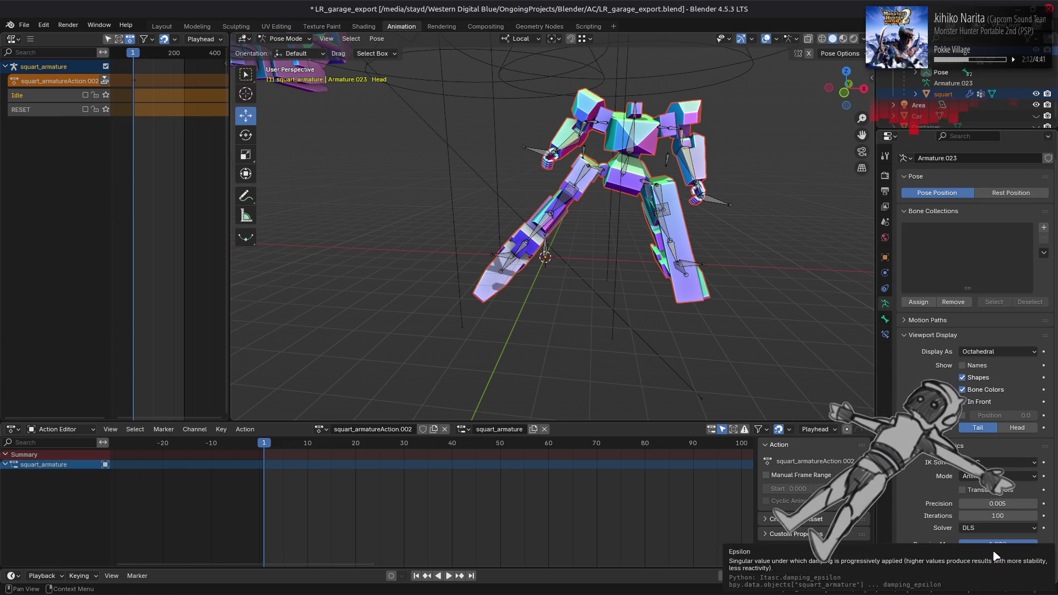
{"action": "left_click", "coordinate": [995, 527]}
{"action": "left_click", "coordinate": [993, 541]}
{"action": "left_click", "coordinate": [995, 527]}
{"action": "left_click", "coordinate": [994, 554]}
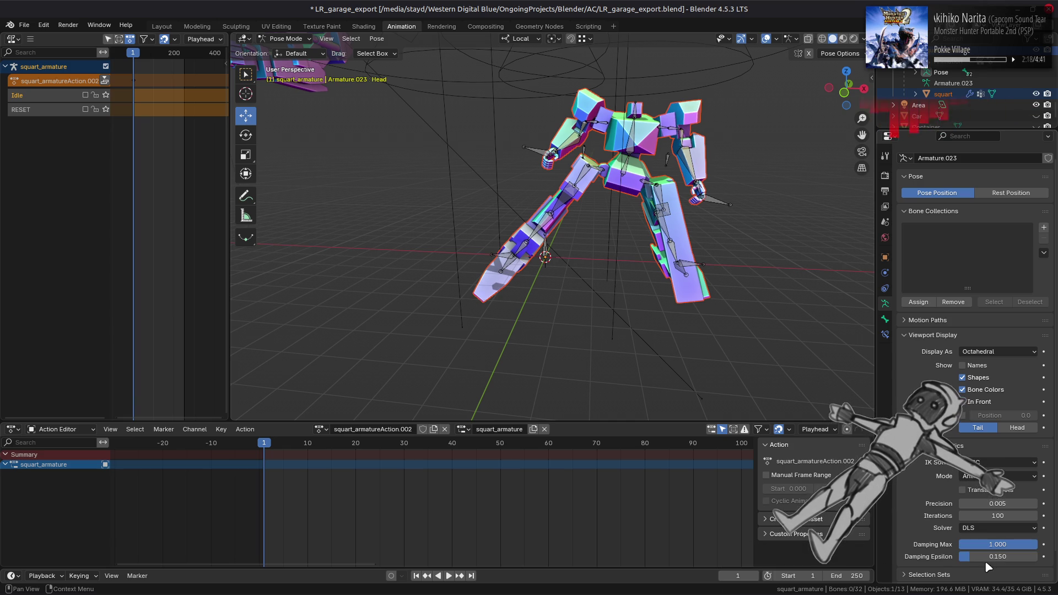
{"action": "double_click", "coordinate": [997, 544]}
{"action": "type", "text": "0.5"}
{"action": "key", "text": "Return"}
Set Damping Epsilon to 1, then switch the IK solver back to SDLS.
{"action": "mouse_move", "coordinate": [999, 555]}
{"action": "left_mouse_down"}
{"action": "mouse_move", "coordinate": [1035, 554]}
{"action": "mouse_move", "coordinate": [1020, 557]}
{"action": "left_mouse_up"}
{"action": "double_click", "coordinate": [1020, 556]}
{"action": "type", "text": "1"}
{"action": "key", "text": "Return"}
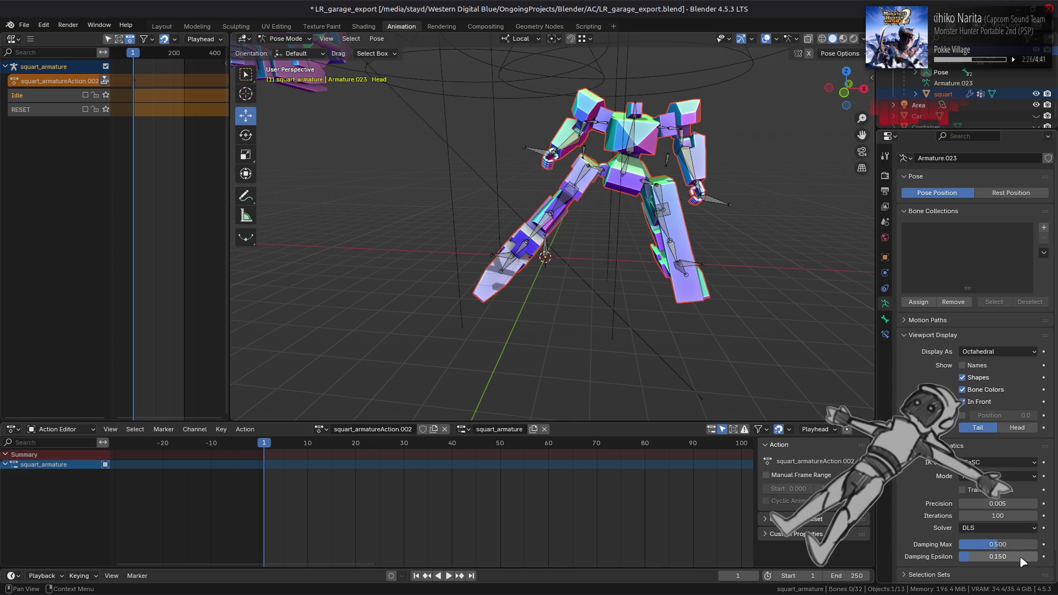
{"action": "left_click", "coordinate": [991, 528]}
{"action": "left_click", "coordinate": [985, 537]}
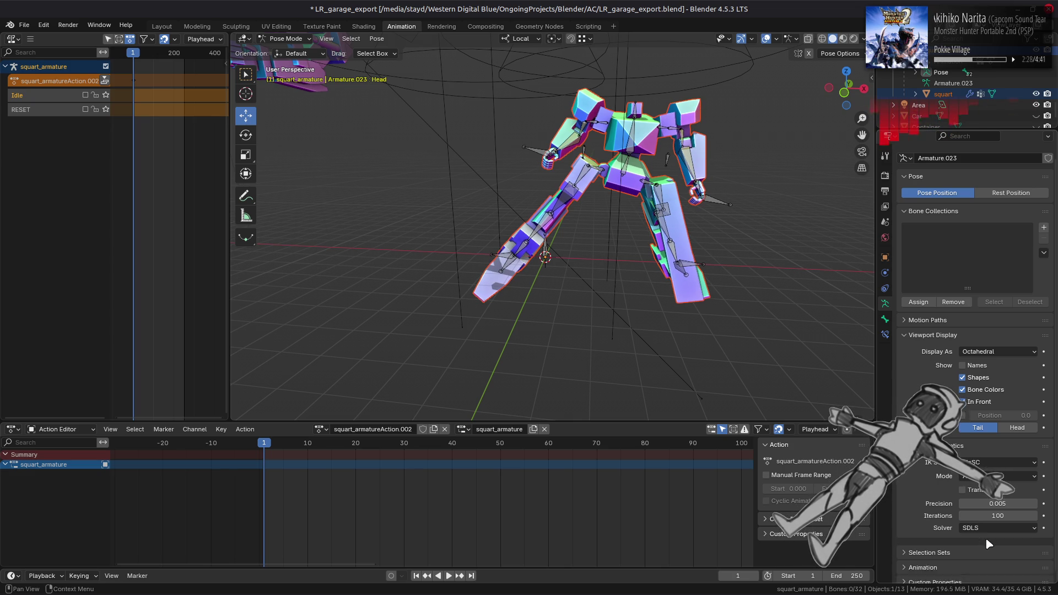
{"action": "left_click_drag", "start_coordinate": [991, 516], "coordinate": [996, 504]}
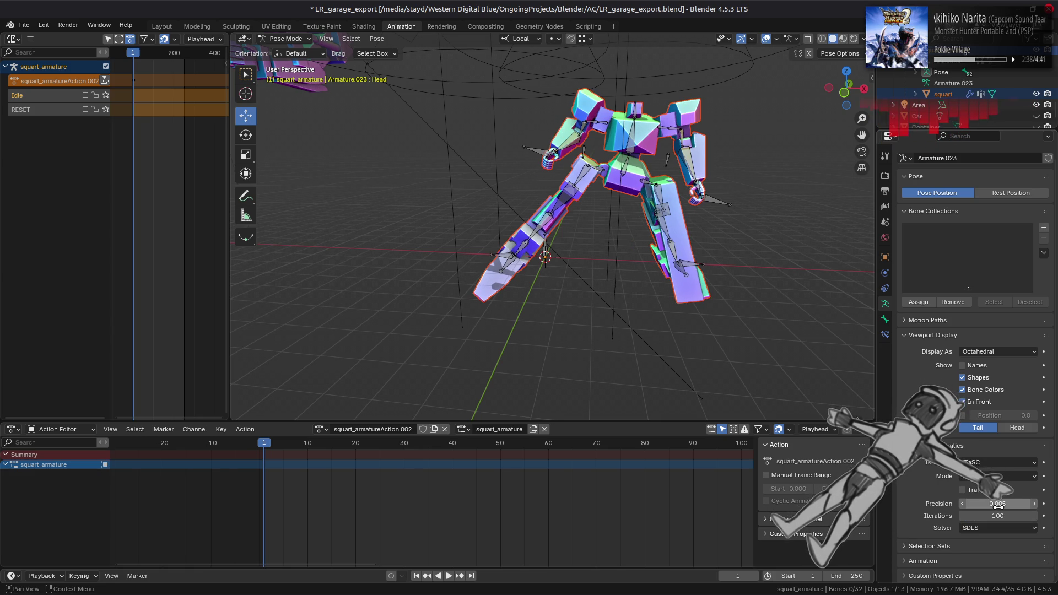
Toggle root-bone Translate on and off, and try Simulation IK mode before reverting to Animation.
{"action": "left_click", "coordinate": [995, 490]}
{"action": "left_click", "coordinate": [993, 492]}
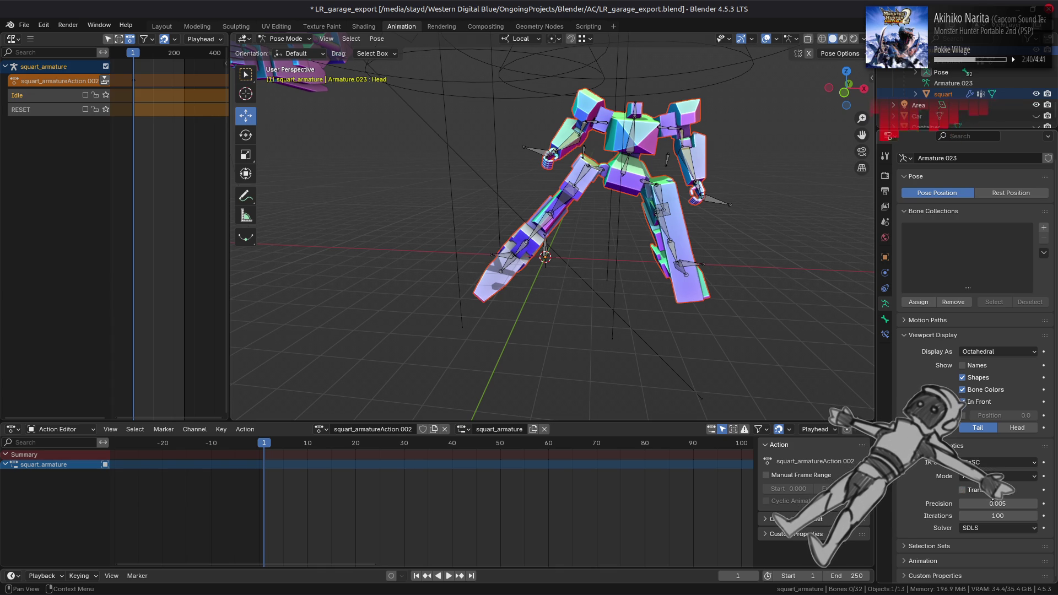
{"action": "left_click", "coordinate": [994, 476]}
{"action": "left_click", "coordinate": [989, 503]}
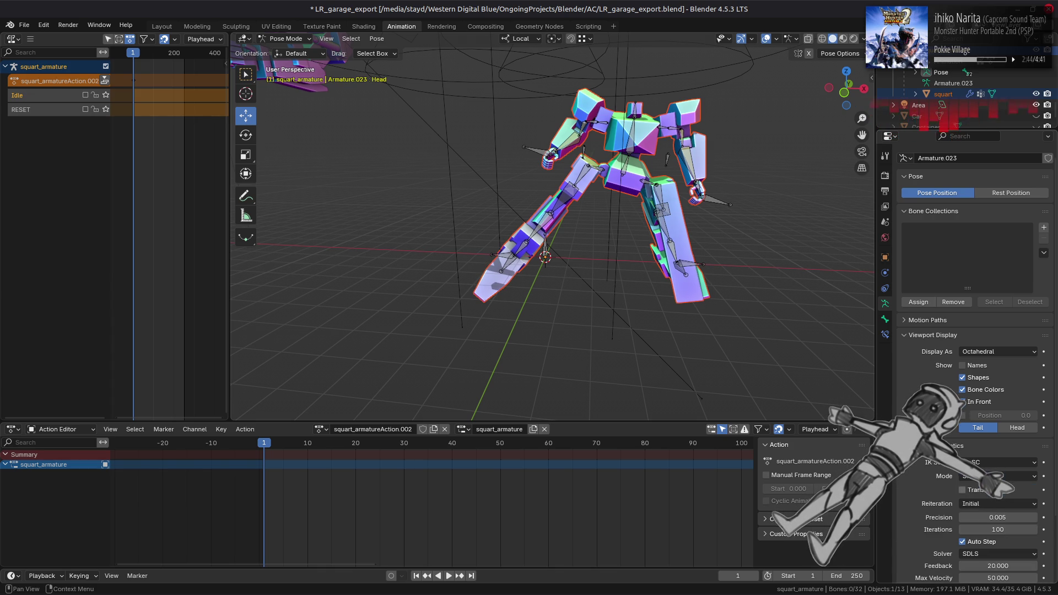
{"action": "key", "text": "ctrl+z"}
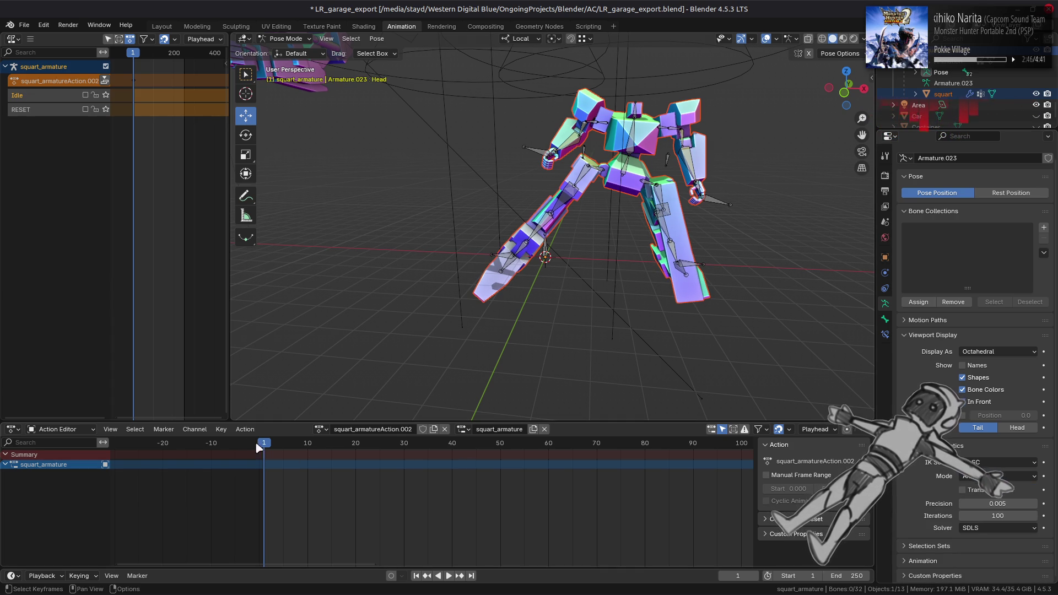
At frame 0, select and key the Pelvis bone, then show its bone properties.
{"action": "left_click_drag", "start_coordinate": [264, 447], "coordinate": [264, 446]}
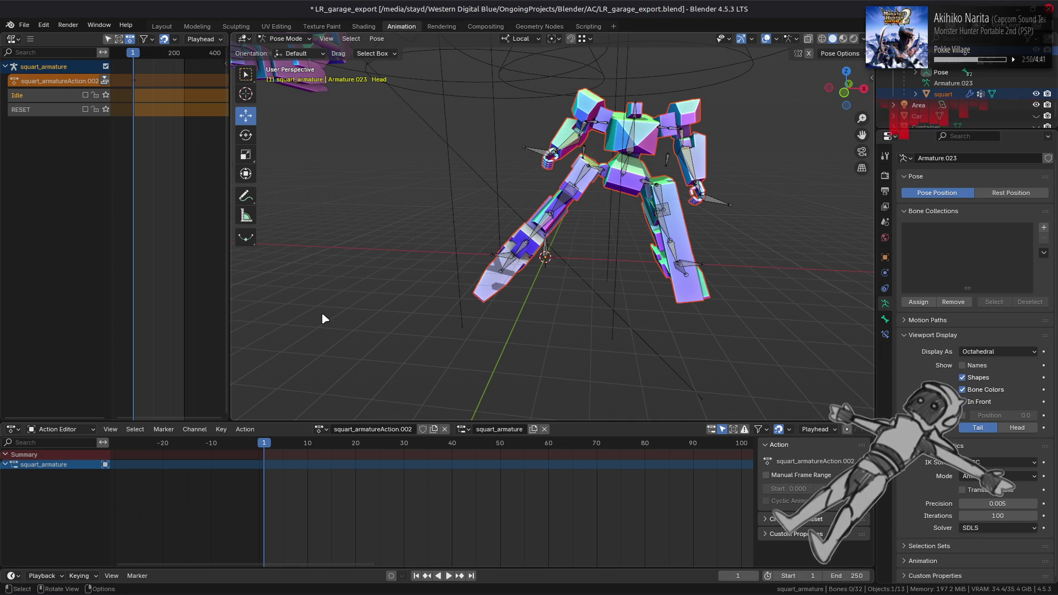
{"action": "left_click", "coordinate": [621, 172]}
{"action": "key", "text": "i"}
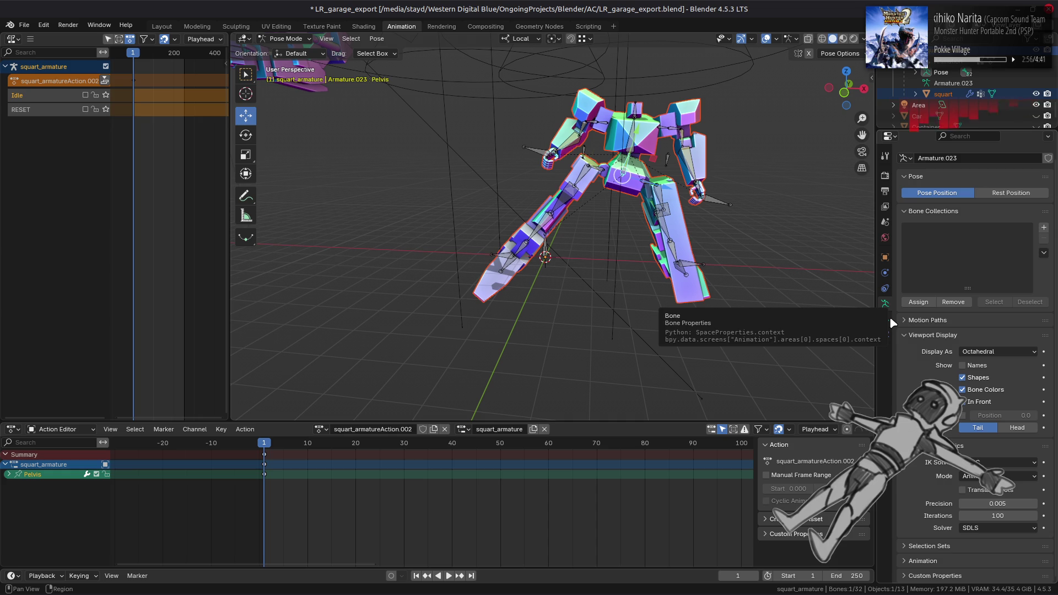
{"action": "left_click", "coordinate": [888, 318]}
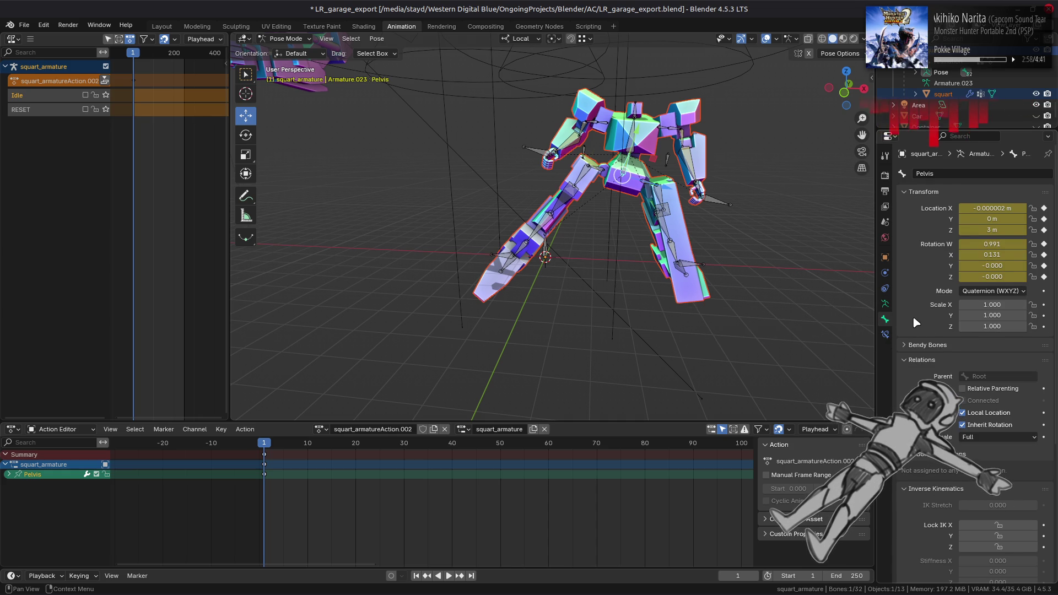
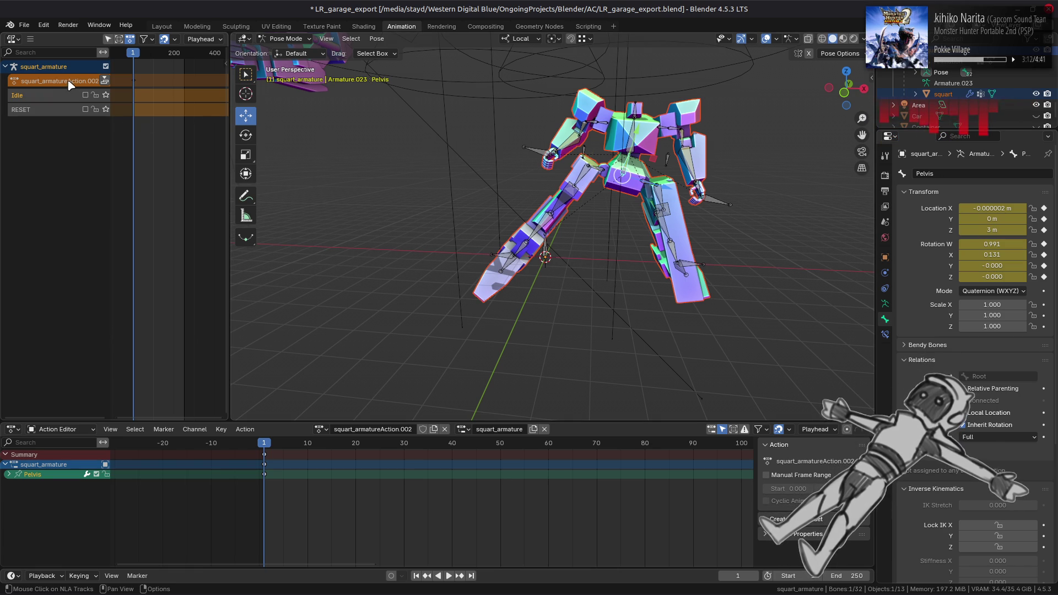
Lower the Pelvis bone by -0.5 m along the global Z axis.
{"action": "key", "text": "g"}
{"action": "key", "text": "y"}
{"action": "left_click", "coordinate": [511, 95]}
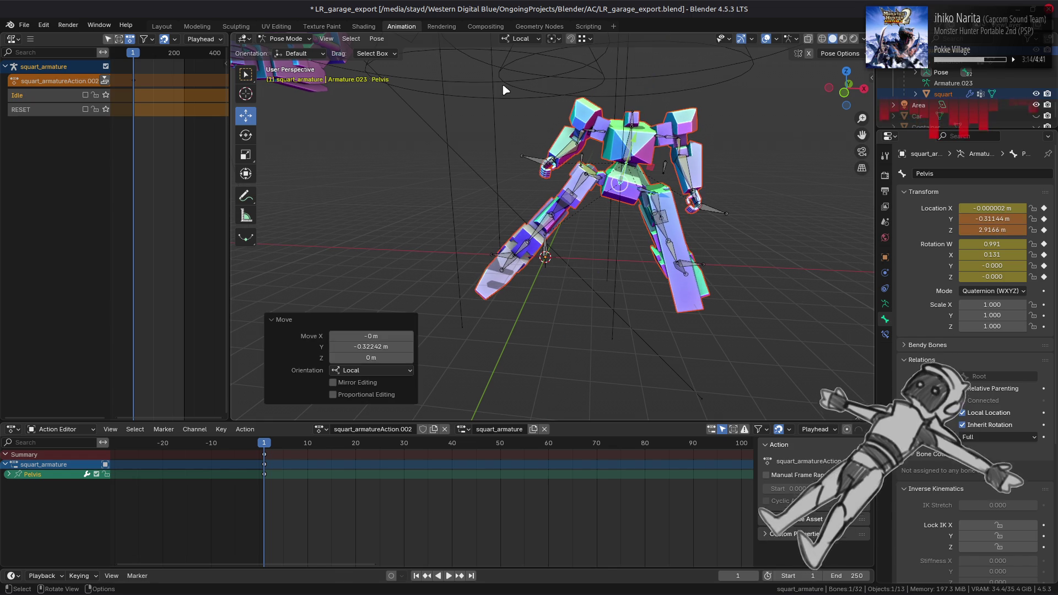
{"action": "key", "text": "ctrl+z"}
{"action": "left_click", "coordinate": [520, 38]}
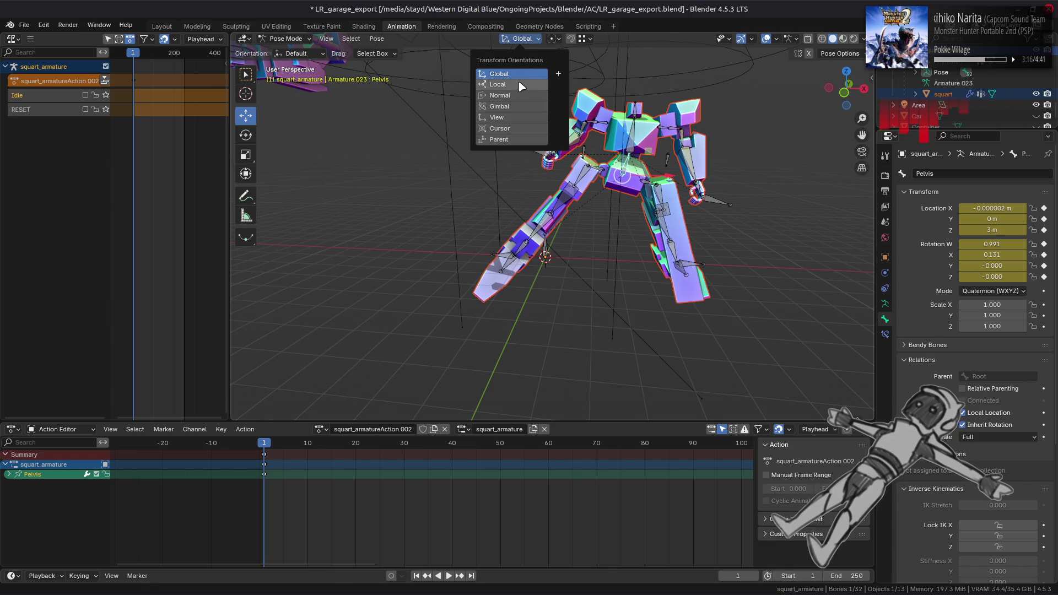
{"action": "left_click", "coordinate": [513, 79]}
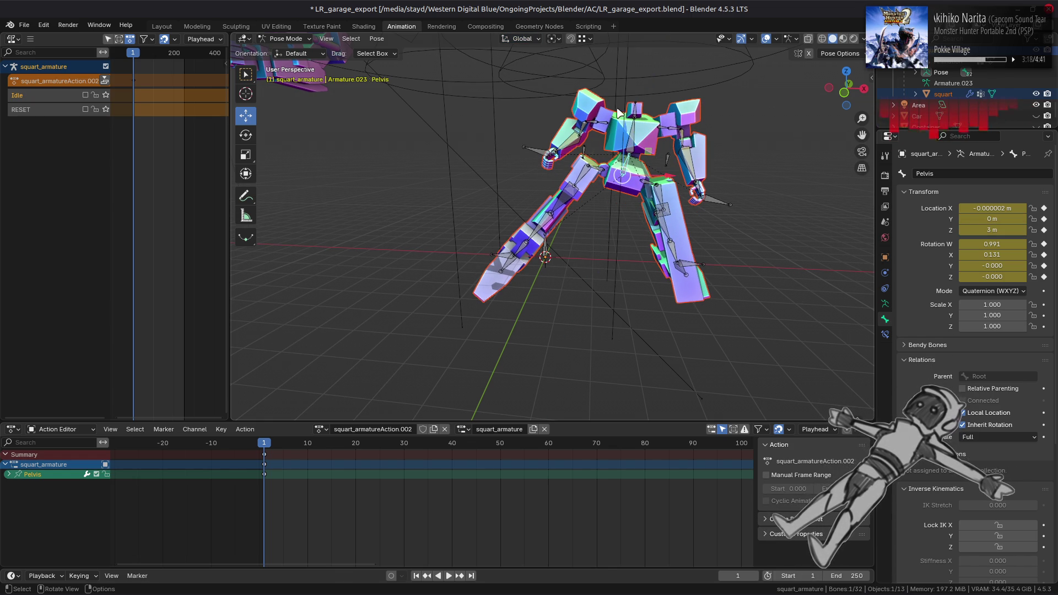
{"action": "key", "text": "g"}
{"action": "key", "text": "z"}
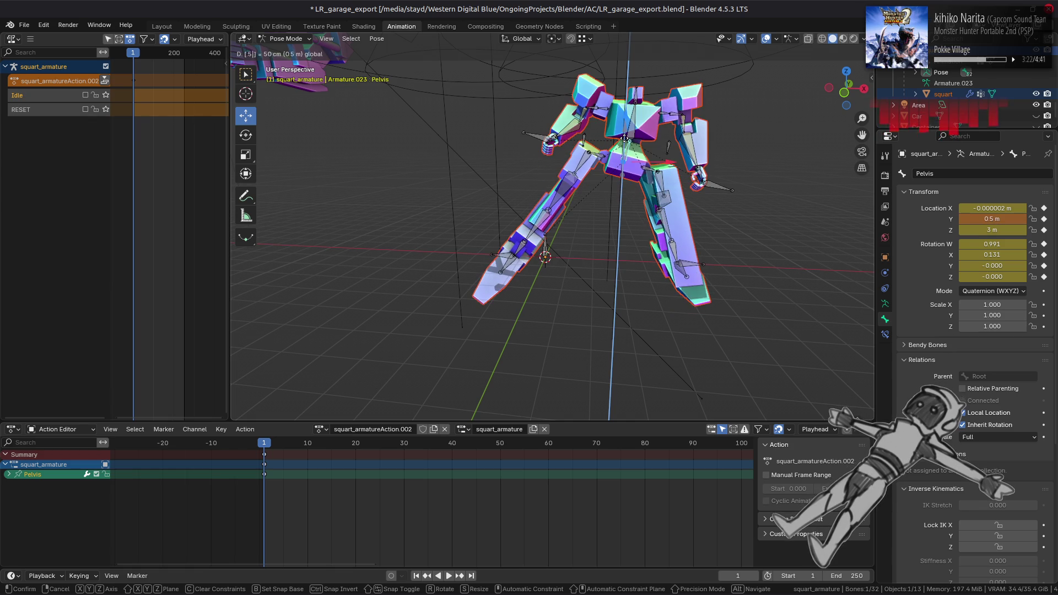
{"action": "type", "text": "-0.5"}
{"action": "key", "text": "Return"}
Keyframe the lowered pose on all available channels and push the action down into an NLA strip.
{"action": "left_click_drag", "start_coordinate": [656, 219], "coordinate": [737, 249]}
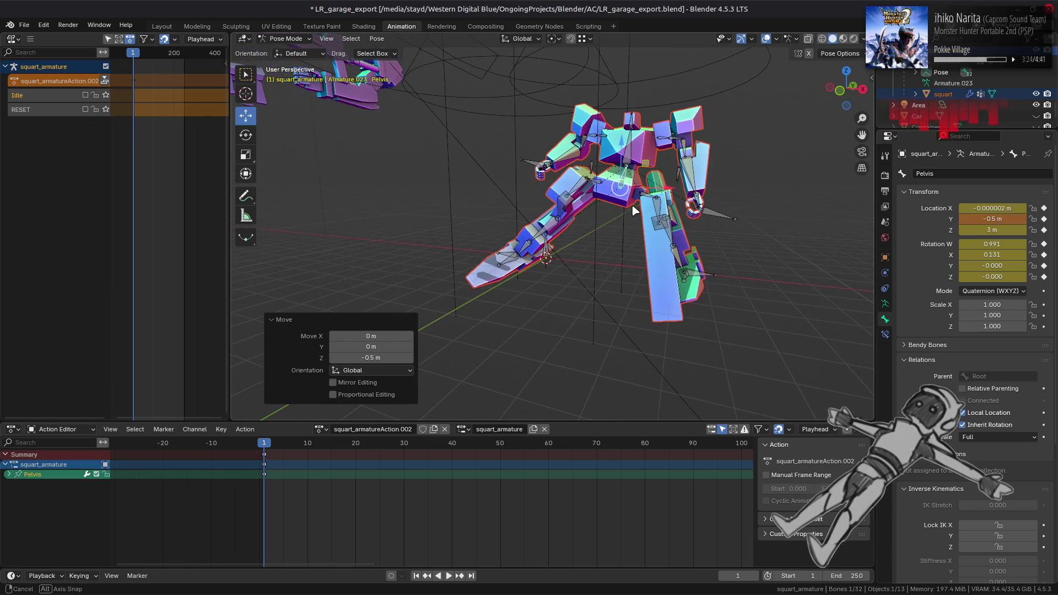
{"action": "key", "text": "i"}
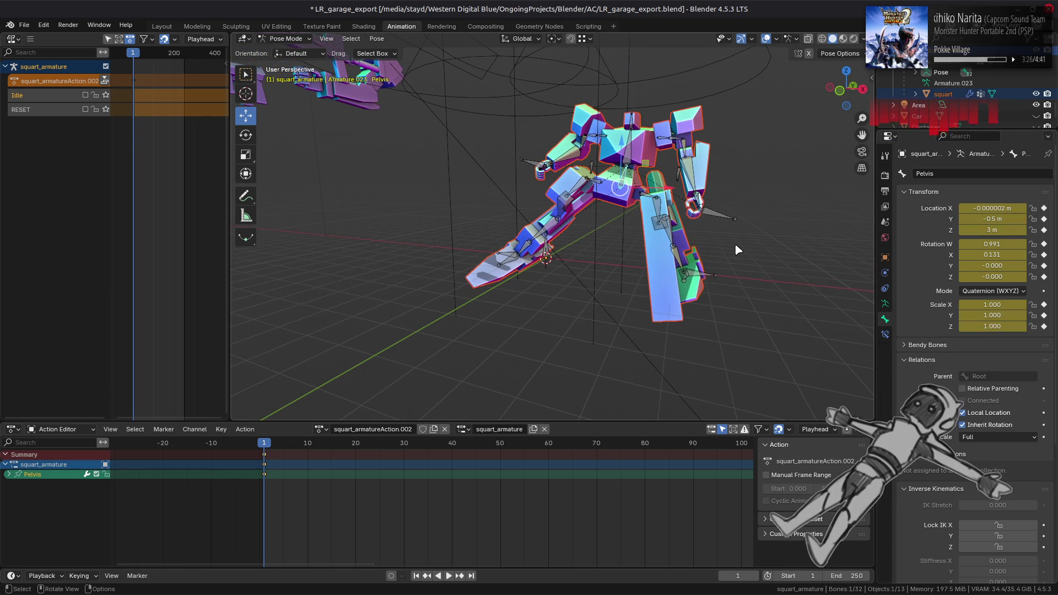
{"action": "right_click", "coordinate": [735, 243]}
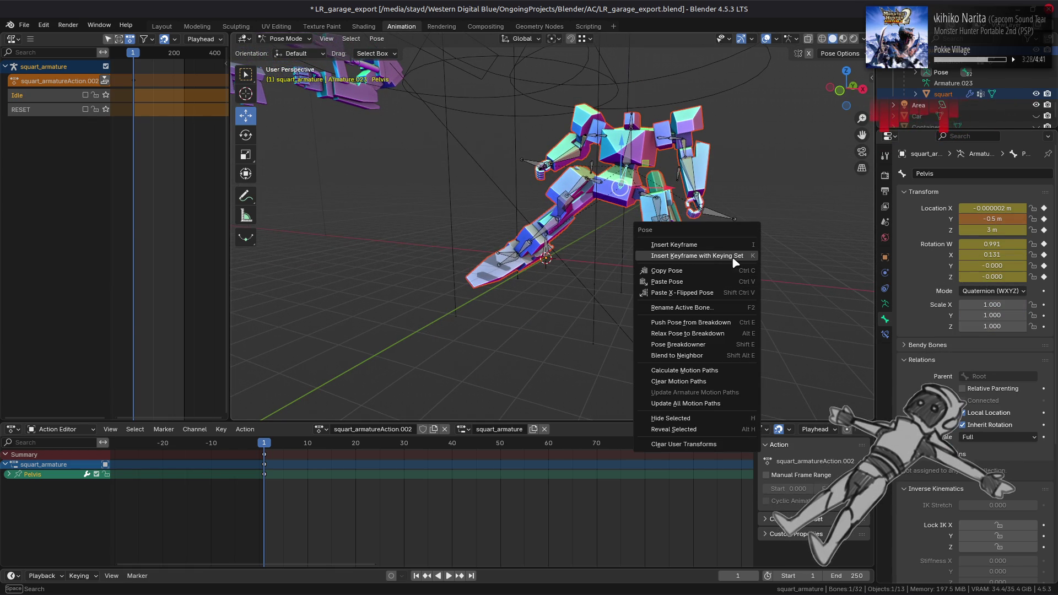
{"action": "left_click", "coordinate": [731, 257]}
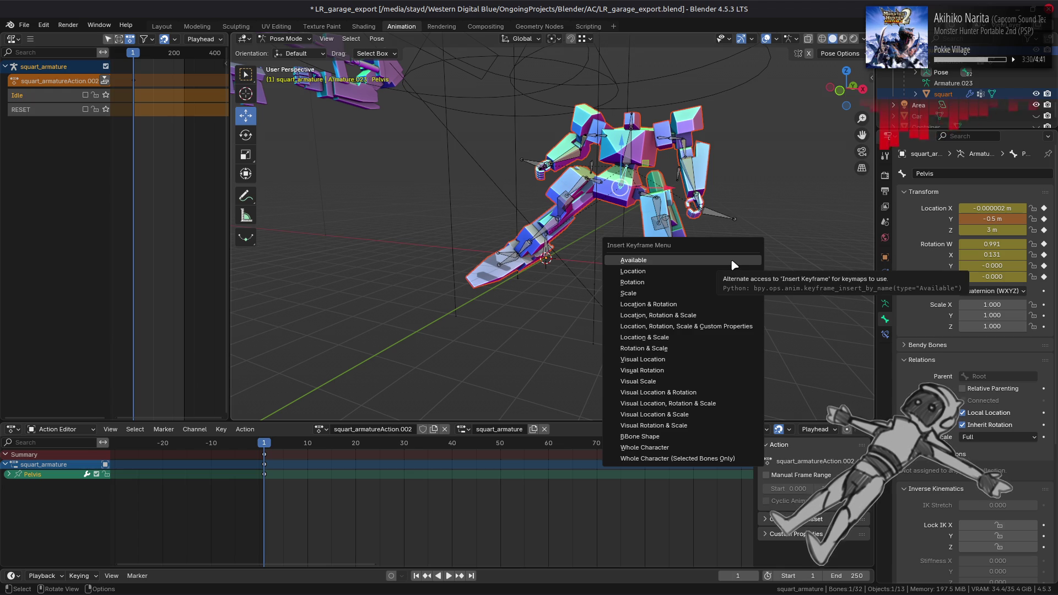
{"action": "left_click", "coordinate": [733, 261]}
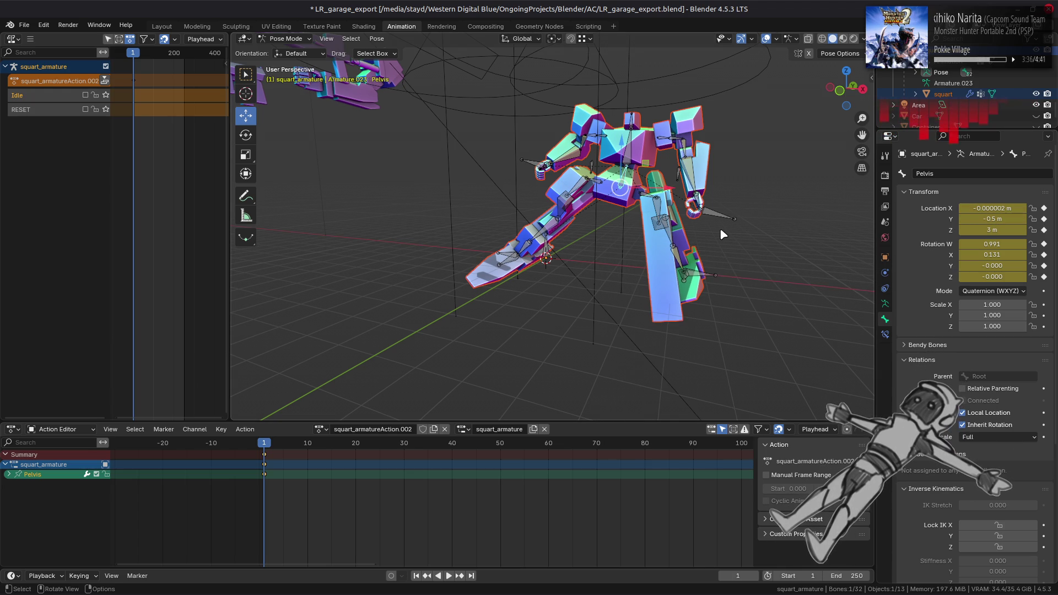
{"action": "left_click", "coordinate": [104, 81]}
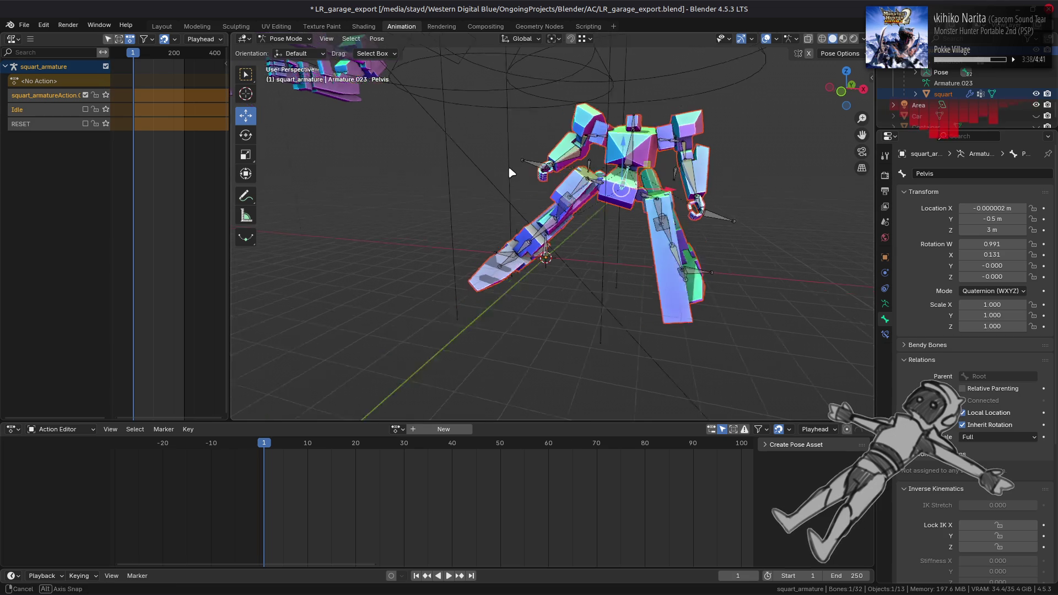
Undo the push-down so squart_armatureAction.002 is the active action again.
{"action": "key", "text": "ctrl+z"}
{"action": "key", "text": "ctrl+shift+z"}
{"action": "key", "text": "ctrl+z"}
{"action": "key", "text": "ctrl+shift+z"}
{"action": "key", "text": "ctrl+z"}
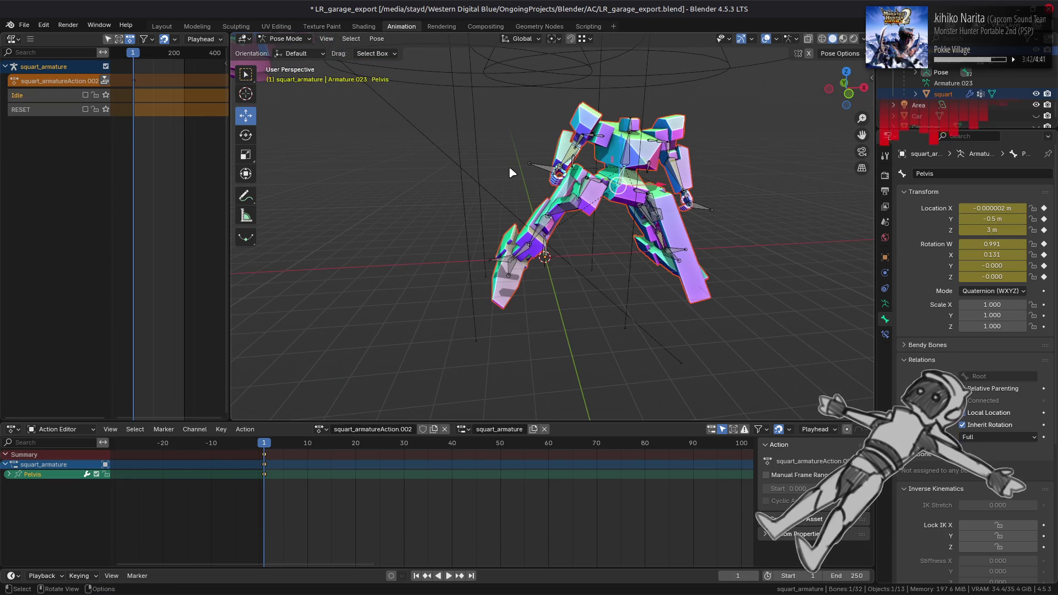
Save the blend file and inspect the mech from below.
{"action": "key", "text": "ctrl+s"}
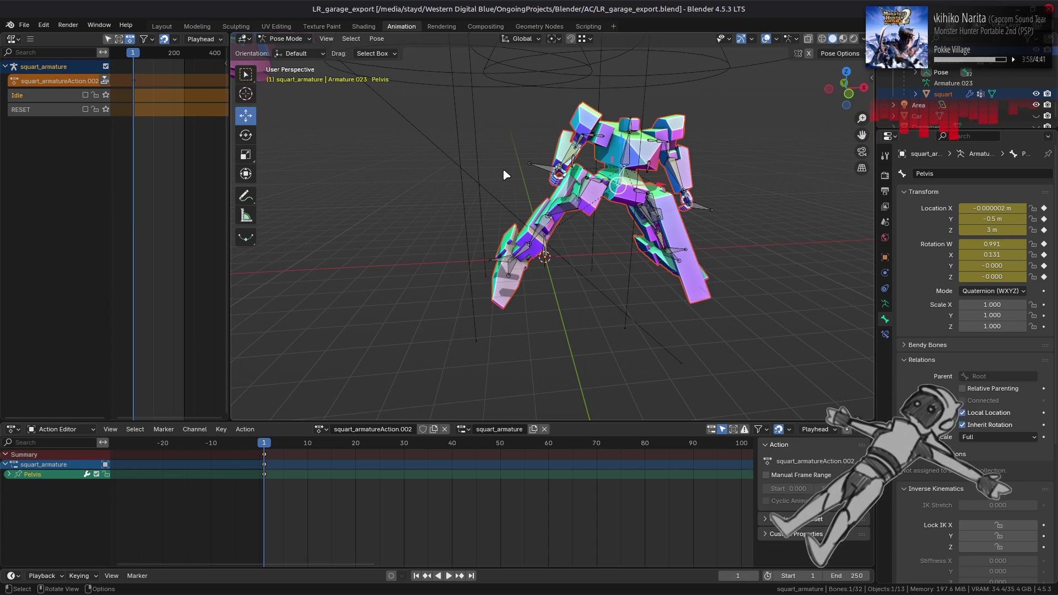
{"action": "scroll", "coordinate": [572, 172], "scroll_direction": "up", "scroll_amount": 3}
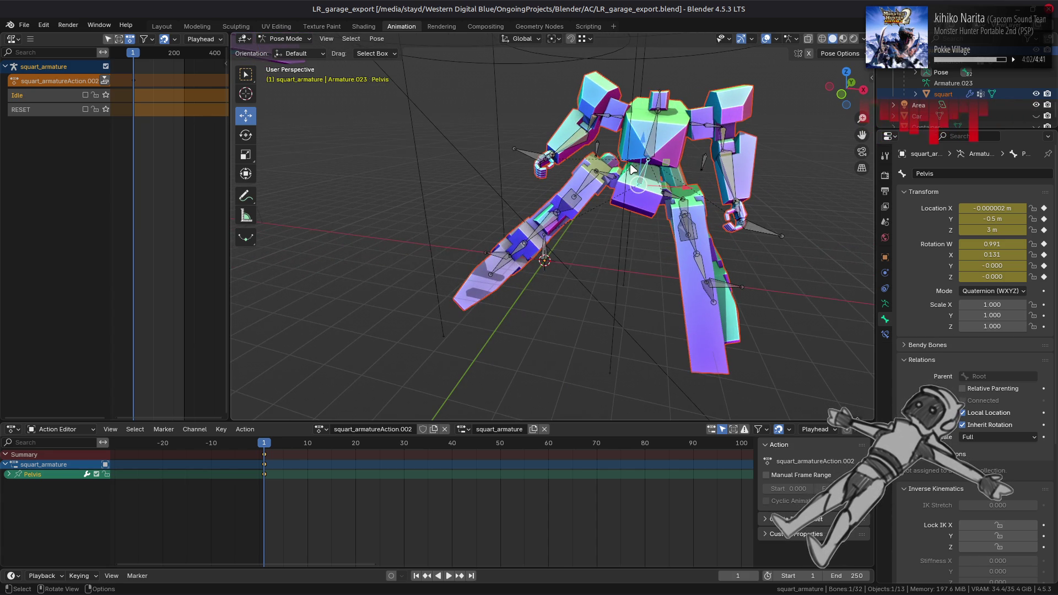
{"action": "scroll", "coordinate": [632, 170], "scroll_direction": "down", "scroll_amount": 2}
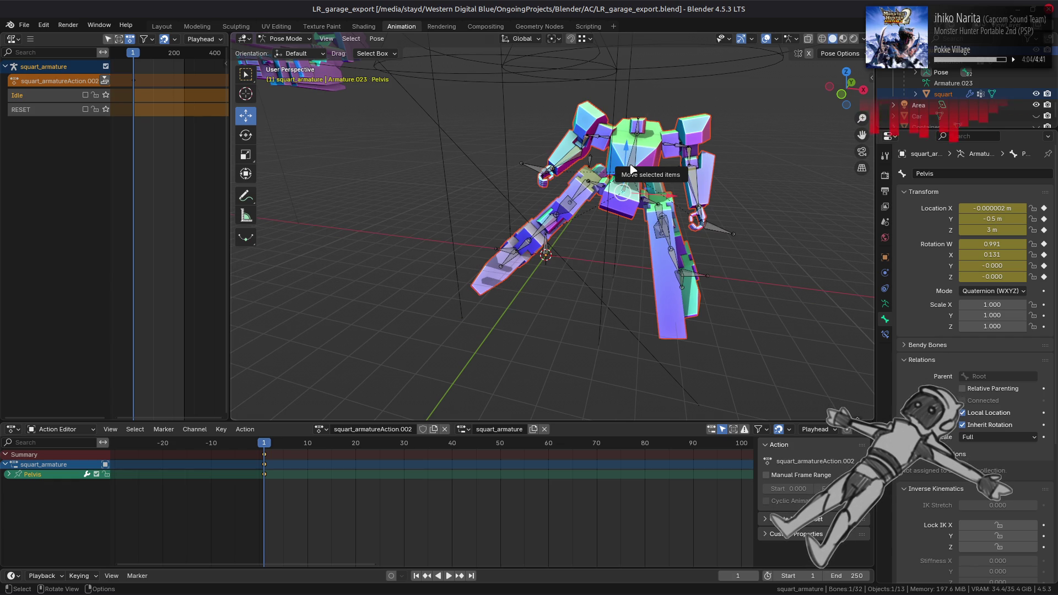
{"action": "left_click_drag", "start_coordinate": [611, 193], "coordinate": [513, 200]}
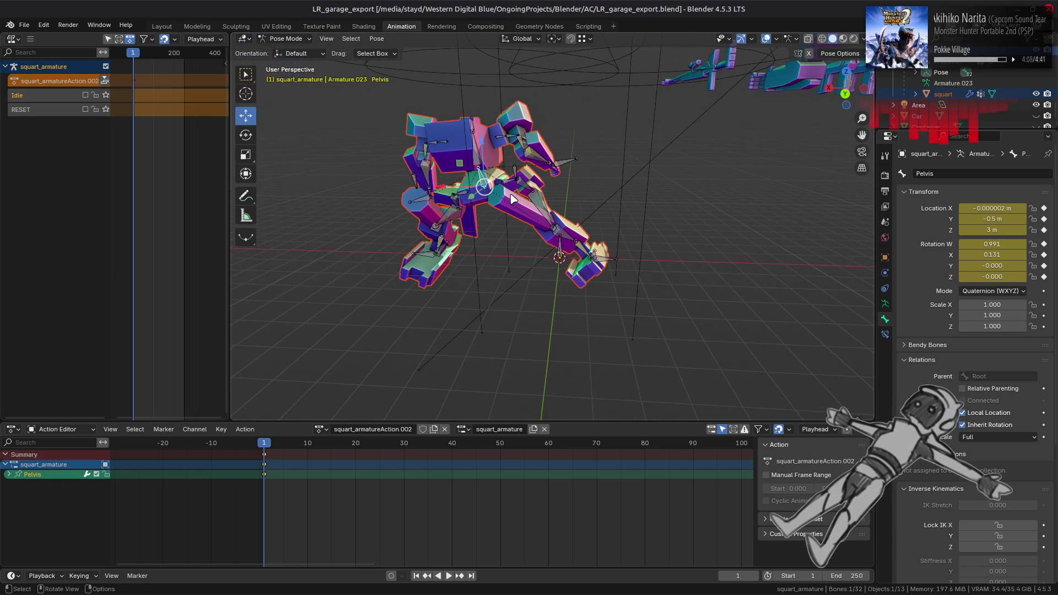
{"action": "mouse_move", "coordinate": [606, 194]}
{"action": "left_mouse_down"}
{"action": "mouse_move", "coordinate": [608, 266]}
{"action": "mouse_move", "coordinate": [648, 238]}
{"action": "mouse_move", "coordinate": [541, 269]}
{"action": "mouse_move", "coordinate": [664, 286]}
{"action": "mouse_move", "coordinate": [558, 298]}
{"action": "left_mouse_up"}
Move the Control_Leg_R bone -0.5 m along the global Y axis.
{"action": "left_click", "coordinate": [538, 269]}
{"action": "left_click", "coordinate": [526, 266]}
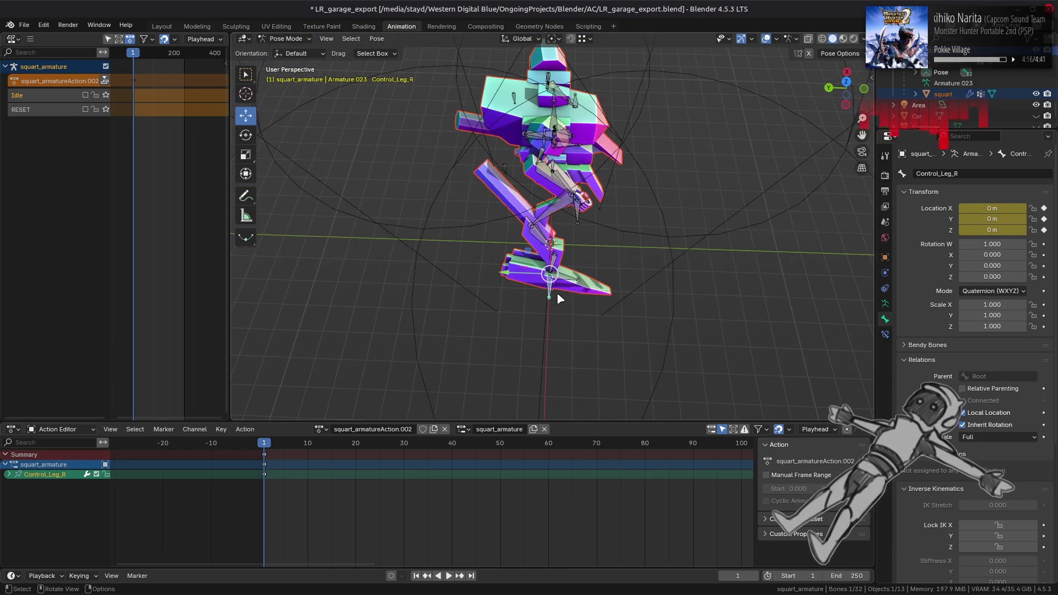
{"action": "key", "text": "g"}
{"action": "key", "text": "y"}
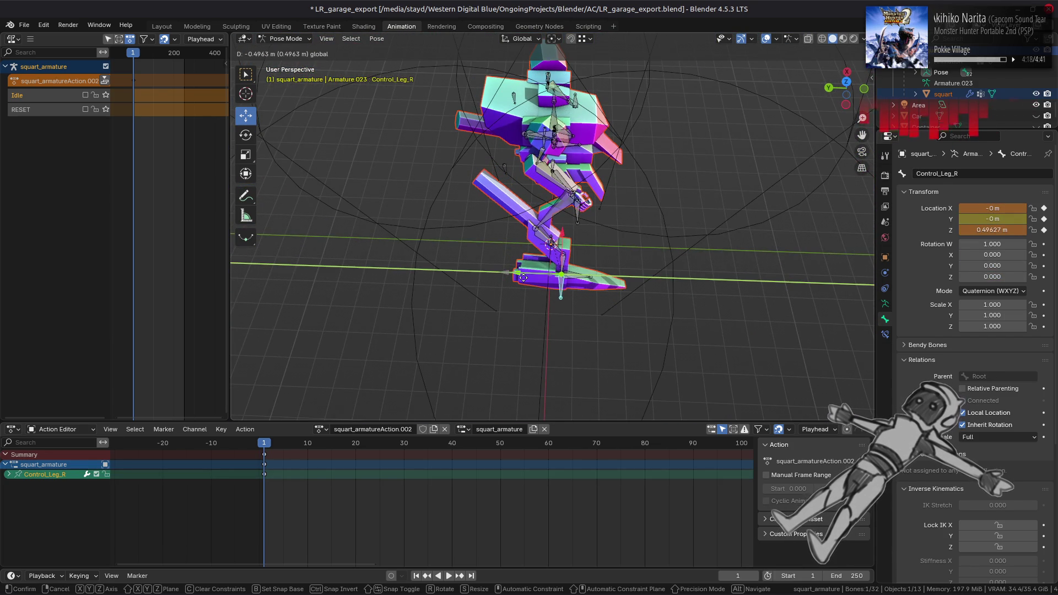
{"action": "type", "text": "-0.5"}
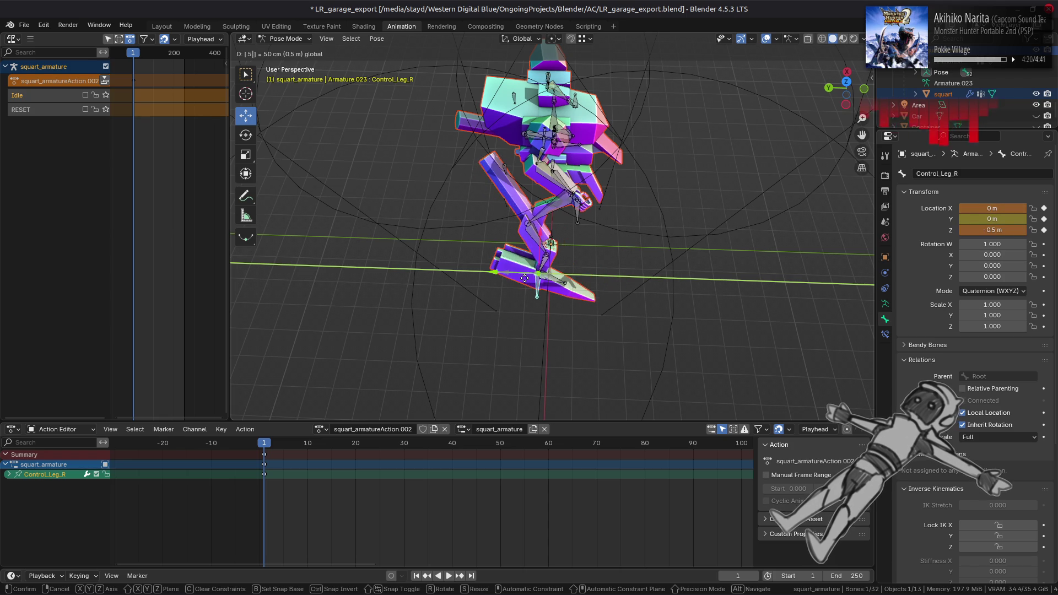
{"action": "key", "text": "Return"}
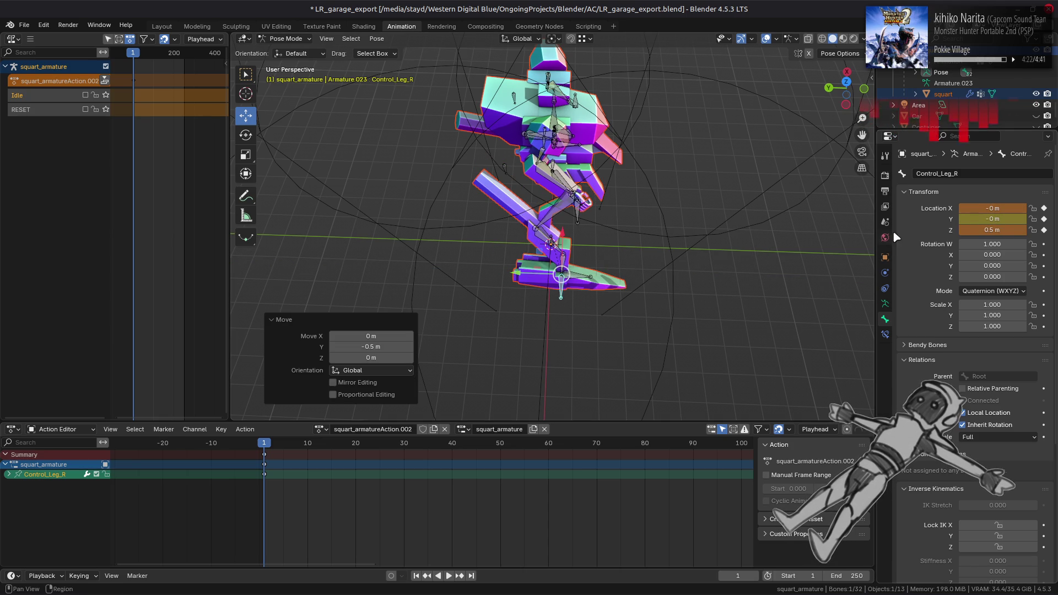
Replace Control_Leg_R's location keyframes with the new values and save LR_garage_export.blend.
{"action": "right_click", "coordinate": [964, 230]}
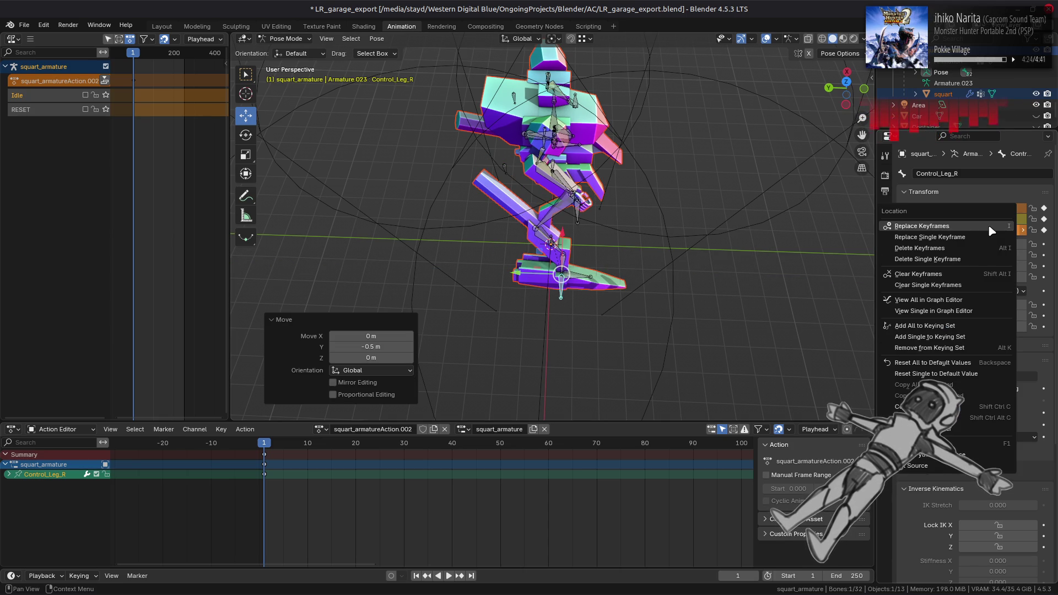
{"action": "left_click", "coordinate": [985, 227]}
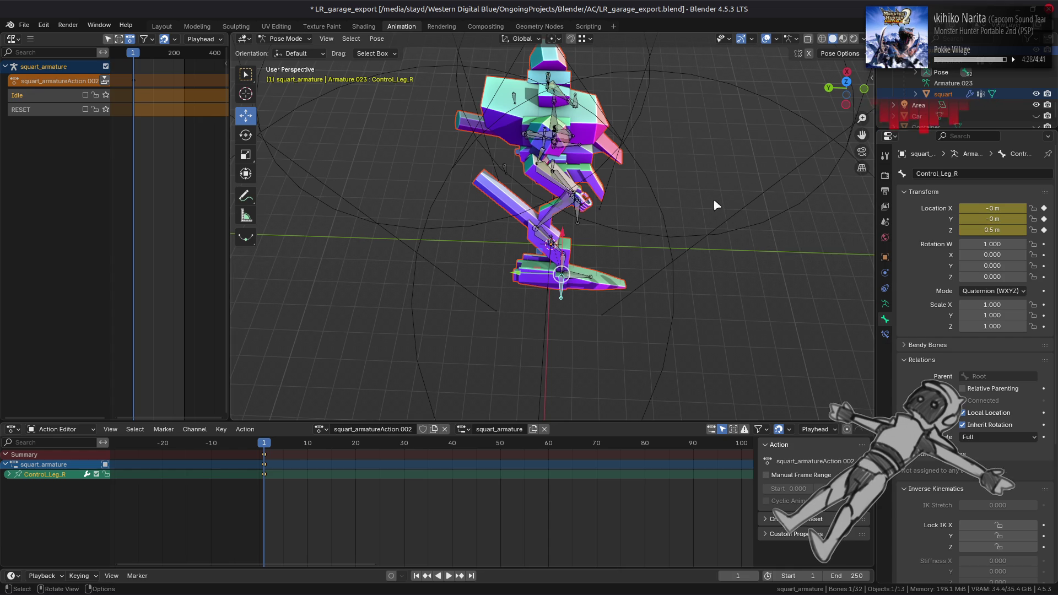
{"action": "mouse_move", "coordinate": [846, 88]}
{"action": "left_mouse_down"}
{"action": "mouse_move", "coordinate": [575, 180]}
{"action": "mouse_move", "coordinate": [596, 166]}
{"action": "left_mouse_up"}
{"action": "key", "text": "ctrl+s"}
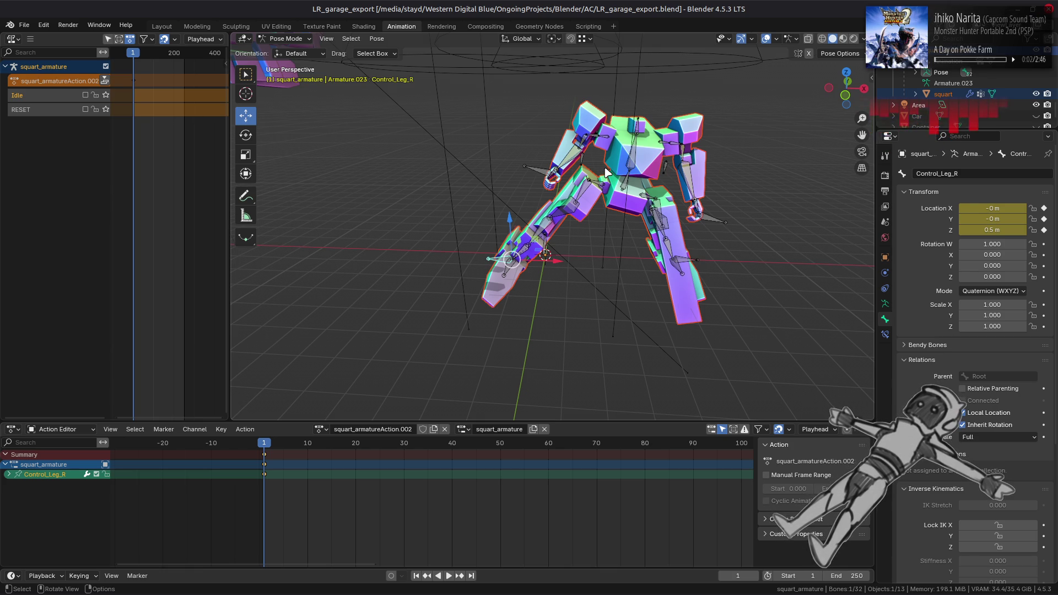
{"action": "mouse_move", "coordinate": [606, 172]}
{"action": "left_mouse_down"}
{"action": "mouse_move", "coordinate": [370, 164]}
{"action": "mouse_move", "coordinate": [419, 153]}
{"action": "left_mouse_up"}
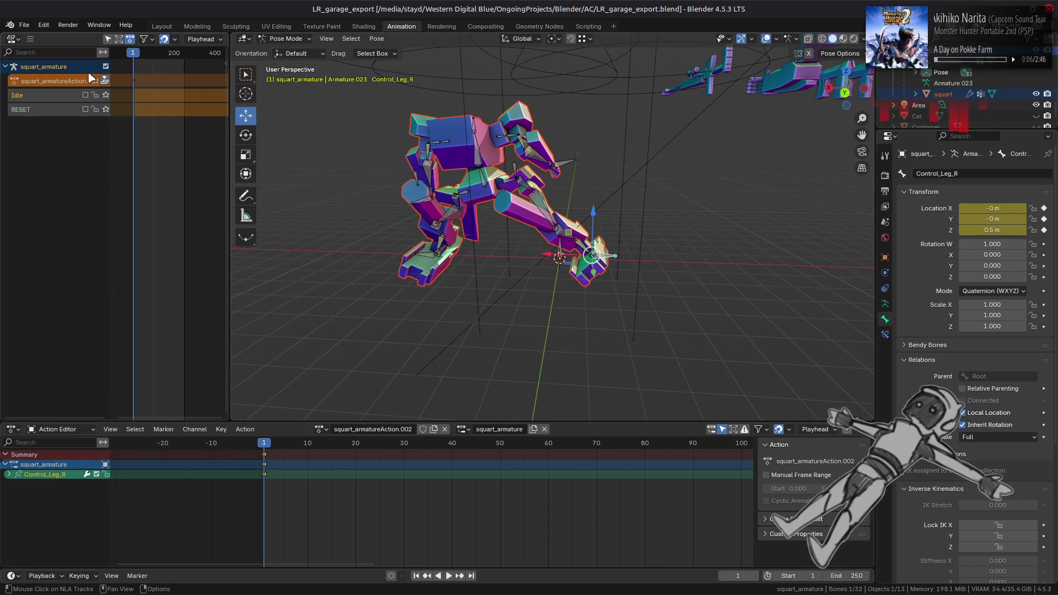
Push the action down into an NLA track named BoostLeft and save.
{"action": "left_click", "coordinate": [106, 81]}
{"action": "double_click", "coordinate": [54, 95]}
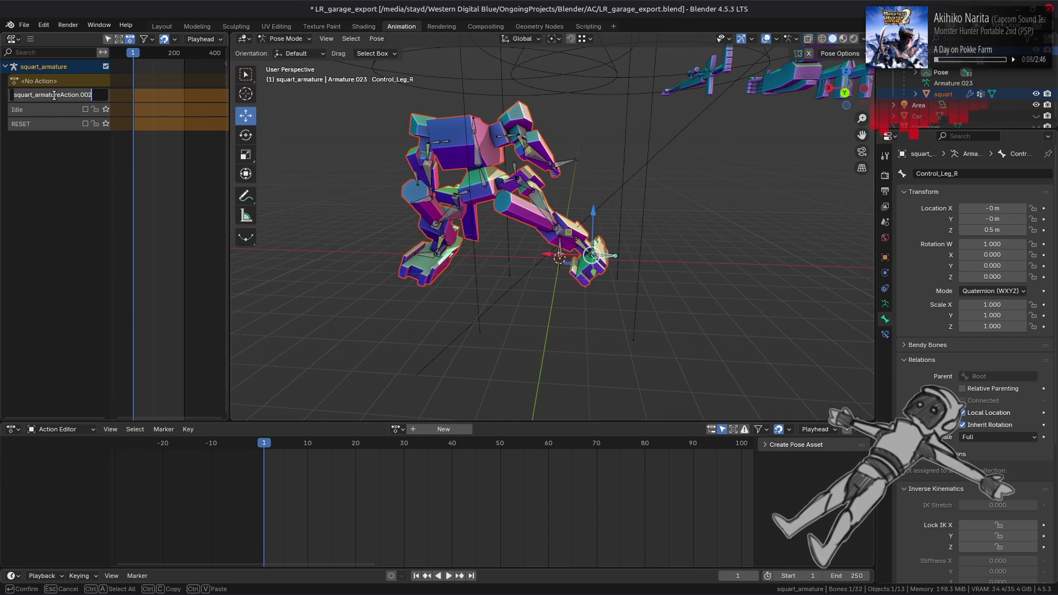
{"action": "key", "text": "BackSpace"}
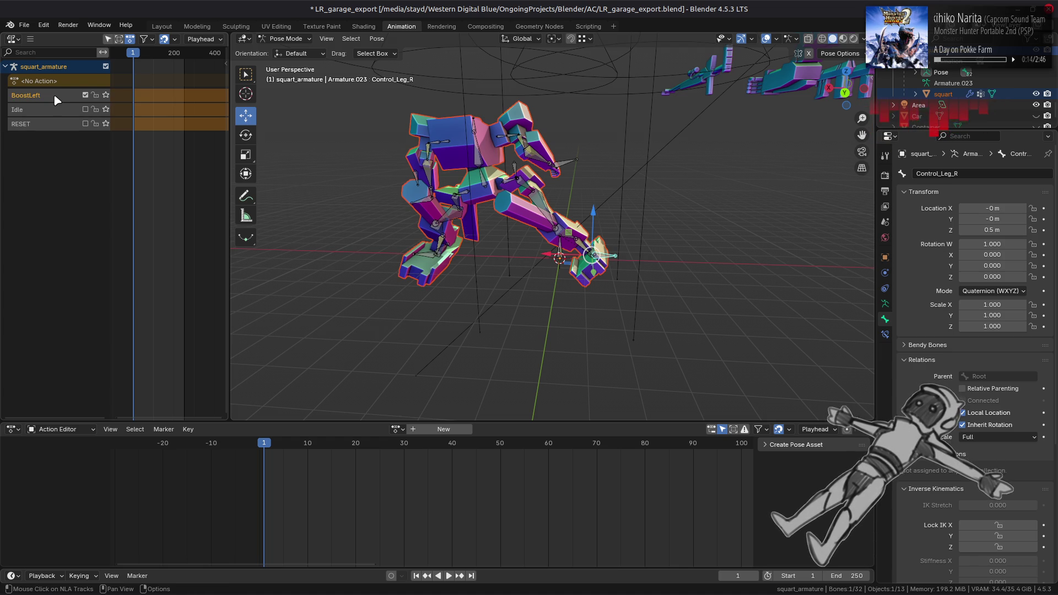
{"action": "key", "text": "Return"}
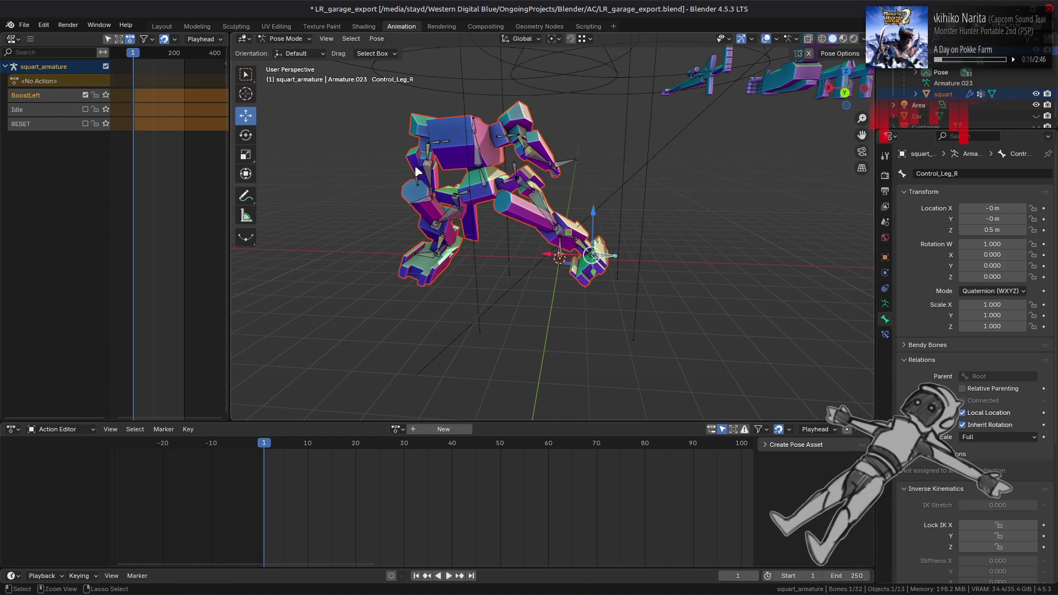
{"action": "key", "text": "ctrl+s"}
Mute BoostLeft and leave only the RESET track contributing to the pose.
{"action": "left_click", "coordinate": [86, 95]}
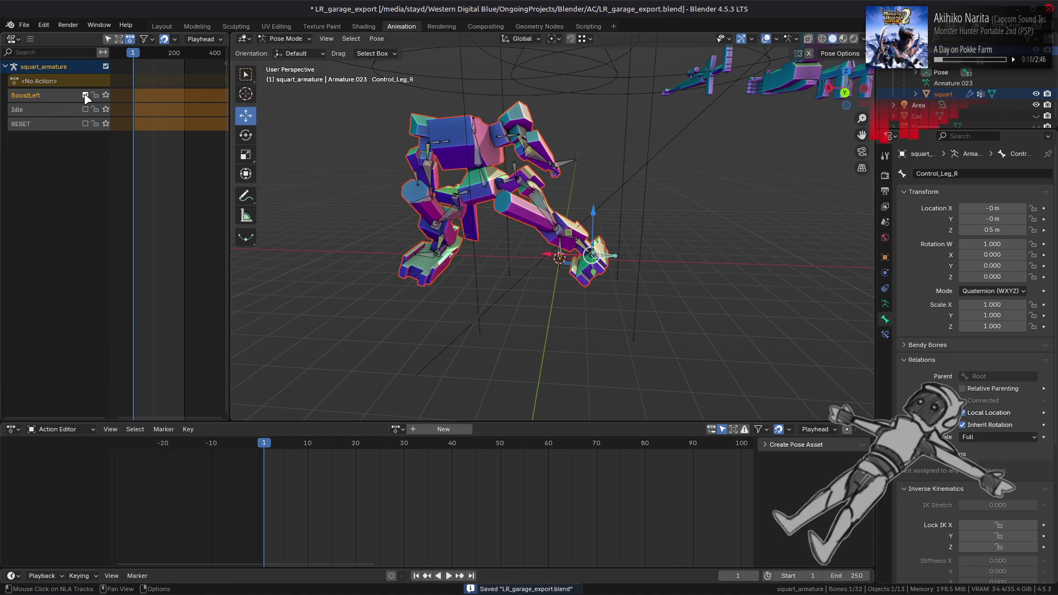
{"action": "left_click", "coordinate": [85, 124]}
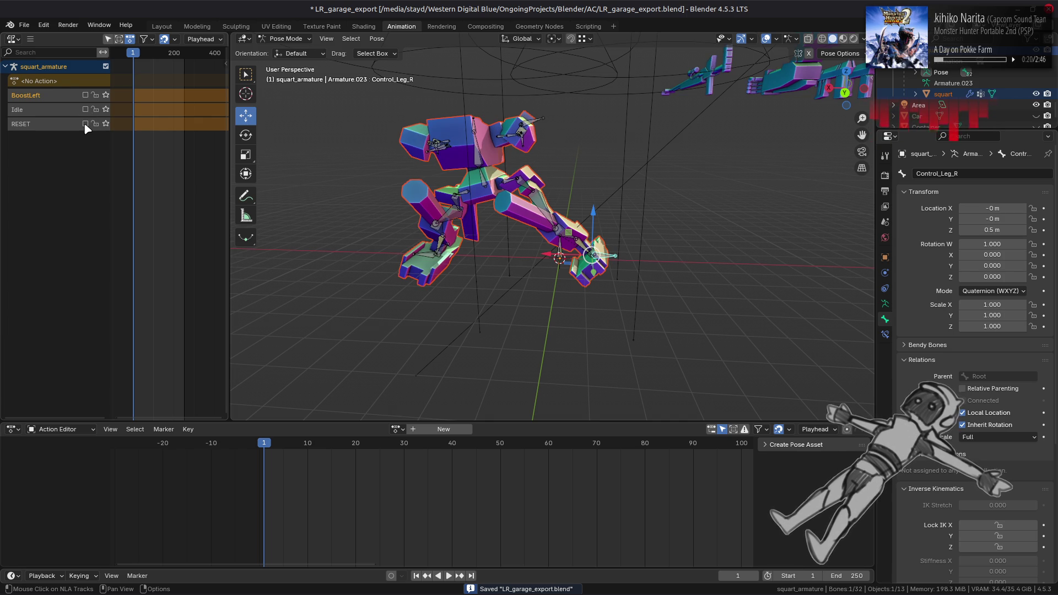
{"action": "left_click", "coordinate": [86, 97]}
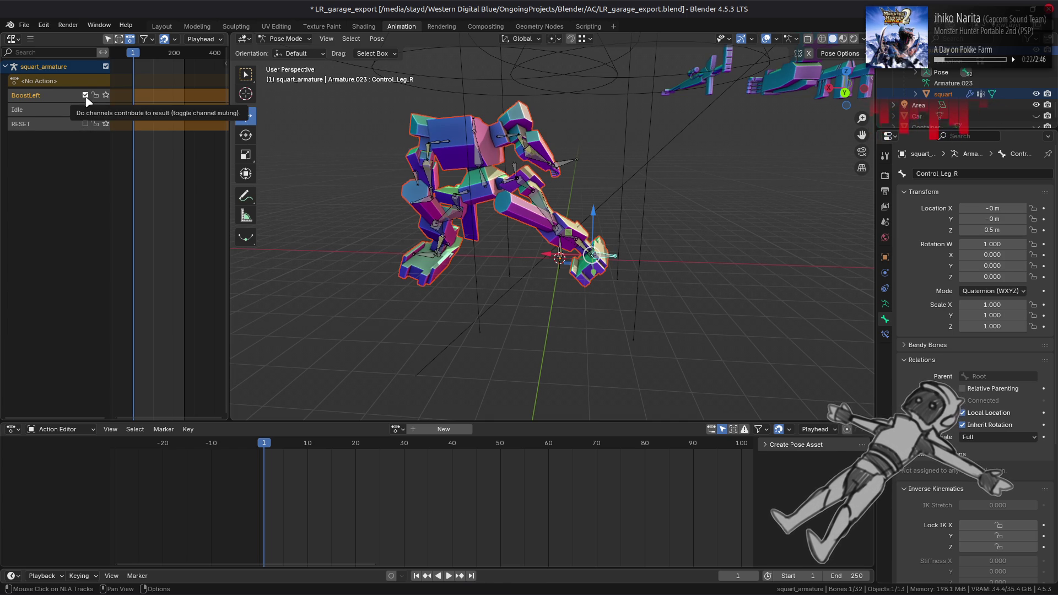
{"action": "left_click", "coordinate": [86, 97]}
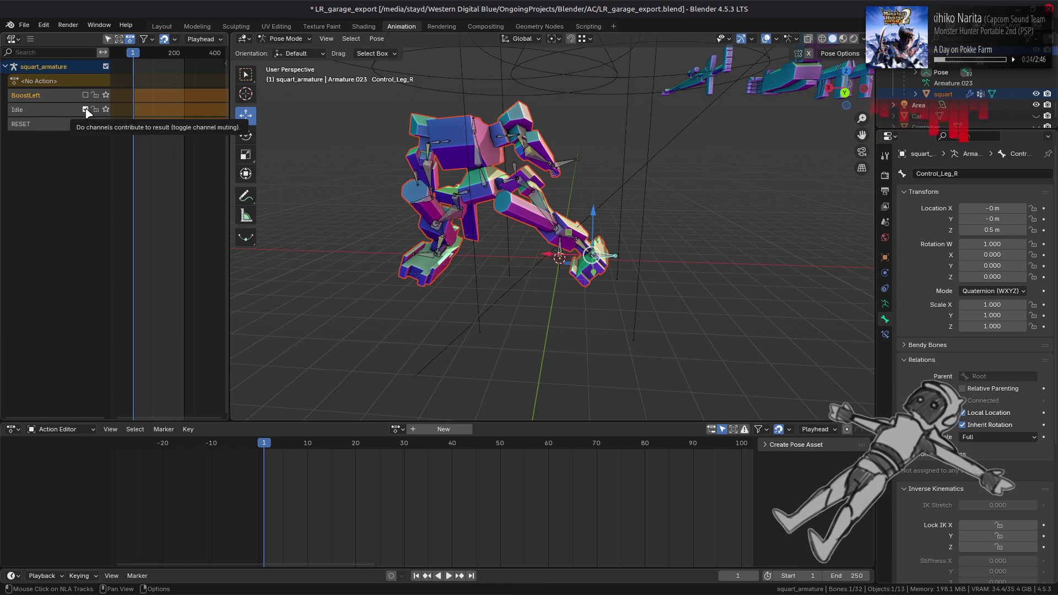
{"action": "left_click", "coordinate": [85, 124]}
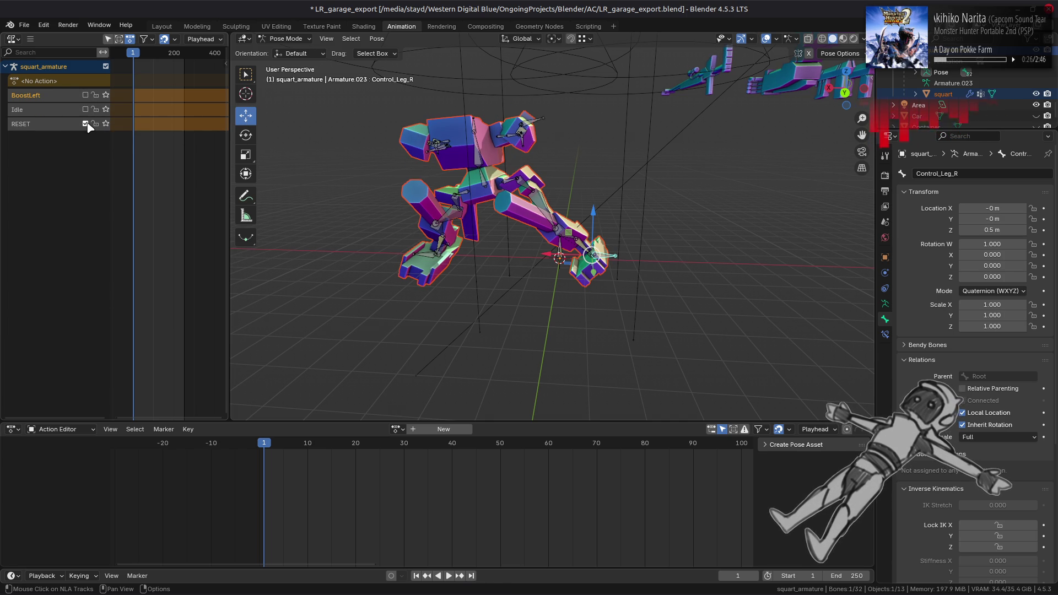
{"action": "right_click", "coordinate": [72, 126]}
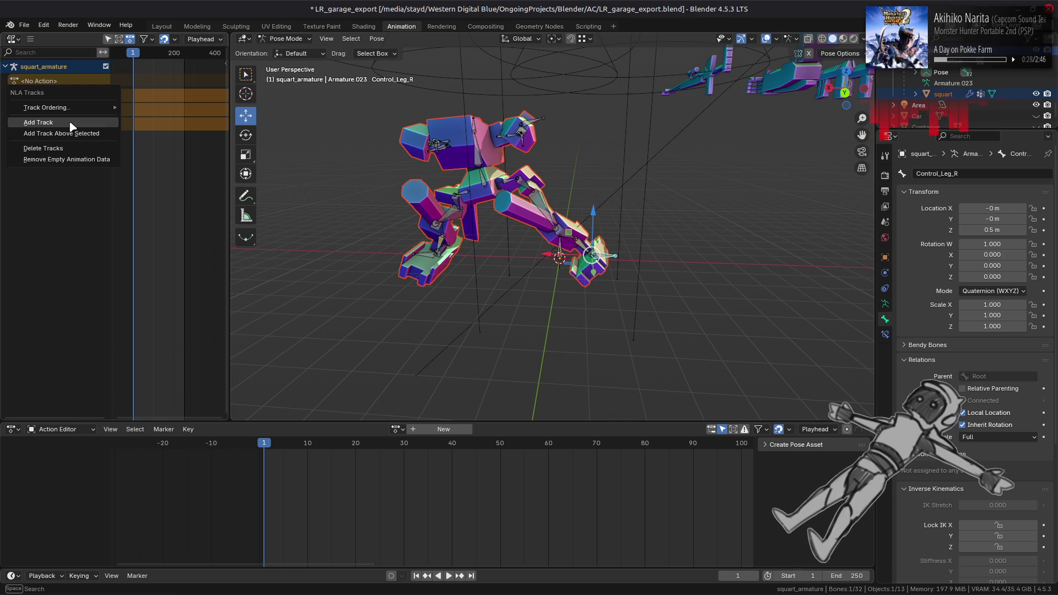
{"action": "mouse_move", "coordinate": [80, 114]}
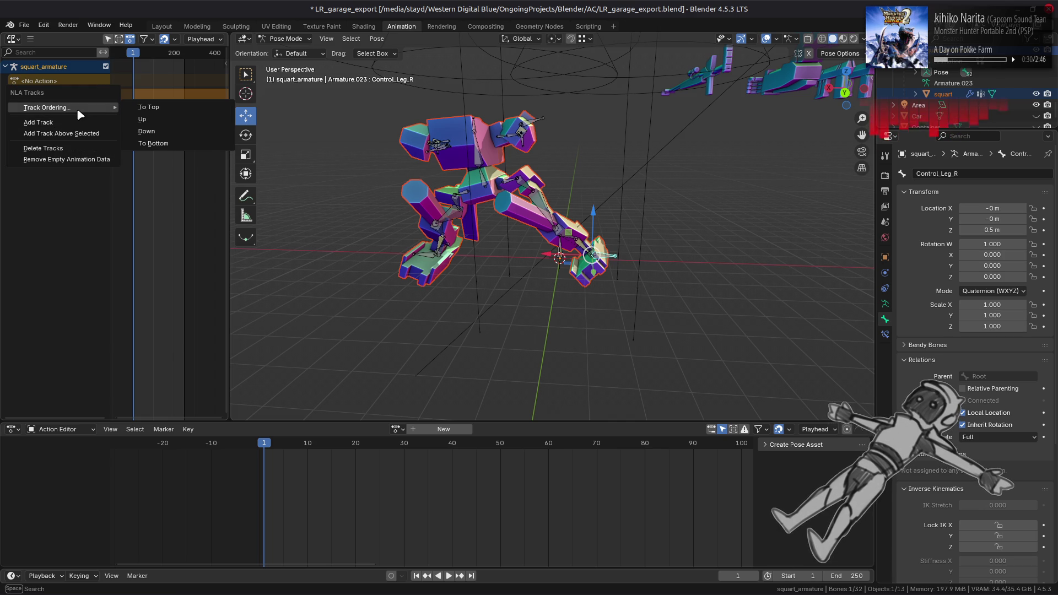
{"action": "left_click", "coordinate": [85, 158]}
{"action": "double_click", "coordinate": [68, 124]}
{"action": "key", "text": "Return"}
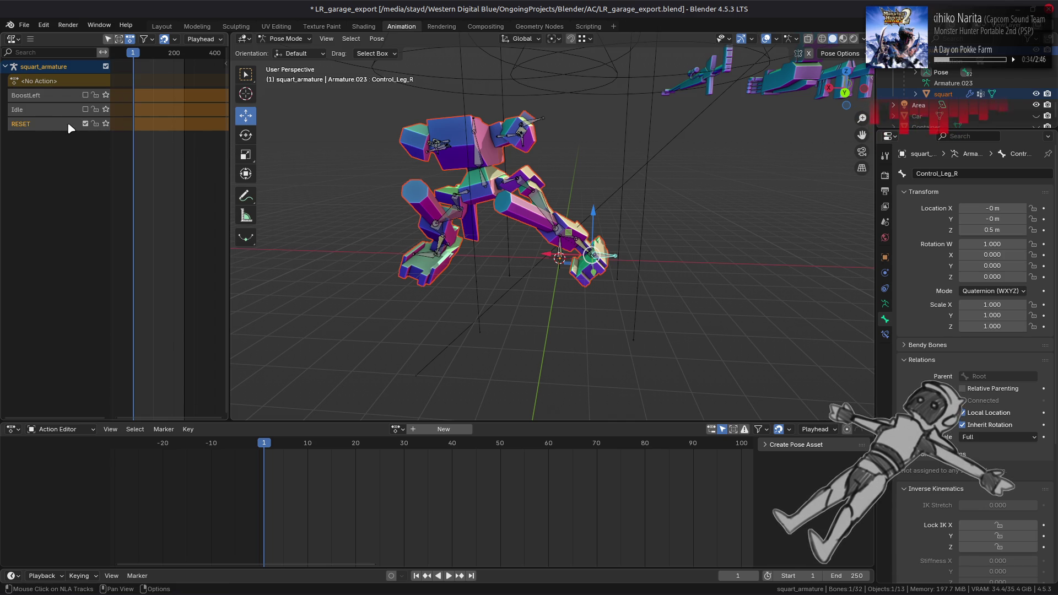
{"action": "key", "text": "a"}
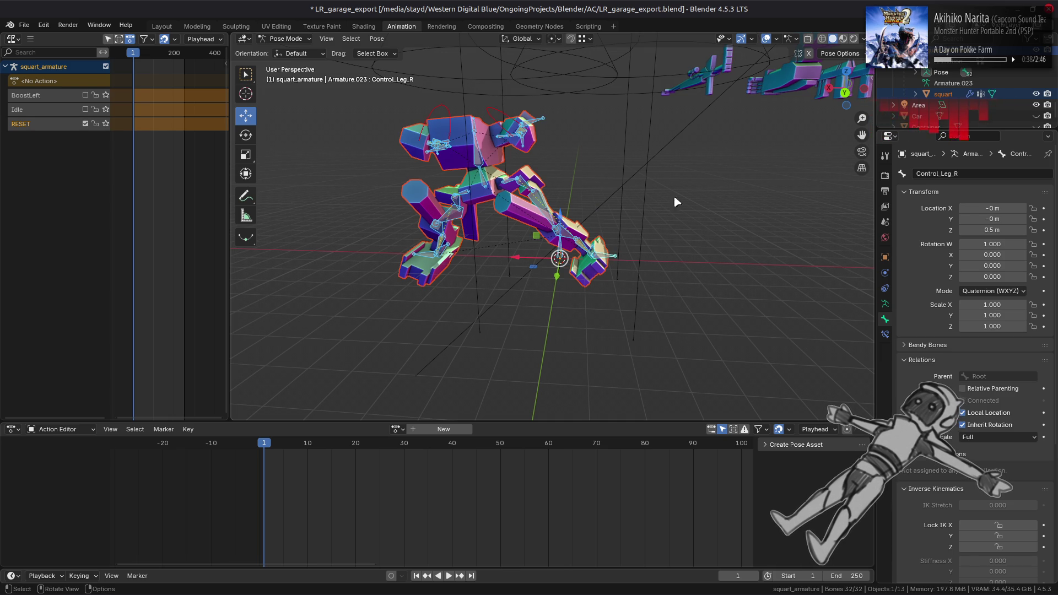
Set all bones' location and rotation X/Y/Z to 0 and keyframe them into squart_armatureAction.003.
{"action": "mouse_move", "coordinate": [990, 209]}
{"action": "left_mouse_down"}
{"action": "mouse_move", "coordinate": [990, 230]}
{"action": "mouse_move", "coordinate": [990, 209]}
{"action": "left_mouse_up"}
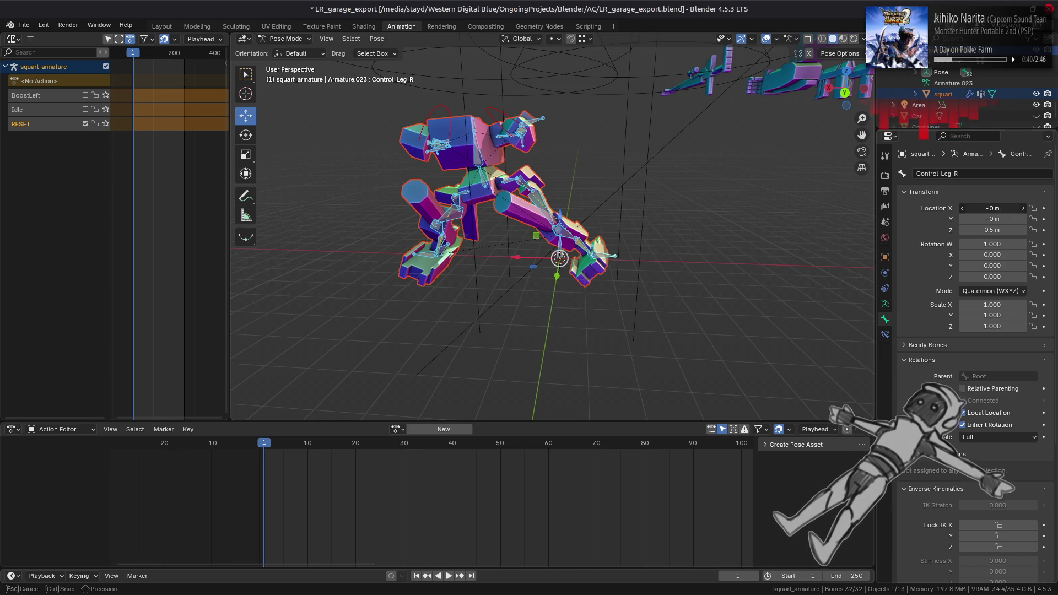
{"action": "key", "text": "Return"}
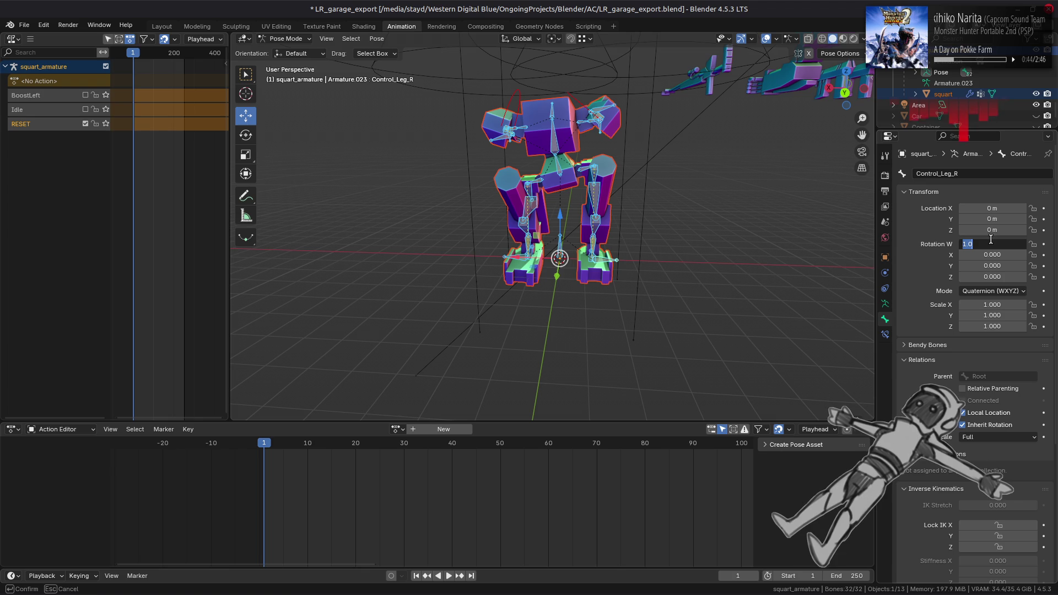
{"action": "left_click_drag", "start_coordinate": [988, 240], "coordinate": [988, 245]}
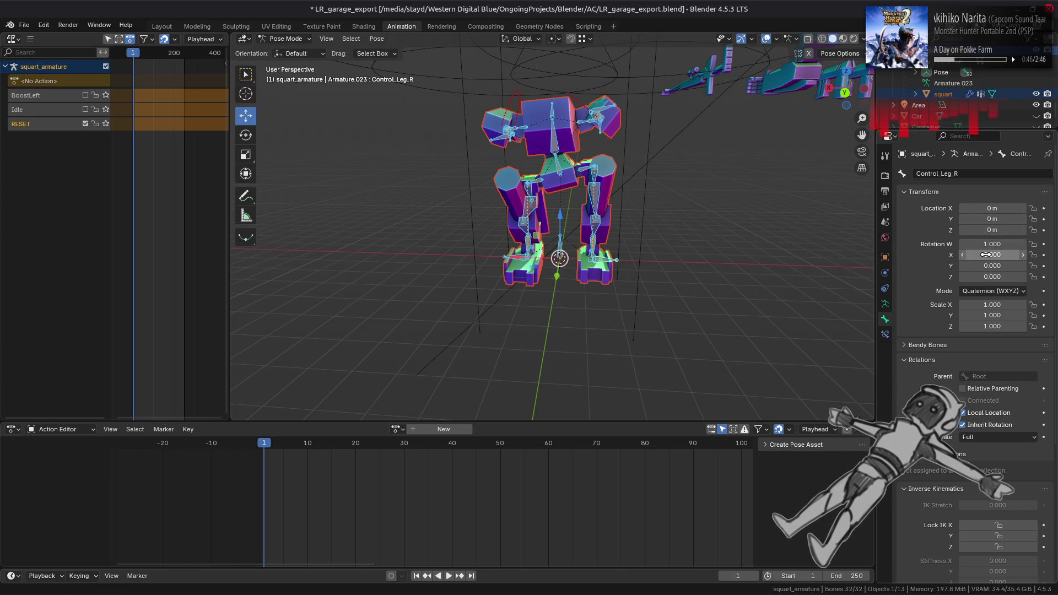
{"action": "left_click_drag", "start_coordinate": [989, 254], "coordinate": [987, 277]}
{"action": "key", "text": "Return"}
{"action": "mouse_move", "coordinate": [695, 220]}
{"action": "left_mouse_down"}
{"action": "mouse_move", "coordinate": [585, 204]}
{"action": "mouse_move", "coordinate": [614, 205]}
{"action": "left_mouse_up"}
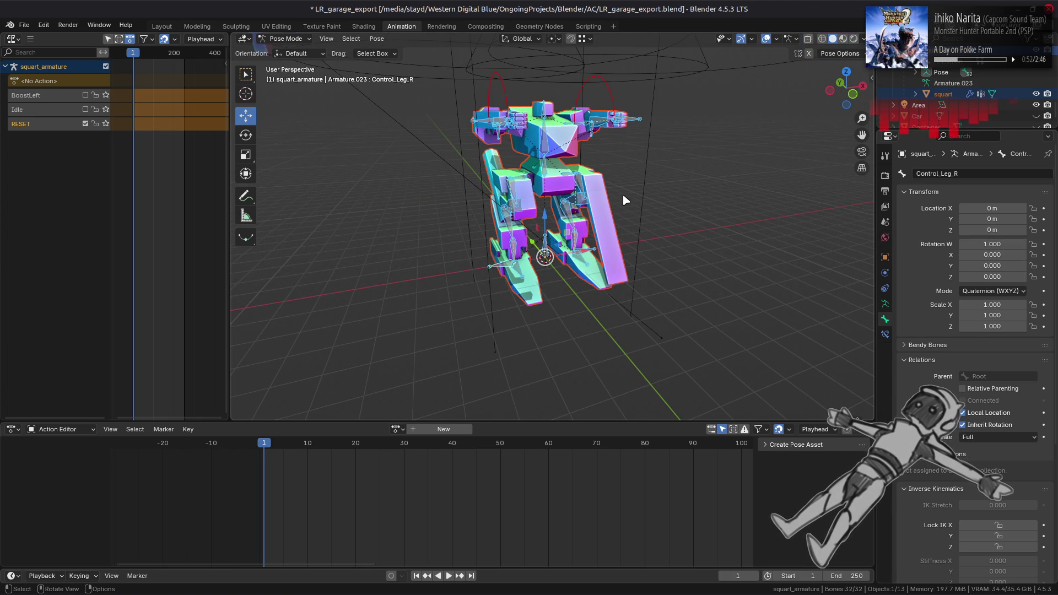
{"action": "key", "text": "i"}
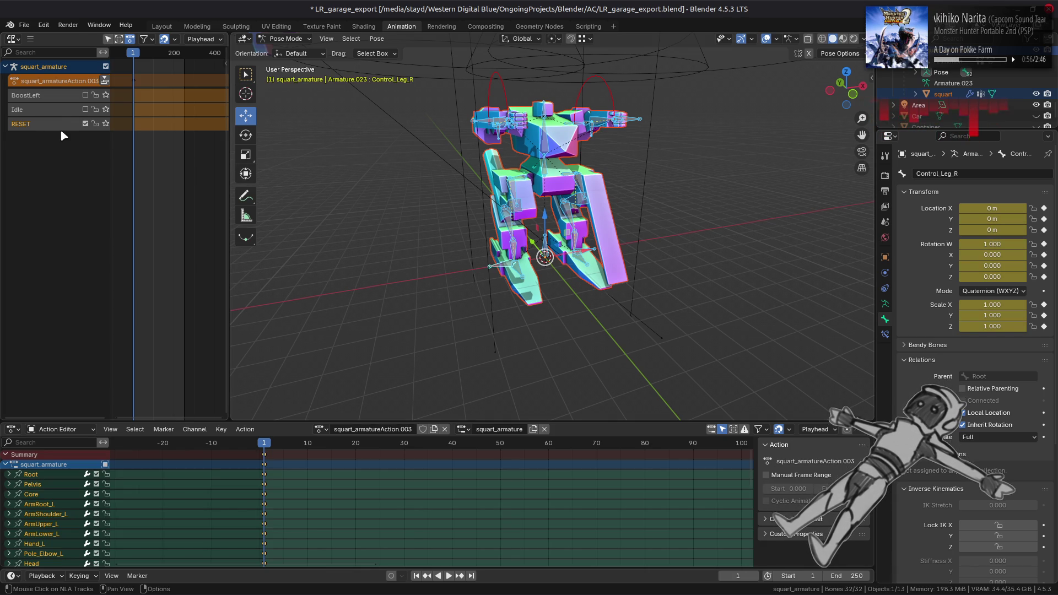
Add a new NLA track, delete the old RESET track, and rename the new one RESET.
{"action": "right_click", "coordinate": [54, 84]}
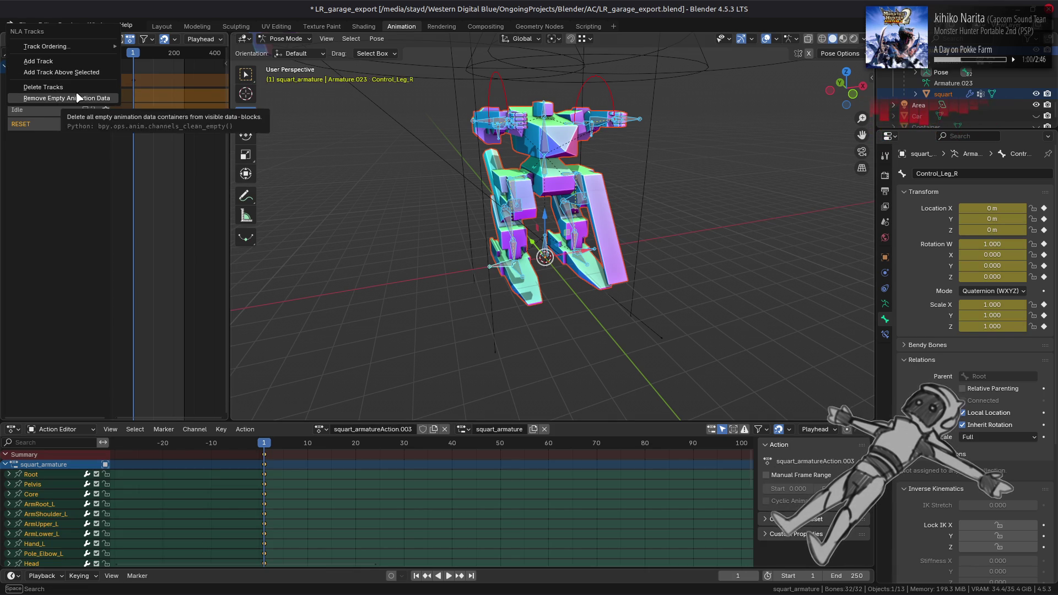
{"action": "left_click", "coordinate": [84, 76]}
{"action": "right_click", "coordinate": [53, 125]}
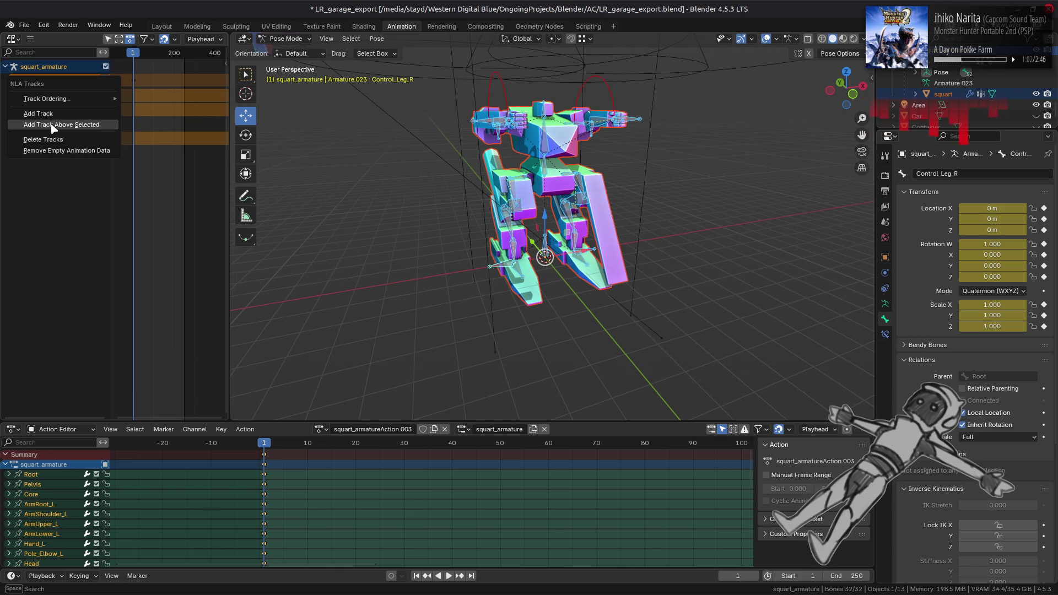
{"action": "right_click", "coordinate": [51, 142]}
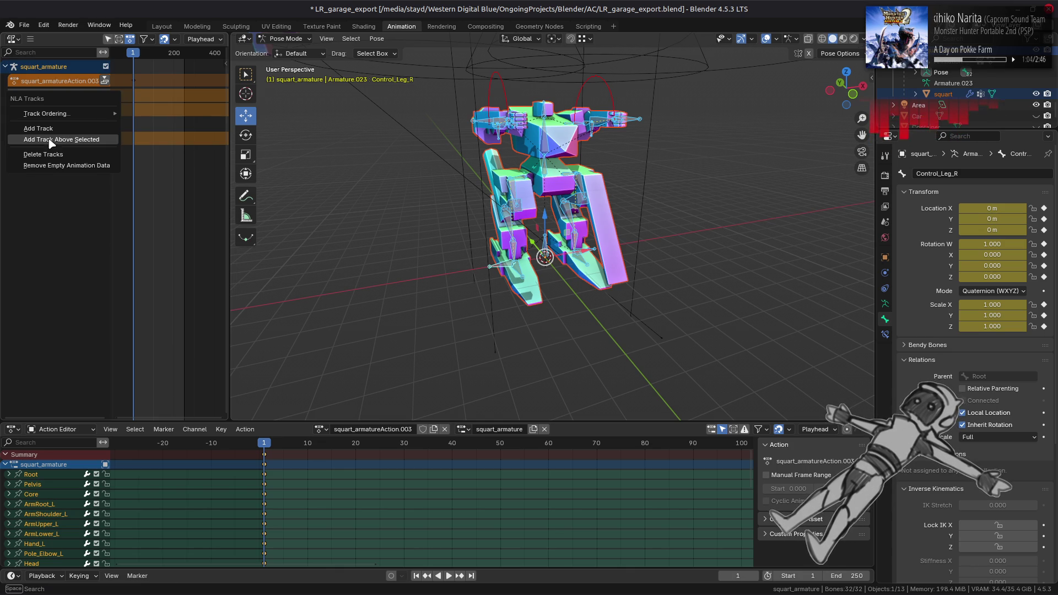
{"action": "left_click", "coordinate": [55, 155]}
{"action": "double_click", "coordinate": [44, 123]}
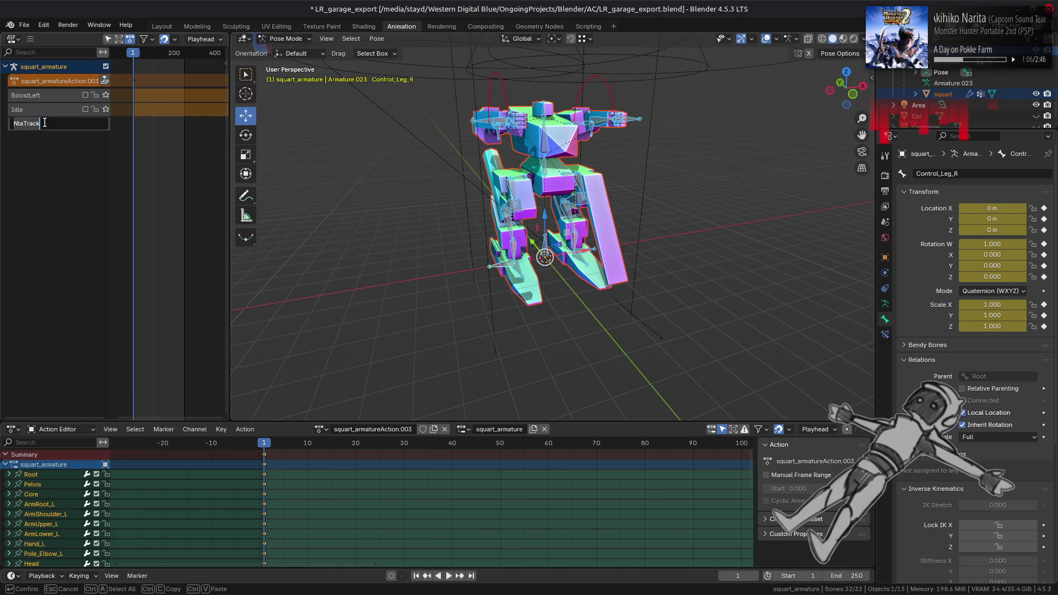
{"action": "key", "text": "BackSpace"}
{"action": "type", "text": "RESET"}
{"action": "key", "text": "Return"}
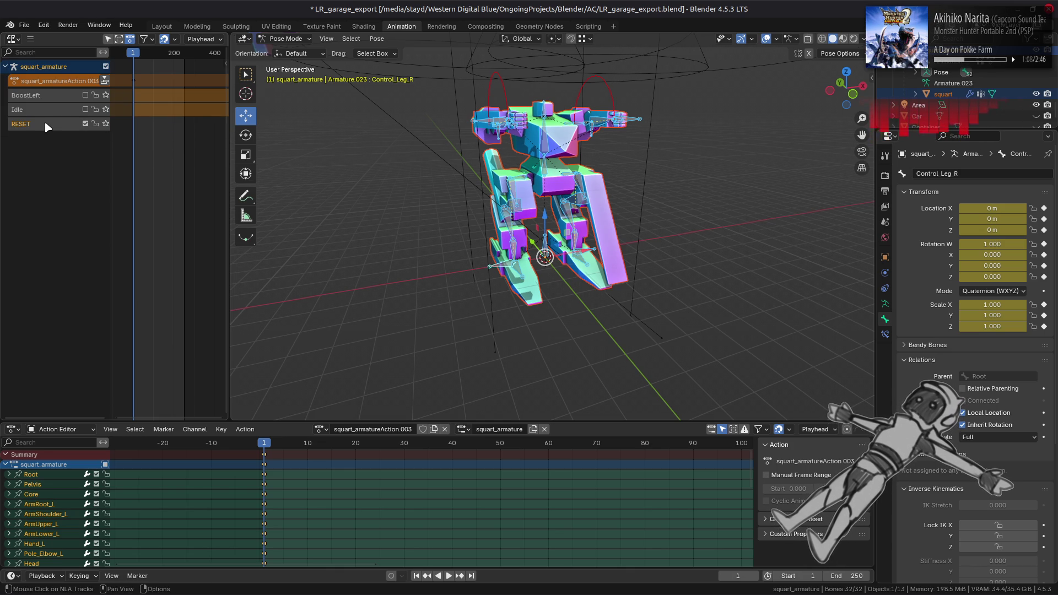
Toggle the track checkboxes, then undo back to the rest-pose action pushed down with no active action.
{"action": "left_click", "coordinate": [85, 124]}
{"action": "left_click", "coordinate": [85, 110]}
{"action": "left_click", "coordinate": [85, 109]}
{"action": "left_click", "coordinate": [85, 94]}
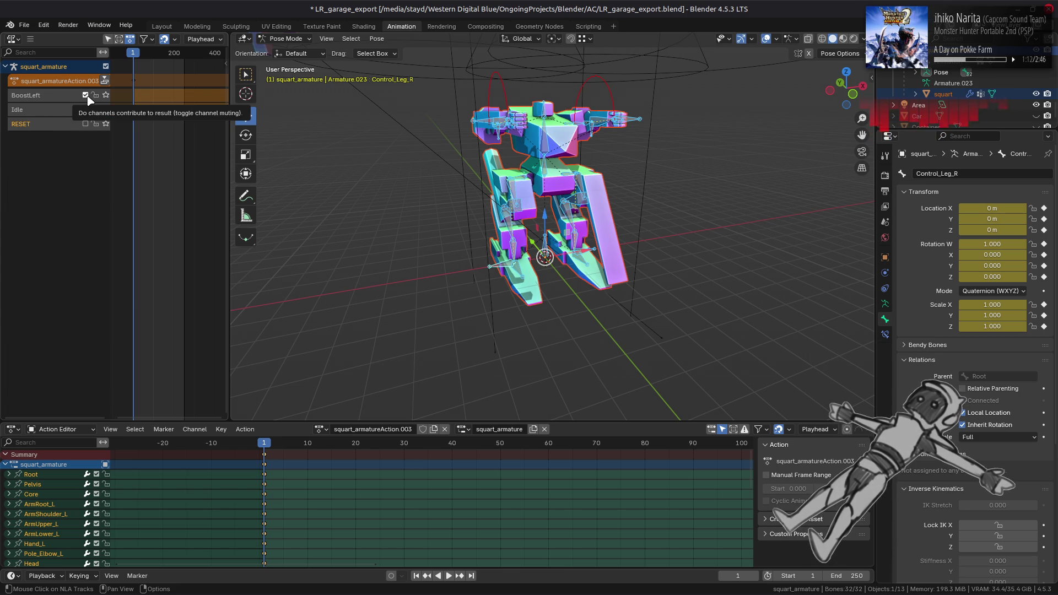
{"action": "left_click", "coordinate": [85, 95]}
{"action": "left_click", "coordinate": [71, 96]}
{"action": "key", "text": "ctrl+z"}
{"action": "key", "text": "ctrl+z"}
{"action": "key", "text": "ctrl+z"}
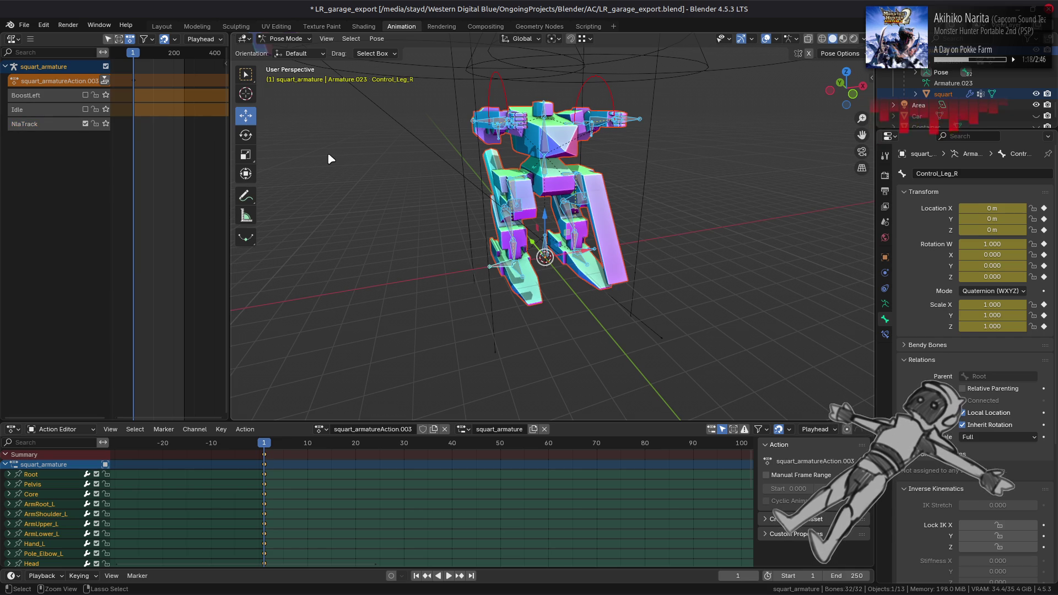
{"action": "key", "text": "ctrl+z"}
{"action": "key", "text": "ctrl+z"}
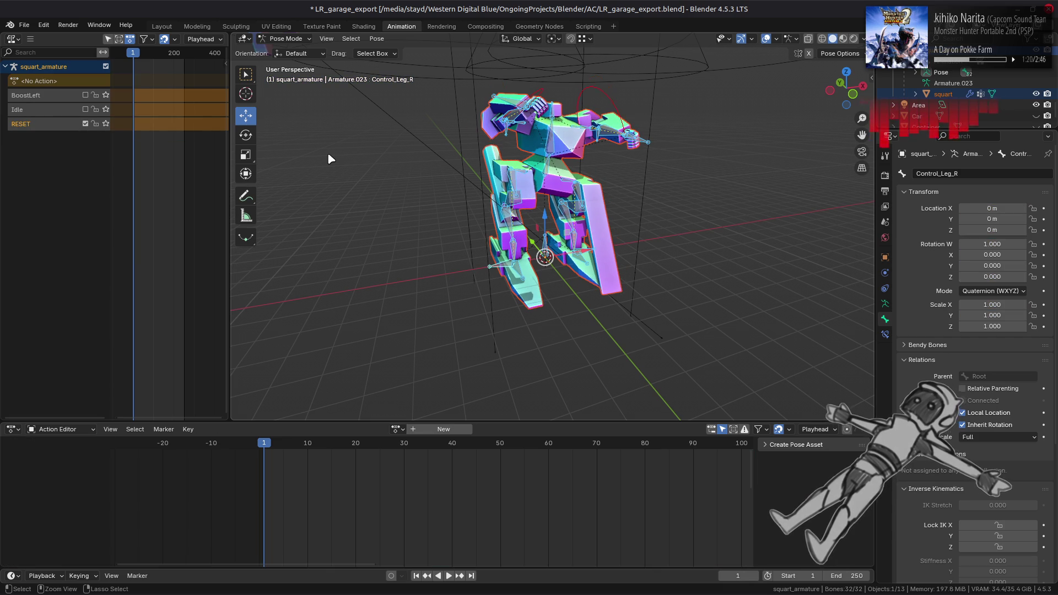
{"action": "key", "text": "ctrl+z"}
{"action": "key", "text": "ctrl+z"}
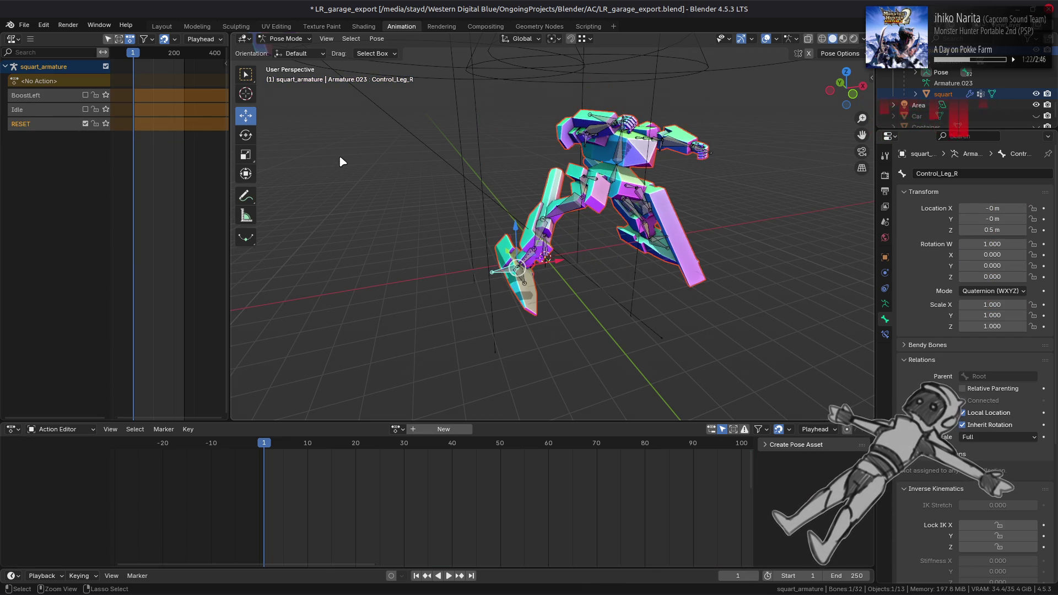
Preview the BoostLeft pose with RESET disabled and save LR_garage_export.blend.
{"action": "left_click", "coordinate": [85, 95]}
{"action": "left_click", "coordinate": [86, 124]}
{"action": "left_click_drag", "start_coordinate": [406, 158], "coordinate": [448, 159]}
{"action": "key", "text": "ctrl+s"}
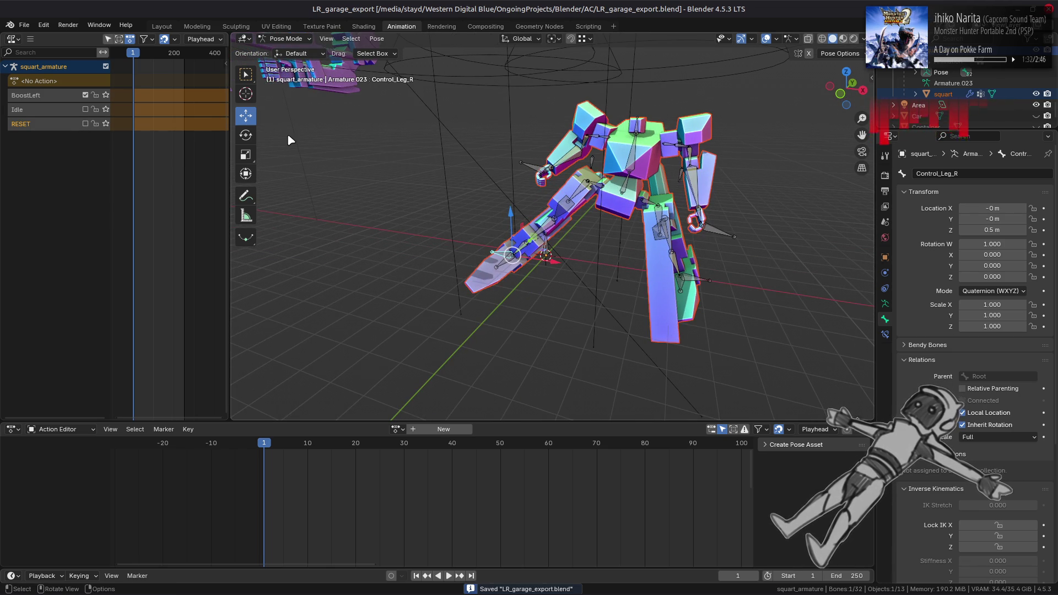
Select and mute the BoostLeft track to edit its action, squart_armatureAction.002.
{"action": "left_click", "coordinate": [64, 99]}
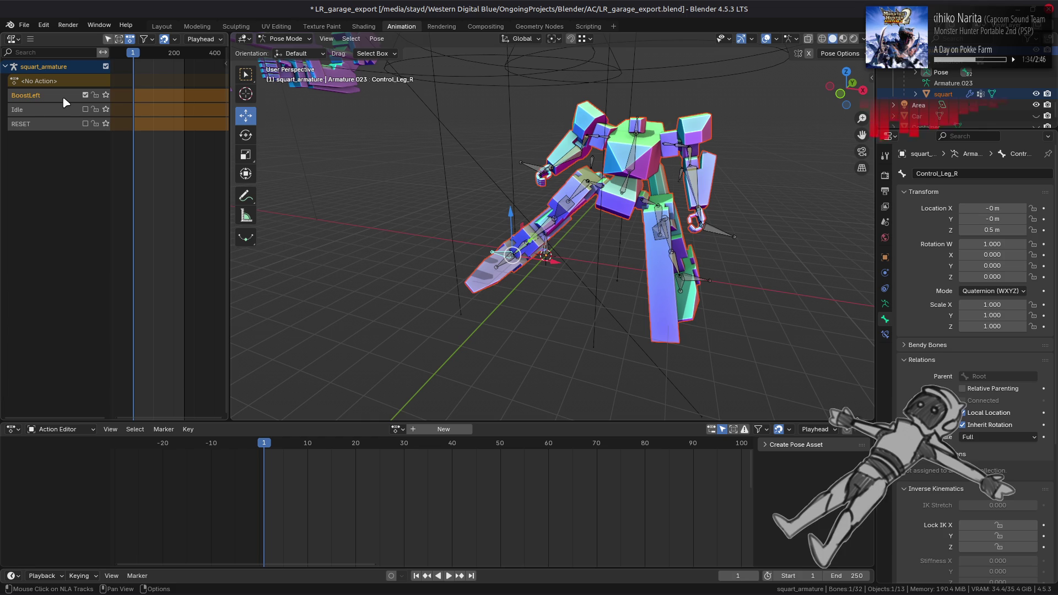
{"action": "left_click", "coordinate": [85, 94]}
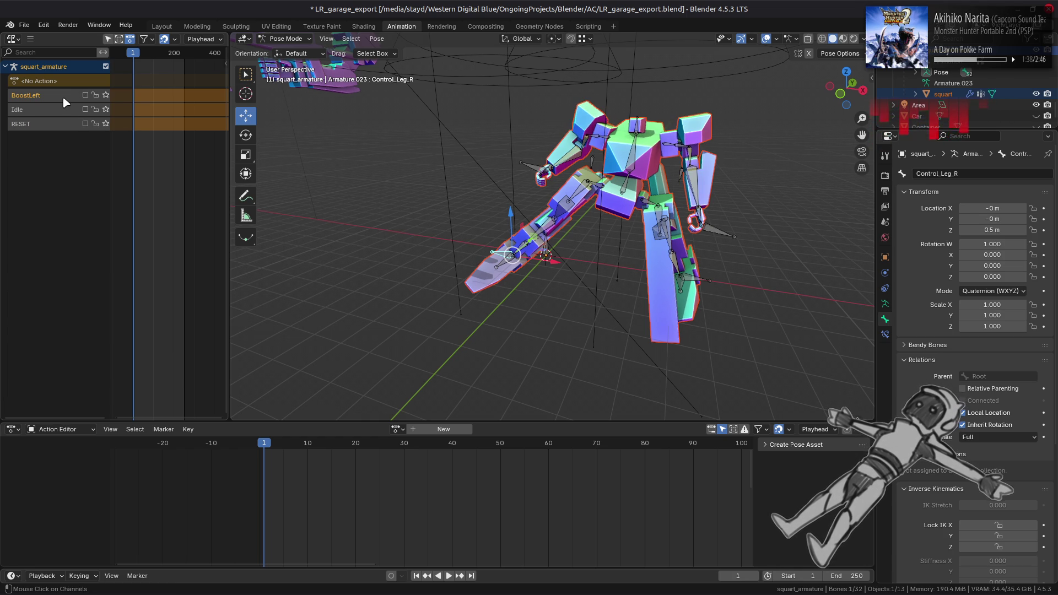
{"action": "key", "text": "Delete"}
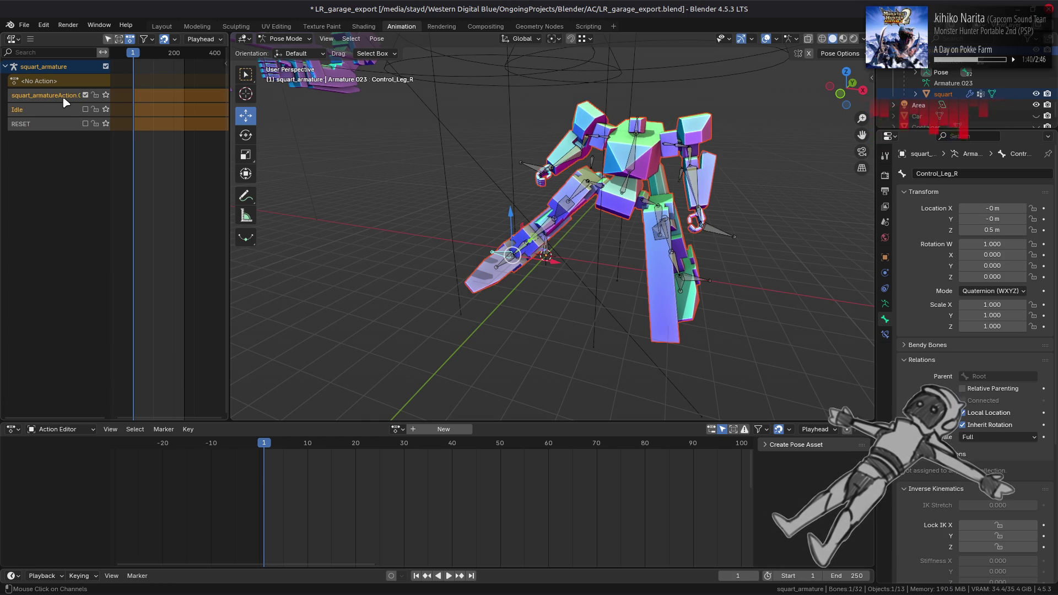
Insert Location & Rotation keys for the leg control and clear the bone selection.
{"action": "key", "text": "i"}
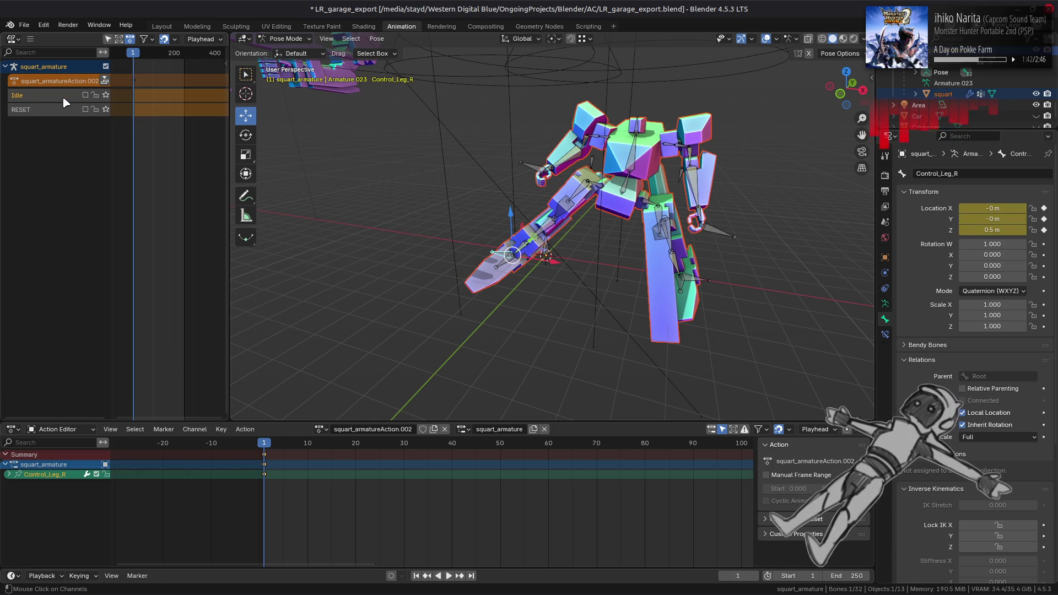
{"action": "right_click", "coordinate": [389, 224]}
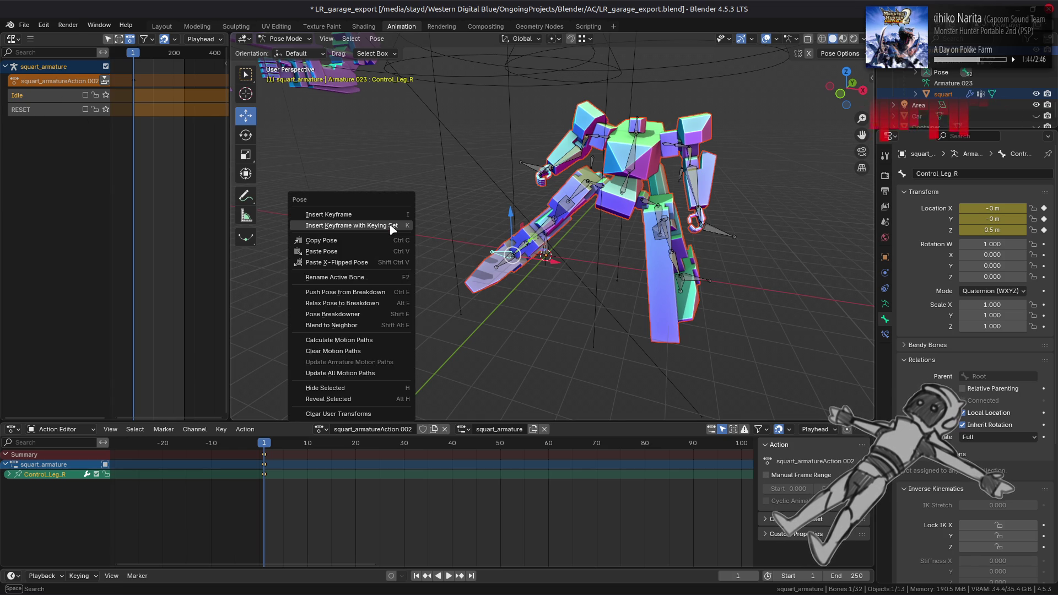
{"action": "left_click", "coordinate": [392, 227]}
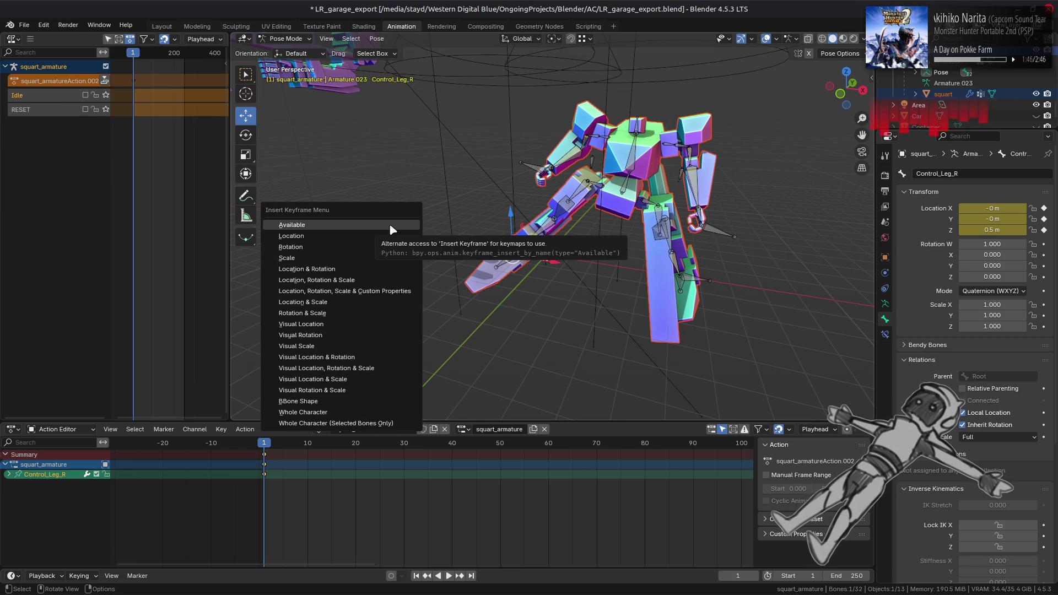
{"action": "left_click", "coordinate": [380, 271]}
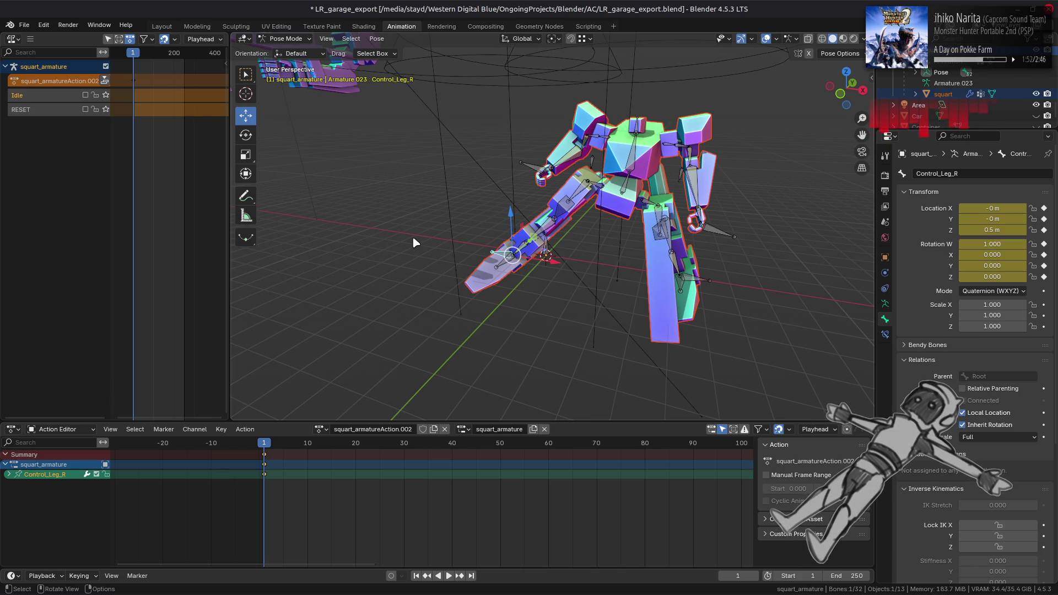
{"action": "key", "text": "alt+a"}
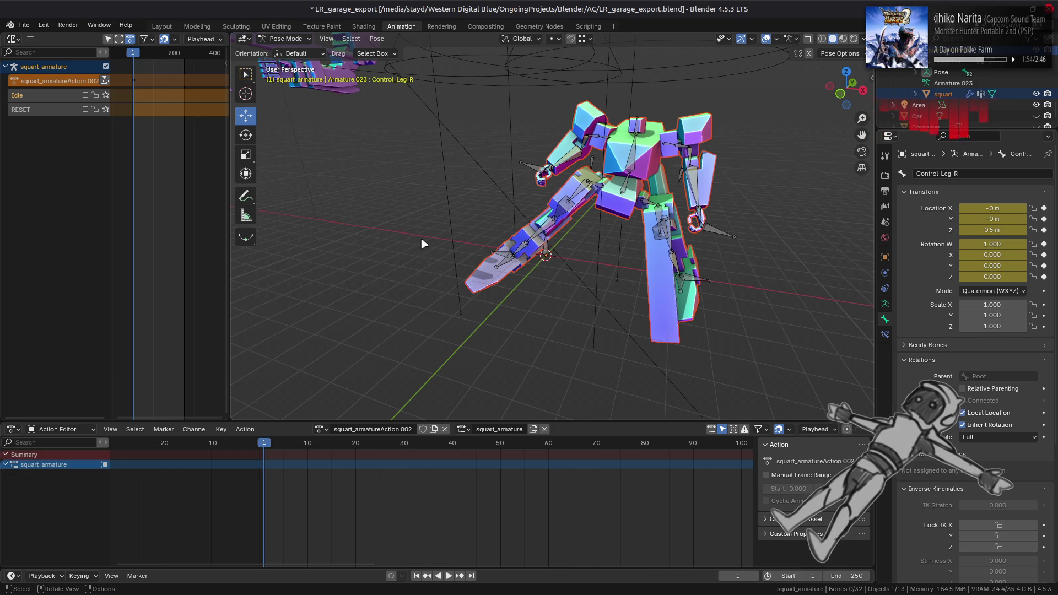
Key location and rotation for all bones, deselect them, and save the file.
{"action": "key", "text": "a"}
{"action": "right_click", "coordinate": [424, 236]}
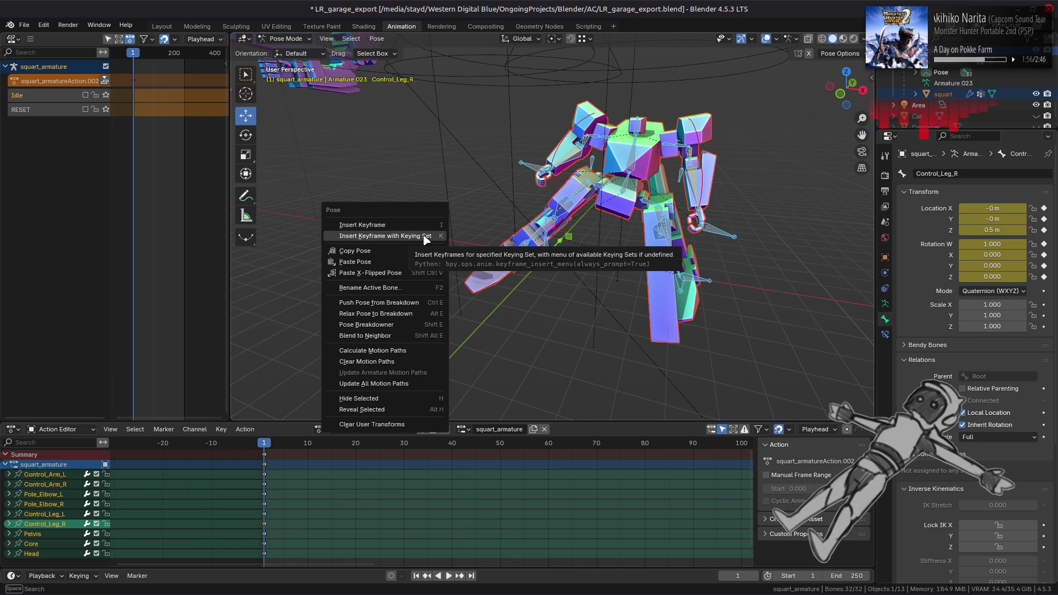
{"action": "left_click", "coordinate": [423, 236]}
{"action": "left_click", "coordinate": [423, 236]}
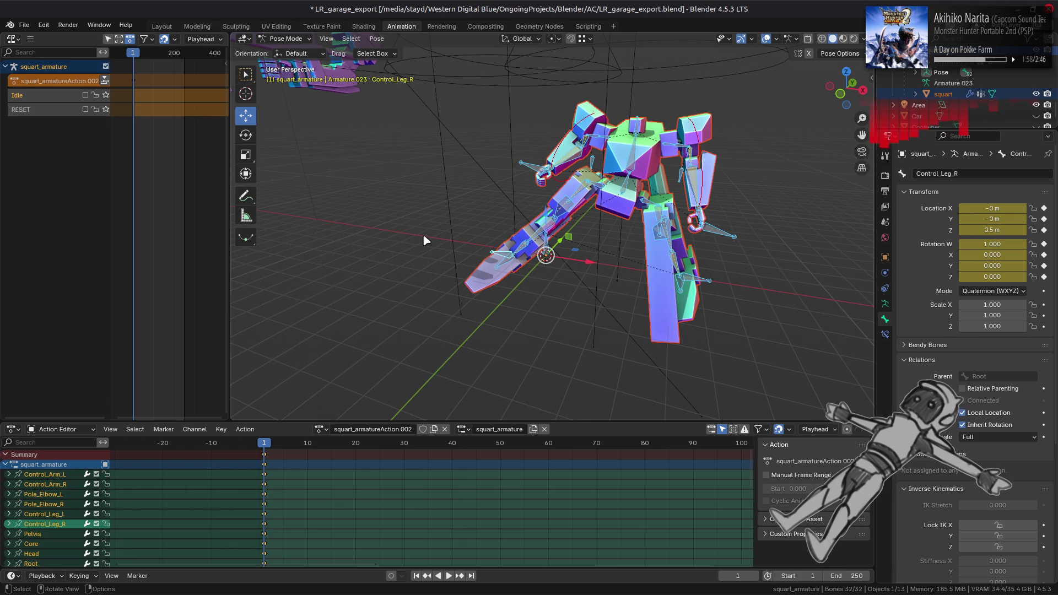
{"action": "key", "text": "alt+a"}
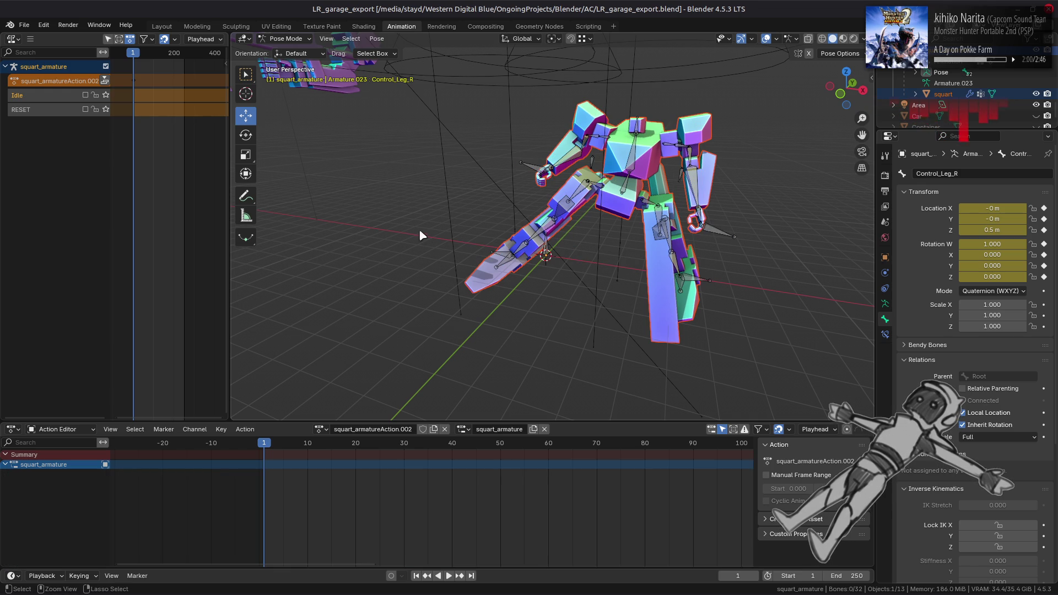
{"action": "key", "text": "ctrl+s"}
Push the pose action down into a new NLA track named BoostLeft.
{"action": "left_click", "coordinate": [104, 80]}
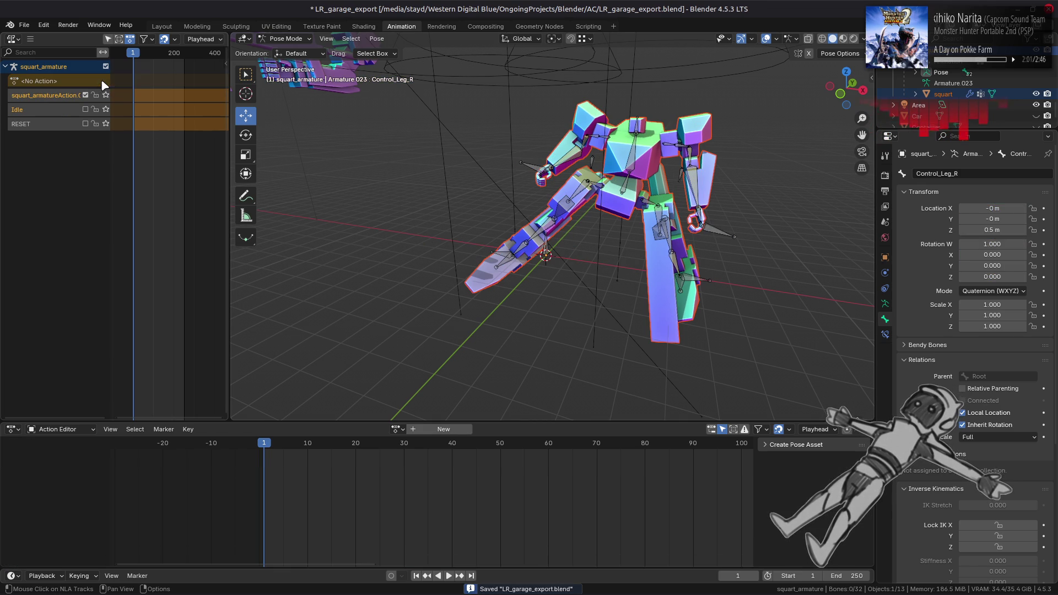
{"action": "double_click", "coordinate": [66, 94]}
{"action": "type", "text": "BoostLef"}
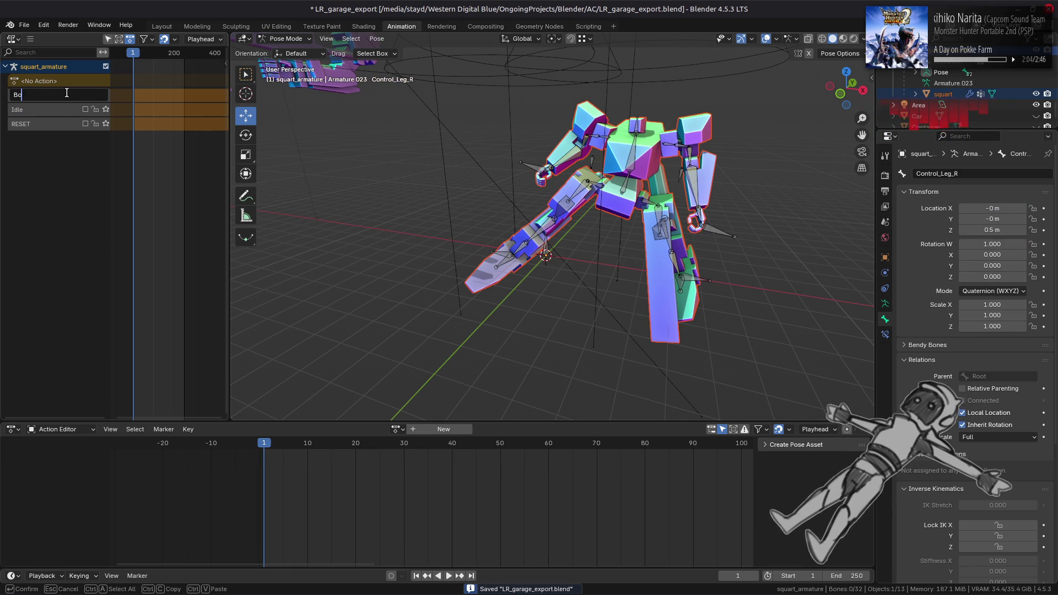
{"action": "type", "text": "t"}
{"action": "key", "text": "Return"}
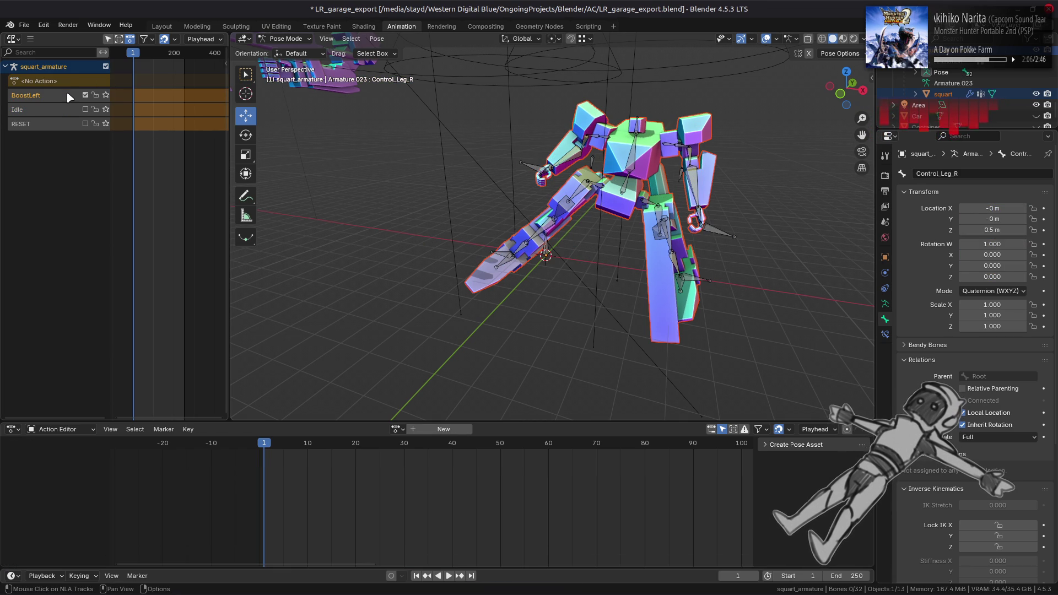
Mute BoostLeft so only the RESET track contributes to the pose.
{"action": "left_click", "coordinate": [85, 95]}
{"action": "left_click", "coordinate": [85, 109]}
{"action": "left_click", "coordinate": [86, 124]}
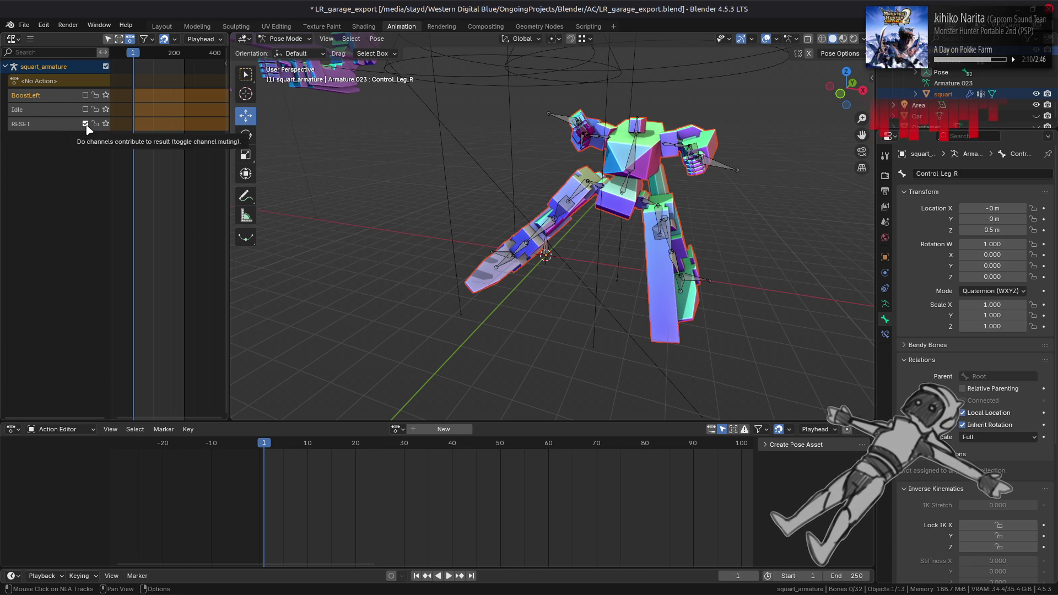
{"action": "left_click", "coordinate": [85, 124]}
{"action": "mouse_move", "coordinate": [358, 158]}
{"action": "left_mouse_down"}
{"action": "mouse_move", "coordinate": [372, 161]}
{"action": "mouse_move", "coordinate": [326, 153]}
{"action": "left_mouse_up"}
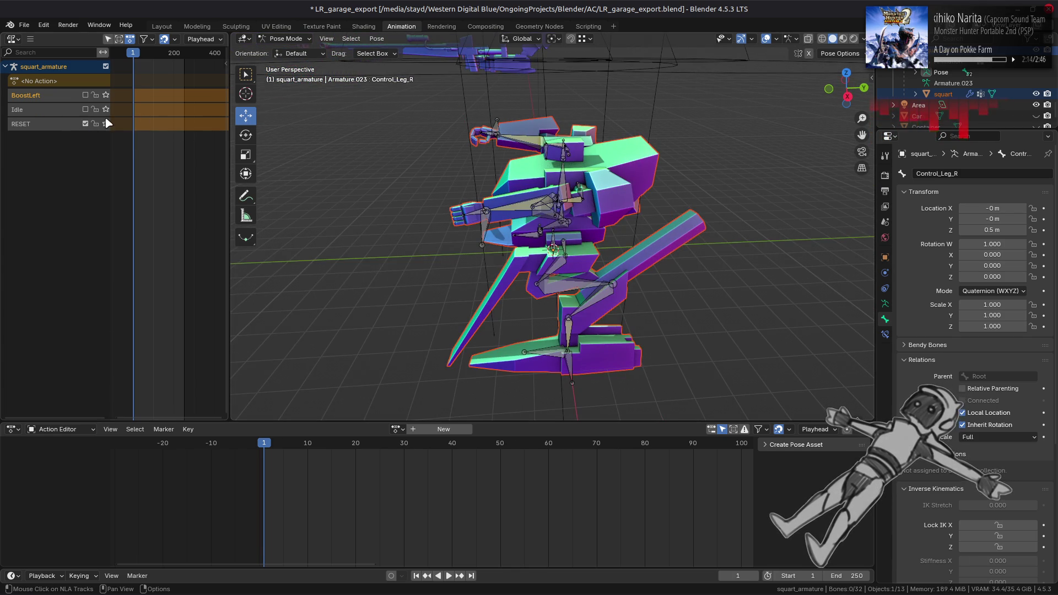
Delete the RESET track, then clear every bone's location and reset its rotation to defaults.
{"action": "right_click", "coordinate": [62, 127]}
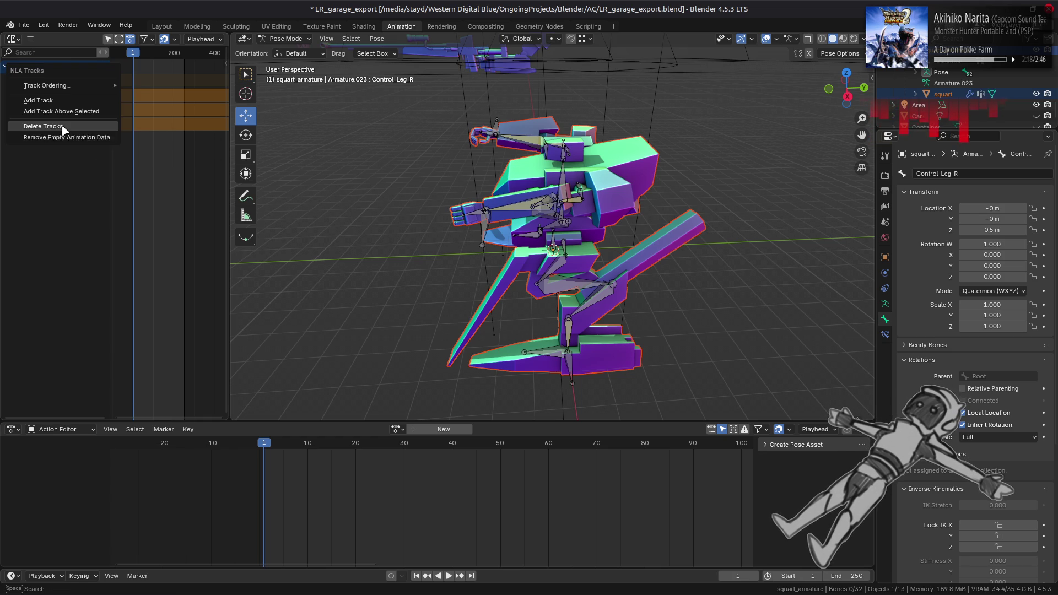
{"action": "left_click", "coordinate": [43, 127]}
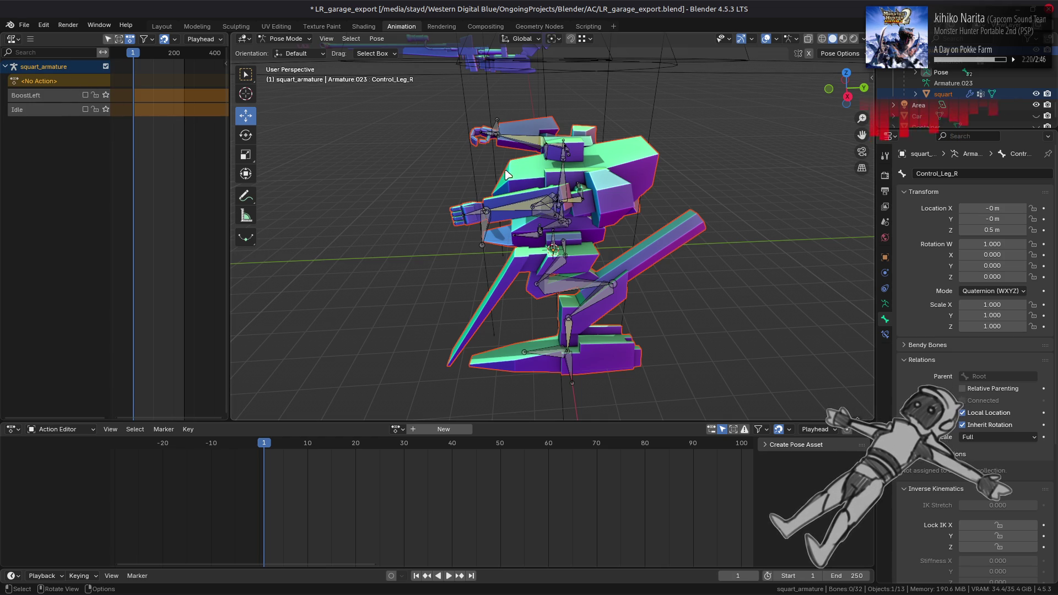
{"action": "key", "text": "a"}
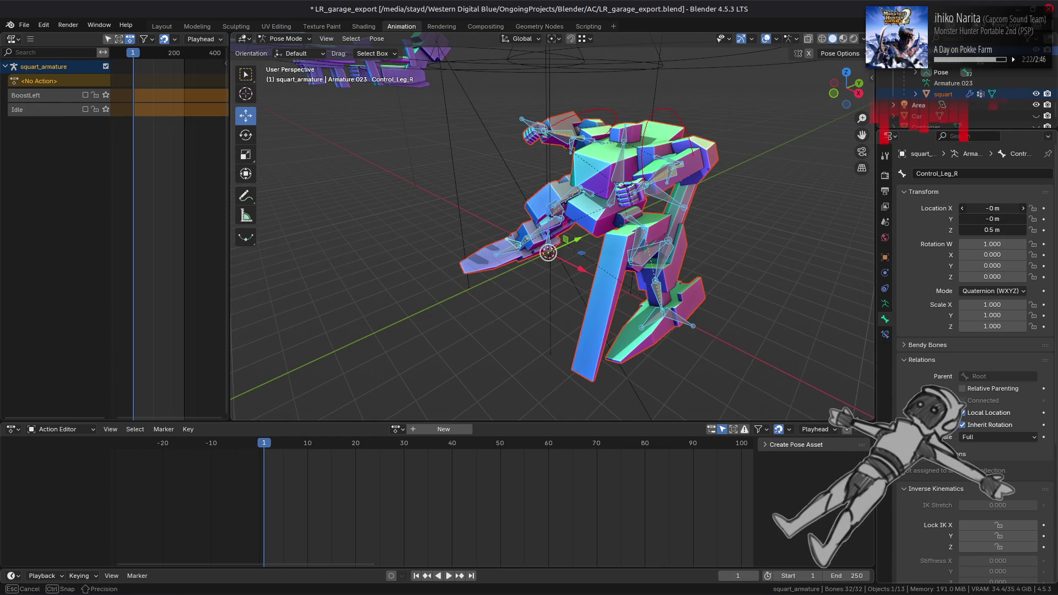
{"action": "key", "text": "BackSpace"}
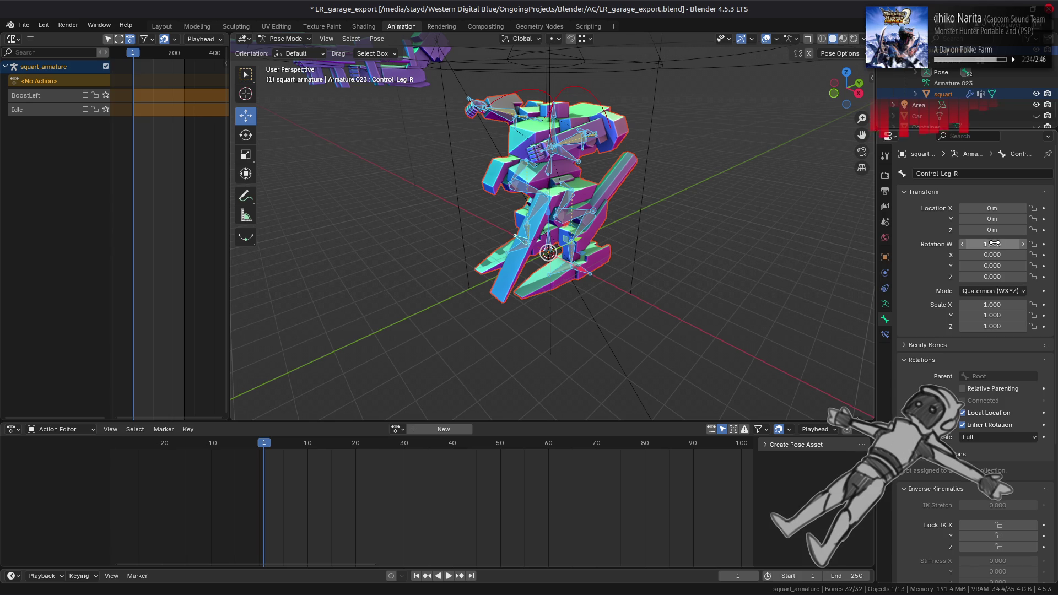
{"action": "right_click", "coordinate": [992, 244]}
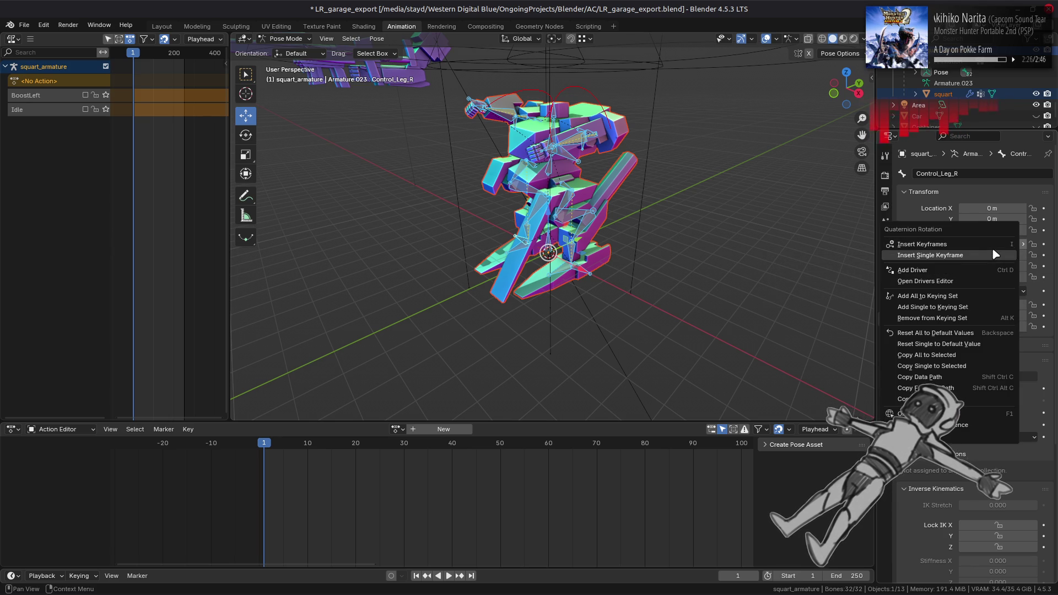
{"action": "left_click", "coordinate": [983, 333]}
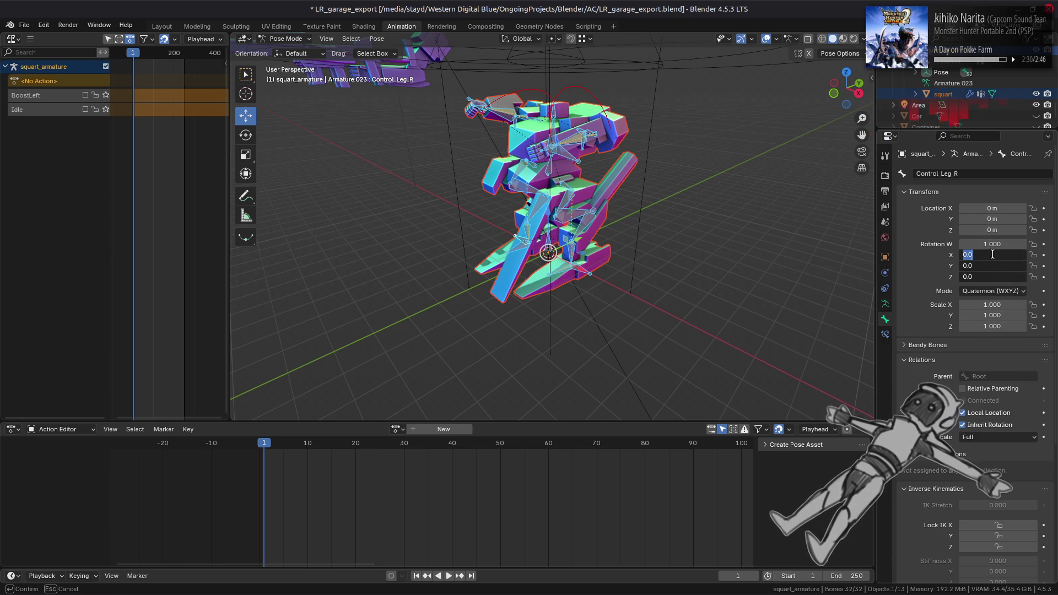
{"action": "mouse_move", "coordinate": [684, 199]}
{"action": "left_mouse_down"}
{"action": "mouse_move", "coordinate": [735, 179]}
{"action": "mouse_move", "coordinate": [682, 197]}
{"action": "left_mouse_up"}
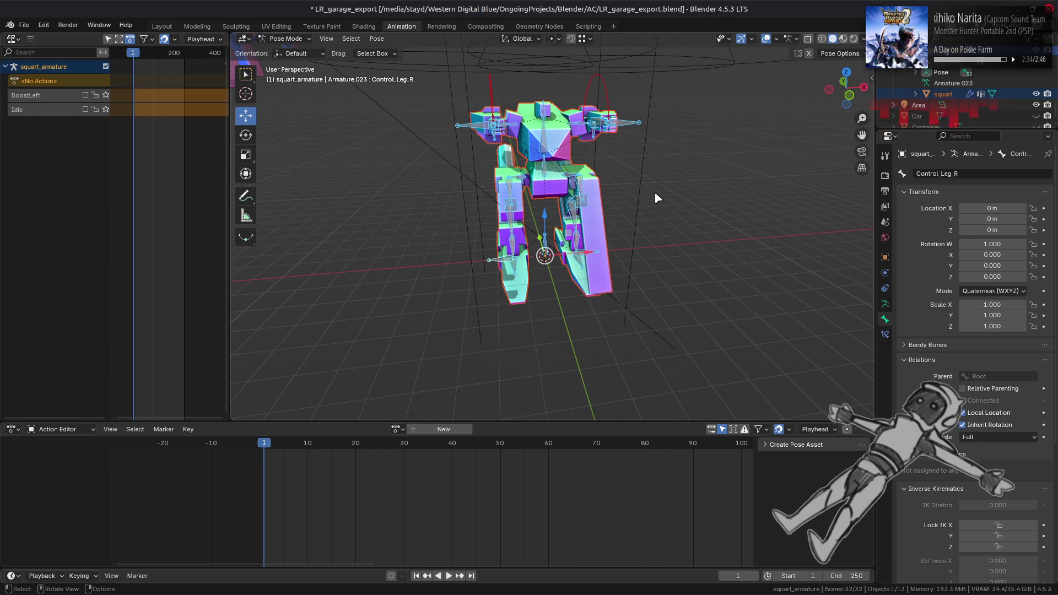
Key the rest pose's location and rotation, then push the action down into a new NLA track.
{"action": "right_click", "coordinate": [654, 191]}
{"action": "left_click", "coordinate": [657, 194]}
{"action": "left_click", "coordinate": [656, 193]}
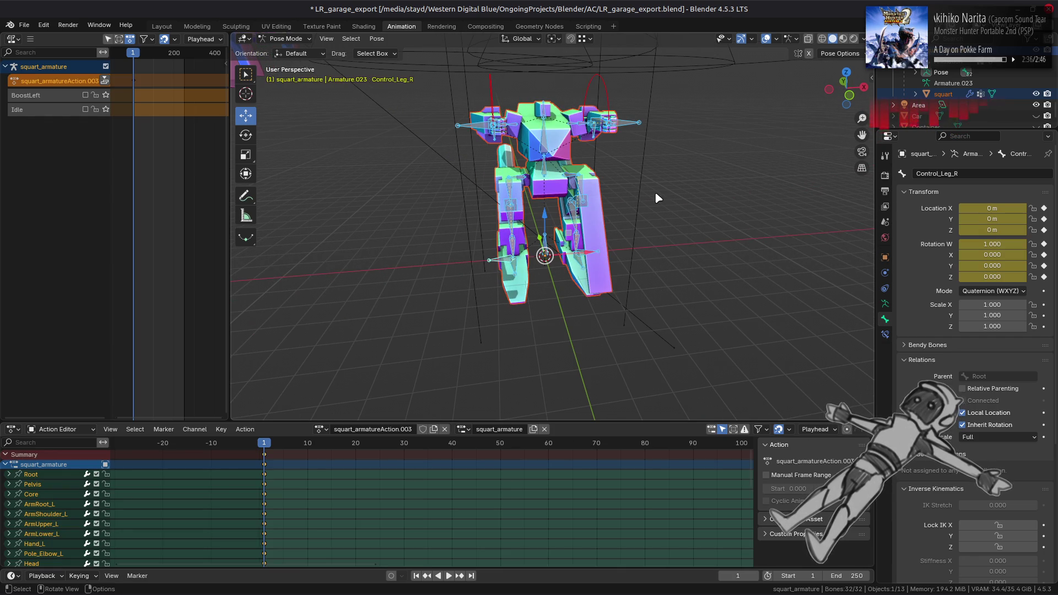
{"action": "left_click", "coordinate": [105, 80]}
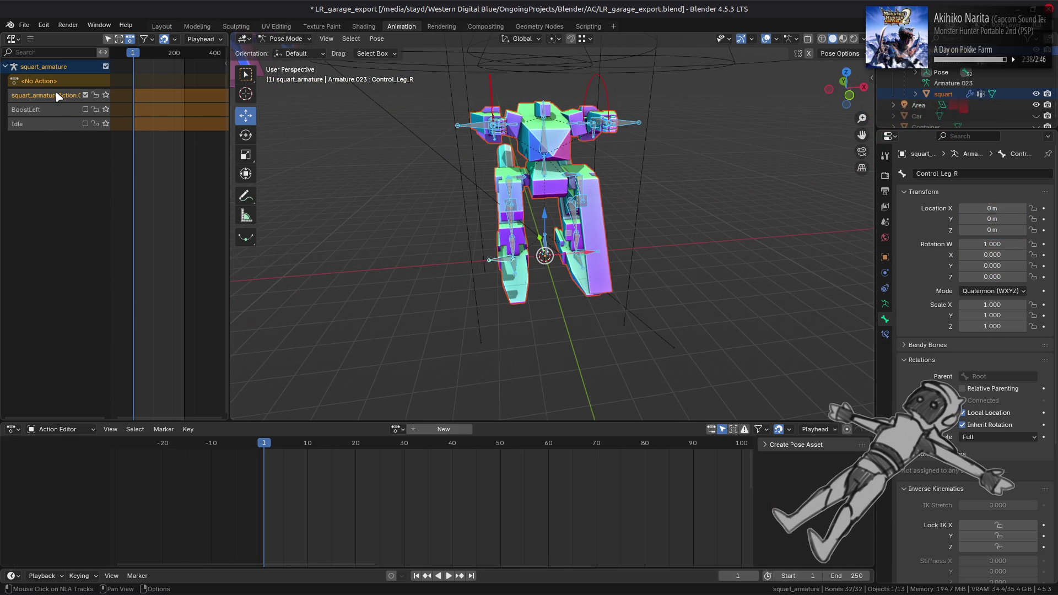
Name the new track RESET and move it to the bottom of the track list.
{"action": "double_click", "coordinate": [58, 95]}
{"action": "type", "text": "Rese"}
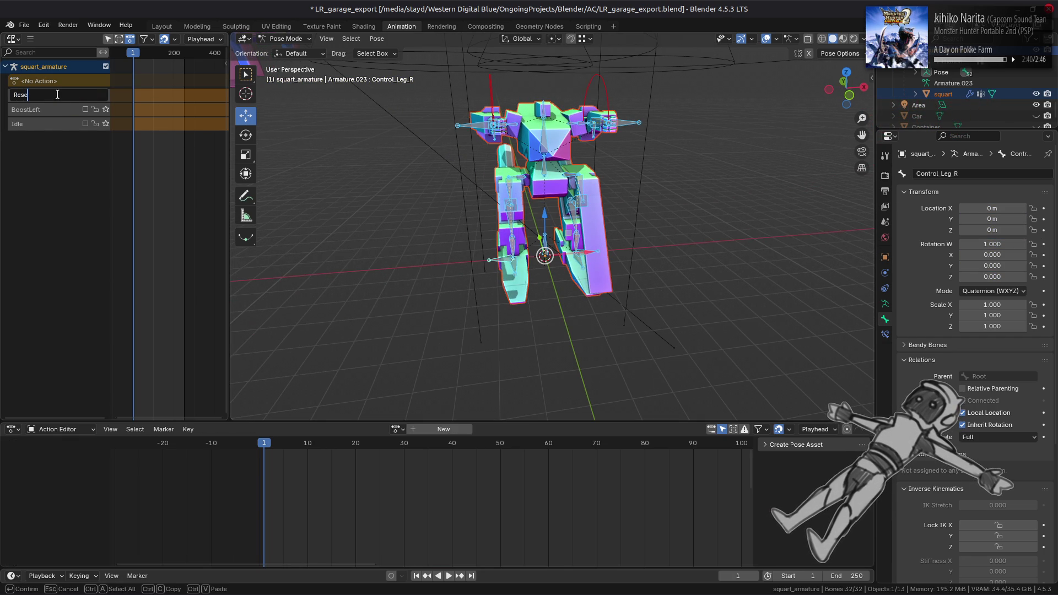
{"action": "key", "text": "BackSpace"}
{"action": "key", "text": "BackSpace"}
{"action": "key", "text": "BackSpace"}
{"action": "type", "text": "RESET"}
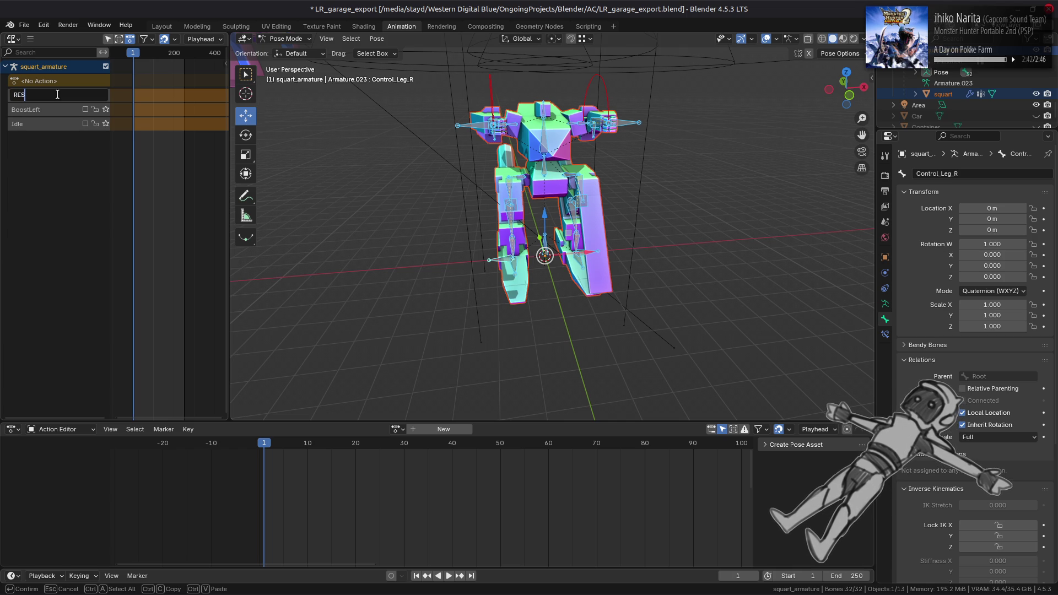
{"action": "key", "text": "Return"}
{"action": "right_click", "coordinate": [57, 92]}
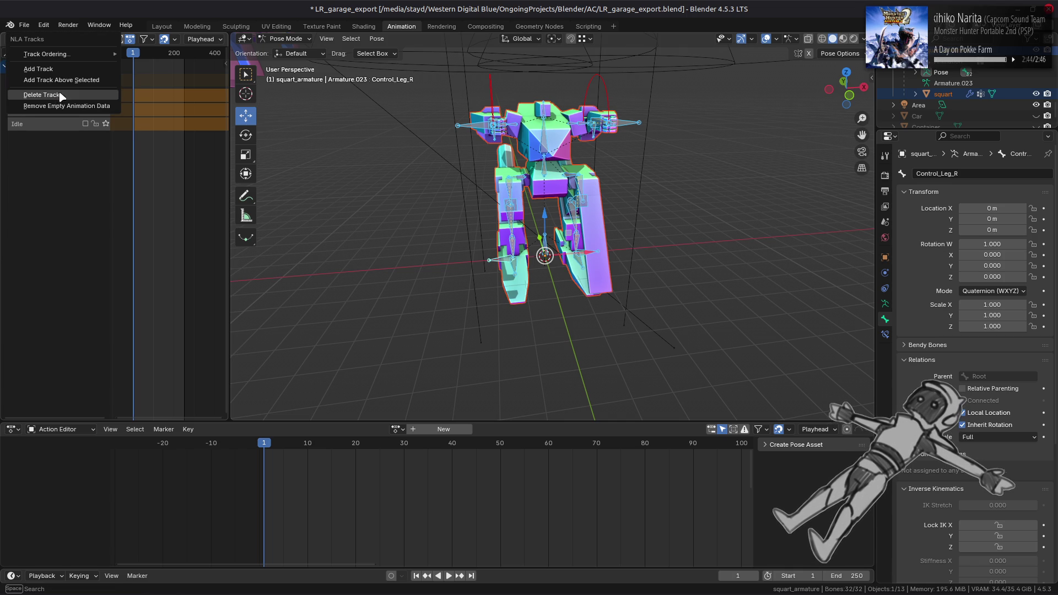
{"action": "mouse_move", "coordinate": [88, 54]}
{"action": "left_click", "coordinate": [157, 85]}
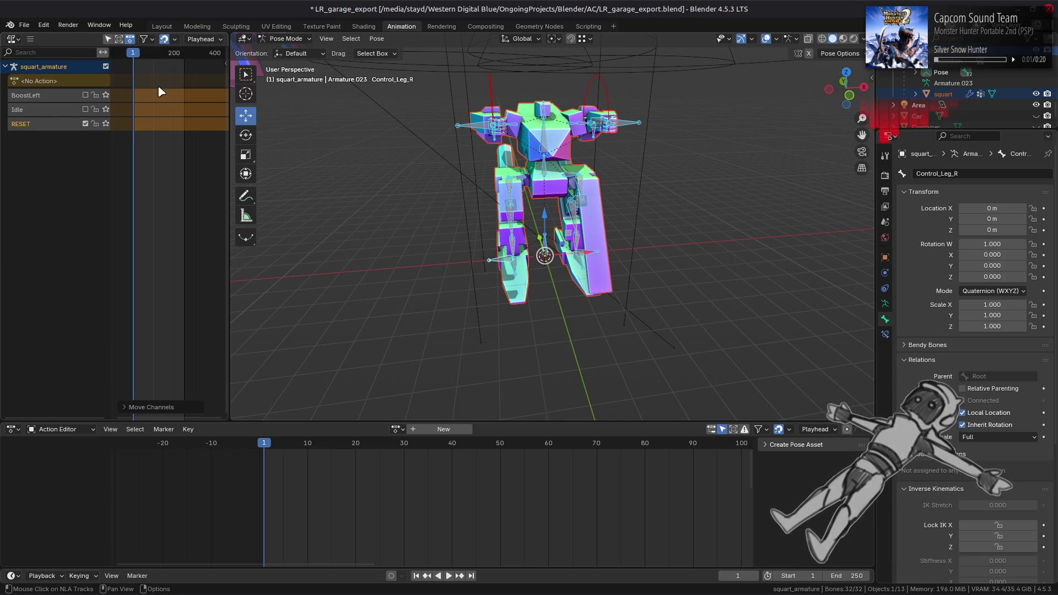
Preview BoostLeft by toggling it on and off, then enable Idle as the active track.
{"action": "left_click", "coordinate": [85, 95]}
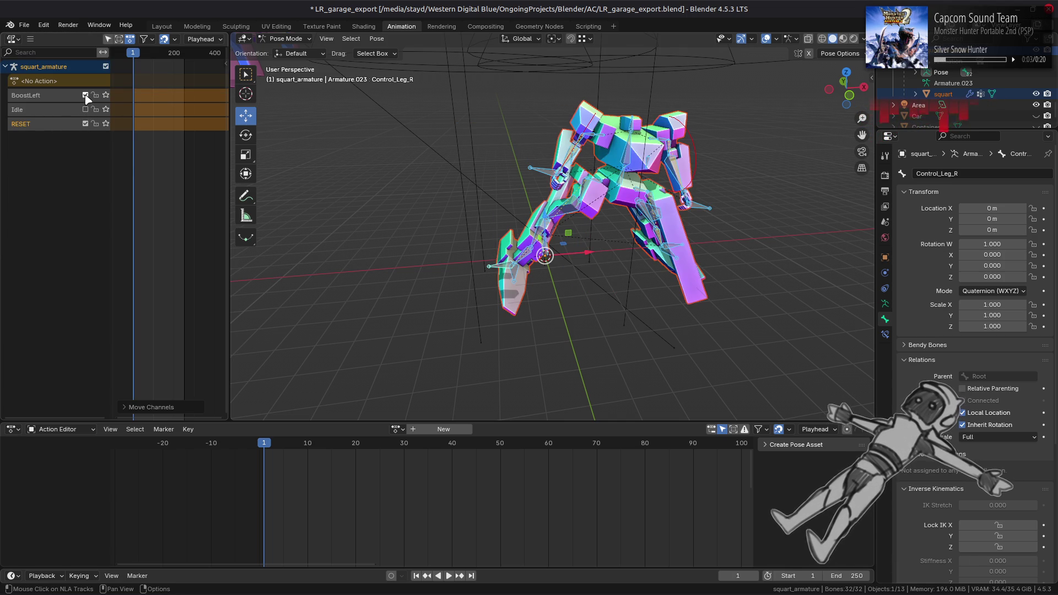
{"action": "left_click", "coordinate": [85, 95]}
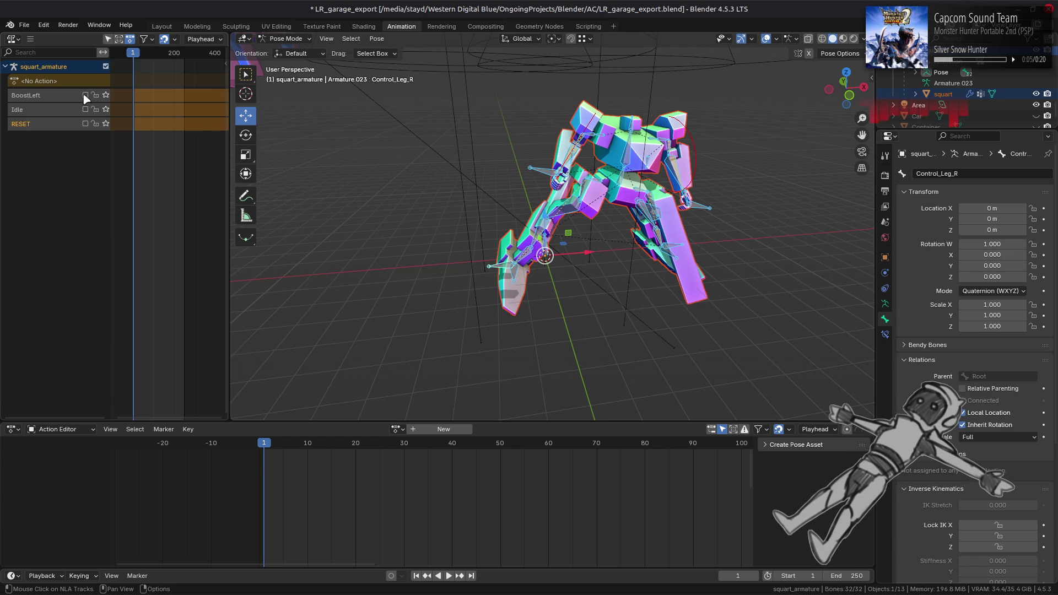
{"action": "left_click", "coordinate": [85, 96]}
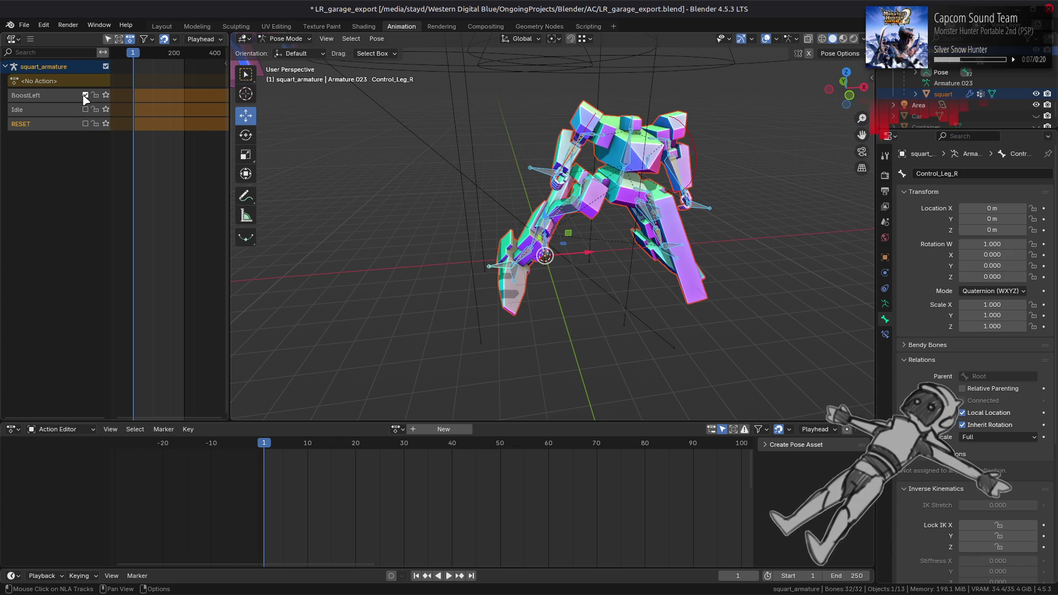
{"action": "left_click", "coordinate": [85, 95]}
{"action": "left_click", "coordinate": [86, 109]}
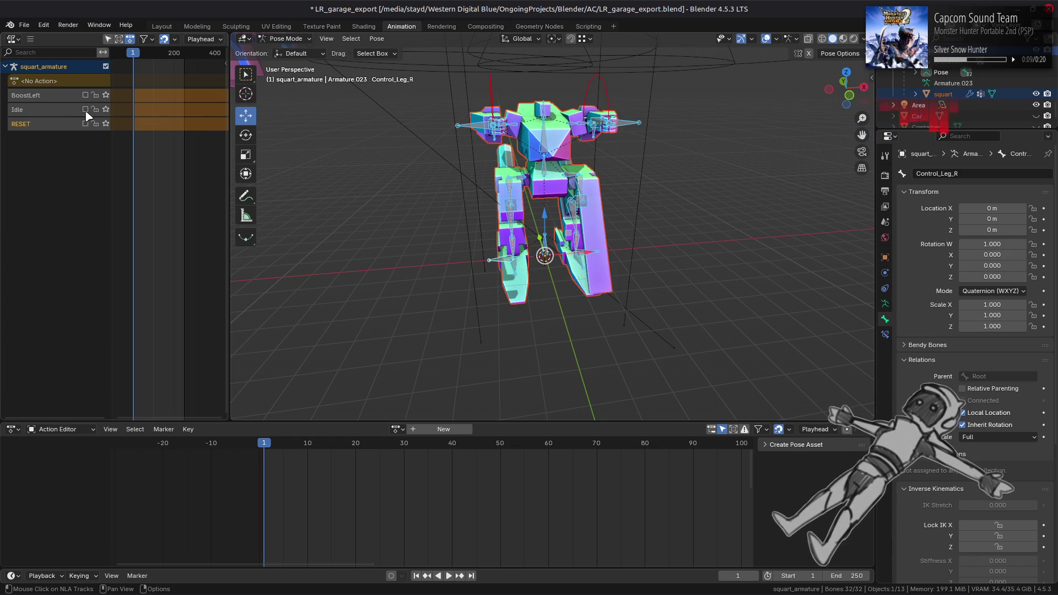
{"action": "left_click", "coordinate": [69, 109]}
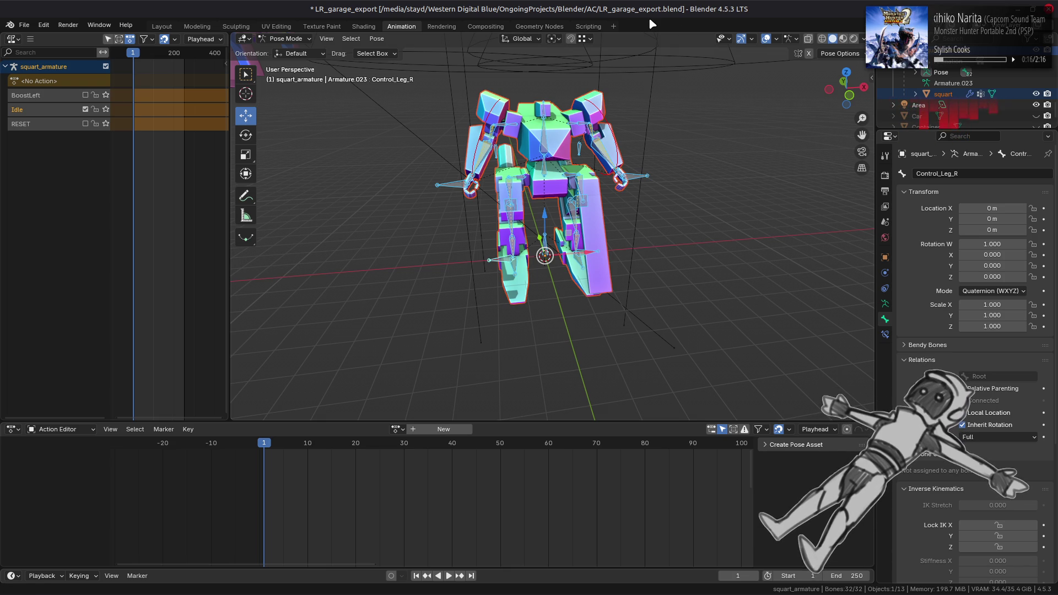
Save the blend file.
{"action": "scroll", "coordinate": [622, 103], "scroll_direction": "up", "scroll_amount": 1}
{"action": "scroll", "coordinate": [622, 103], "scroll_direction": "up", "scroll_amount": 2}
{"action": "mouse_move", "coordinate": [606, 111]}
{"action": "left_mouse_down"}
{"action": "mouse_move", "coordinate": [576, 124]}
{"action": "mouse_move", "coordinate": [581, 160]}
{"action": "left_mouse_up"}
{"action": "scroll", "coordinate": [573, 127], "scroll_direction": "down", "scroll_amount": 2}
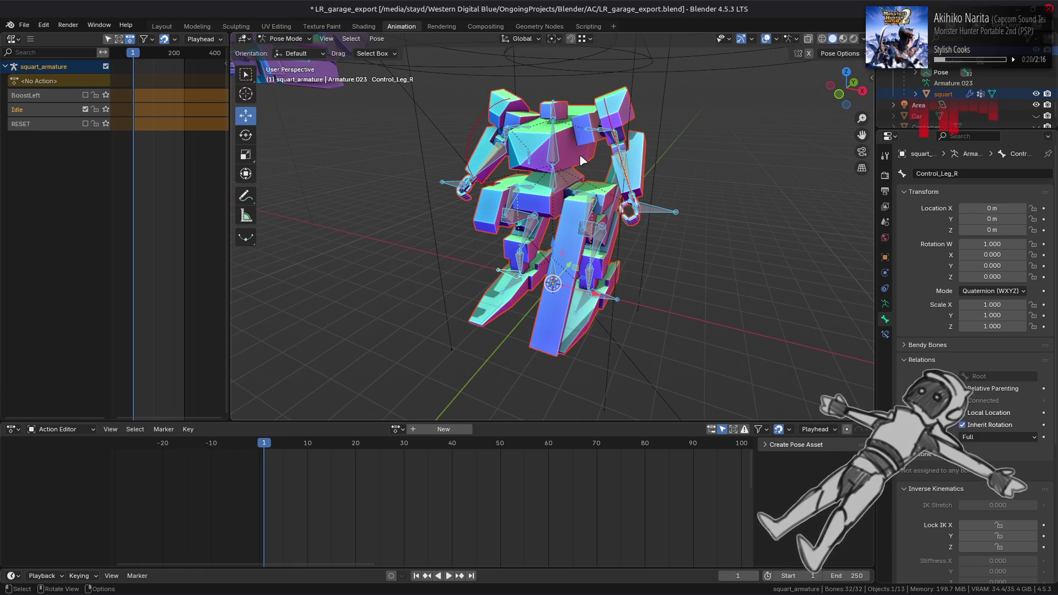
{"action": "key", "text": "ctrl+s"}
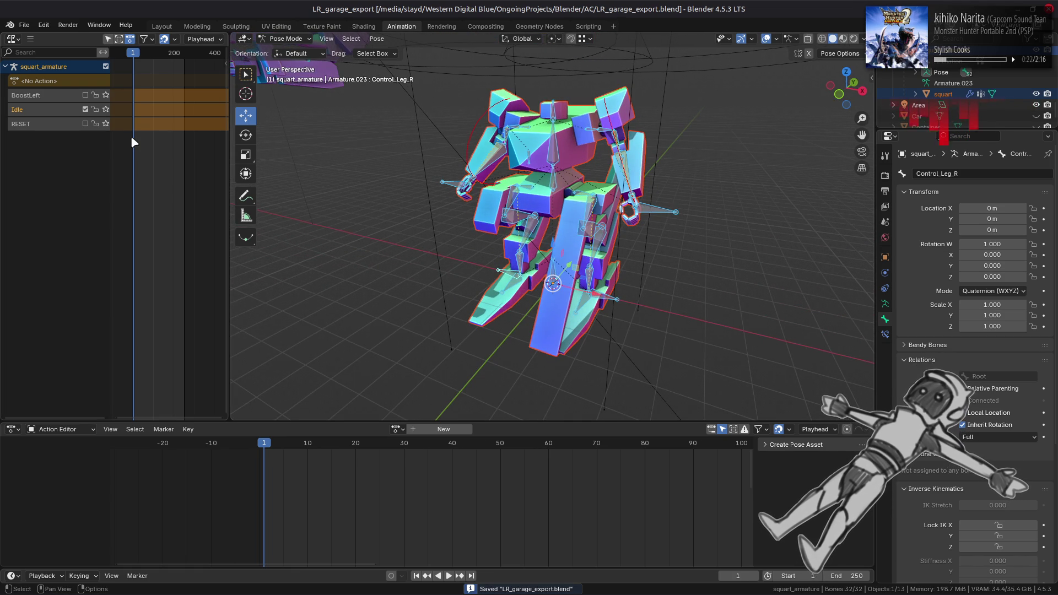
Turn off Include Missing NLA so the empty No Action row is hidden.
{"action": "left_click", "coordinate": [58, 109]}
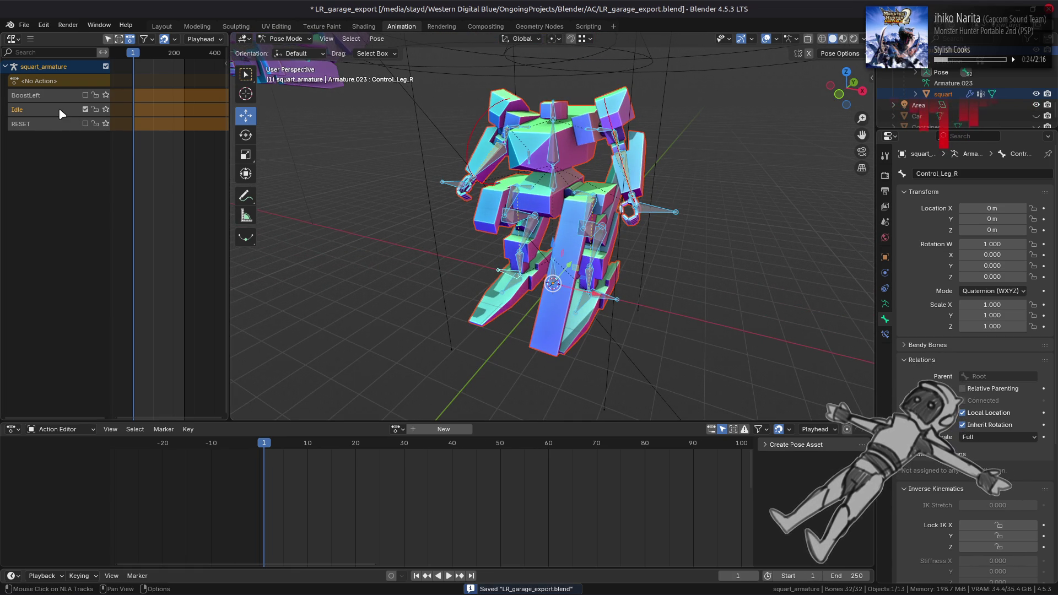
{"action": "right_click", "coordinate": [60, 110]}
{"action": "mouse_move", "coordinate": [65, 113]}
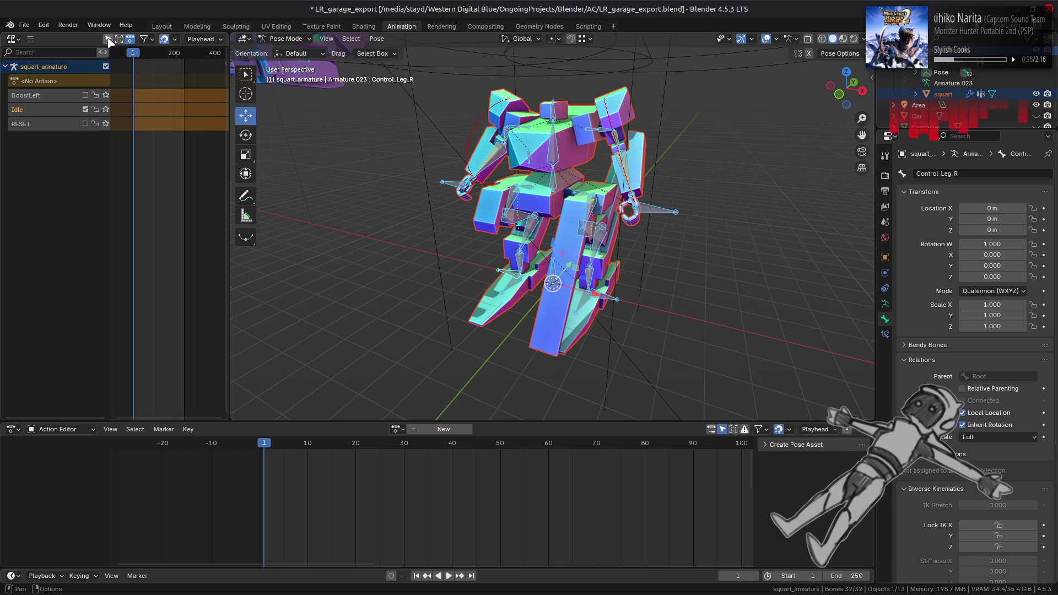
{"action": "left_click", "coordinate": [119, 41]}
{"action": "left_click", "coordinate": [129, 40]}
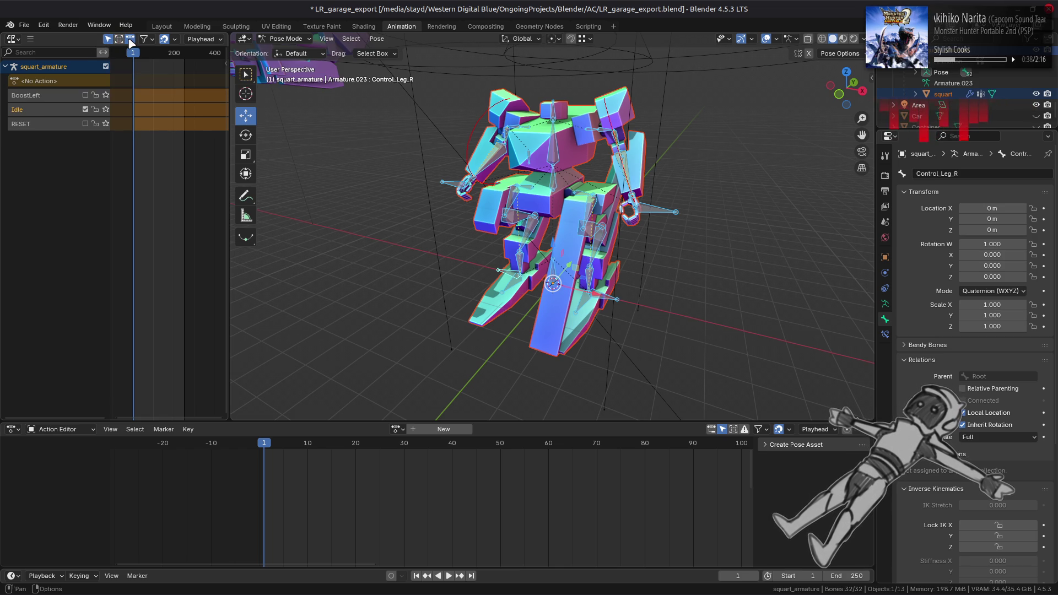
{"action": "left_click", "coordinate": [131, 43]}
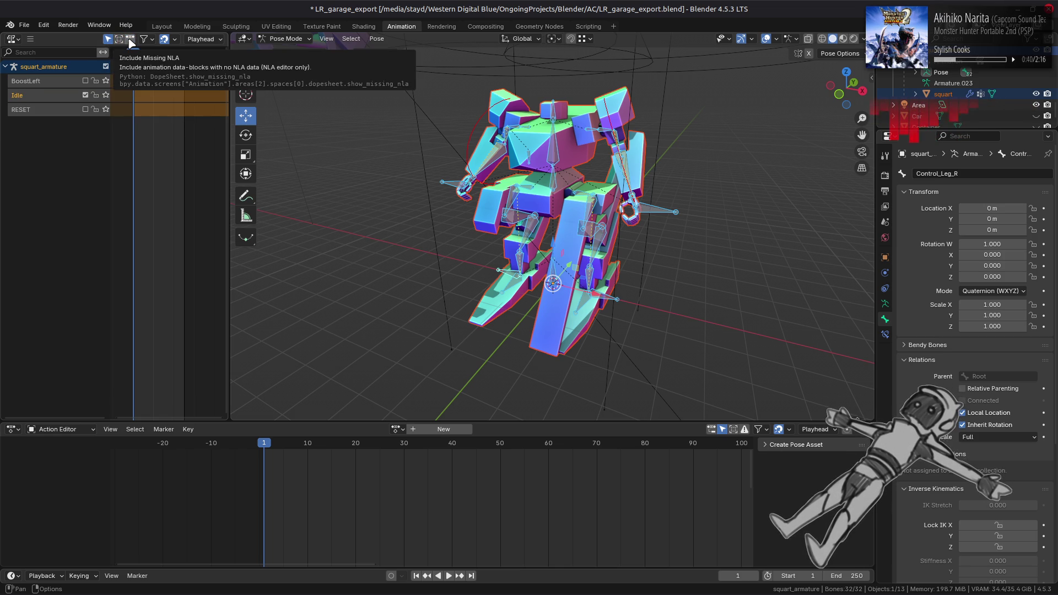
Enable Include Missing NLA and assign the Idle.001 action to the armature.
{"action": "left_click", "coordinate": [131, 42]}
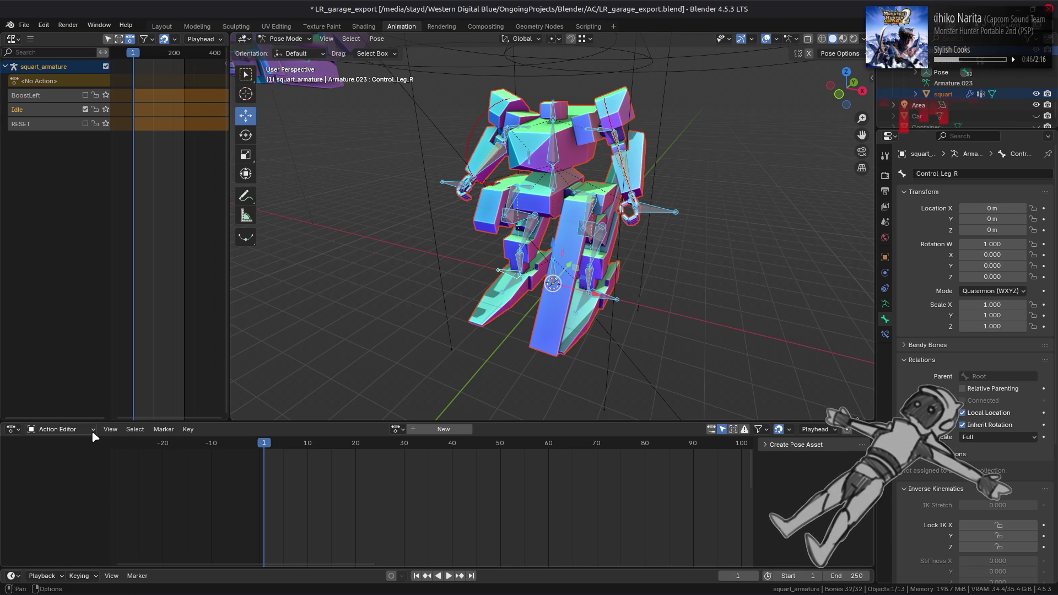
{"action": "left_click", "coordinate": [395, 429]}
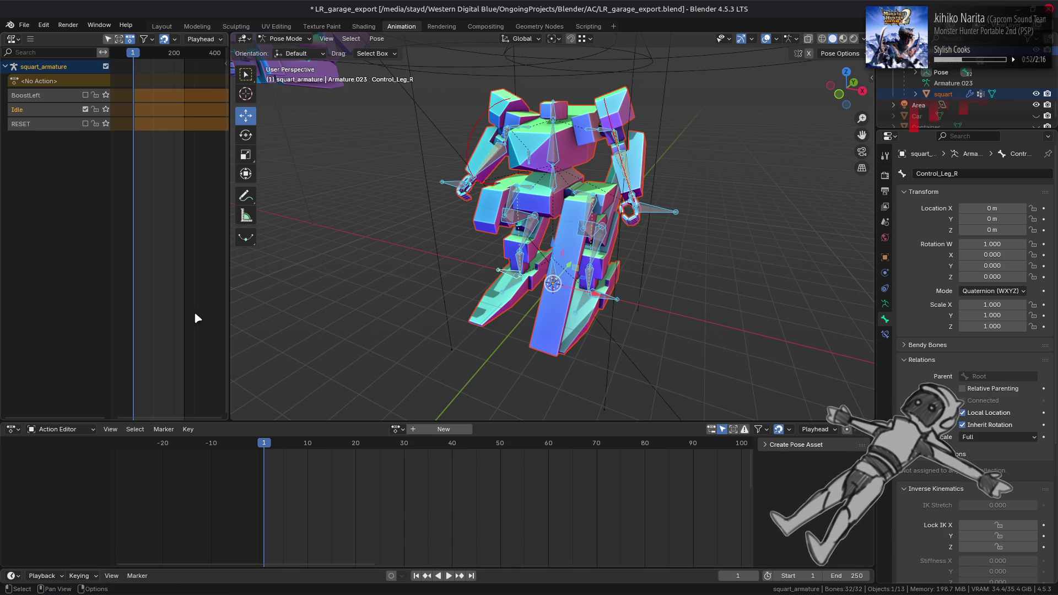
{"action": "left_click", "coordinate": [397, 429]}
{"action": "scroll", "coordinate": [459, 512], "scroll_direction": "down", "scroll_amount": 10}
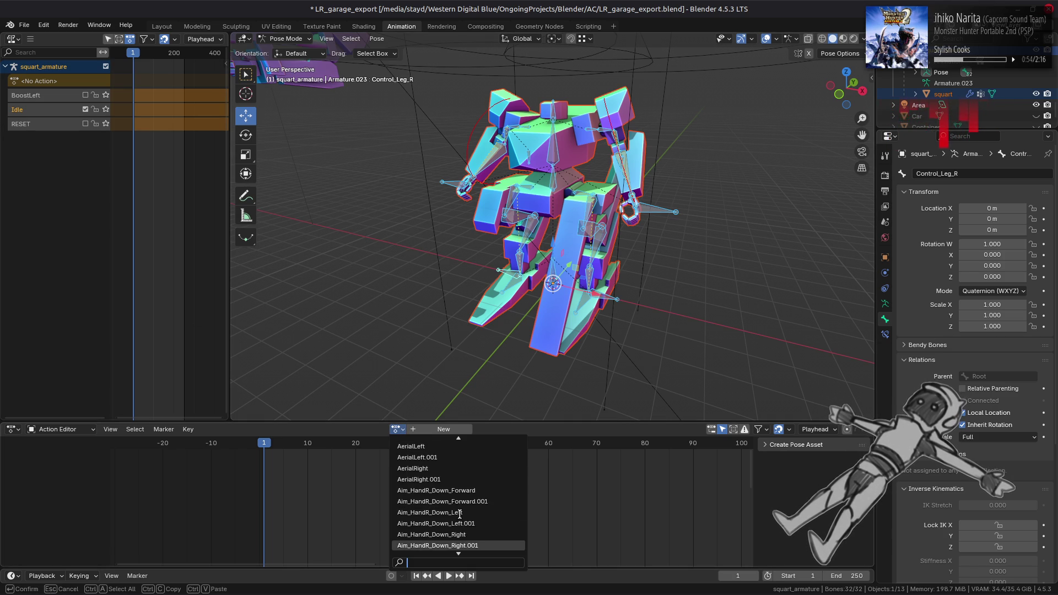
{"action": "scroll", "coordinate": [459, 513], "scroll_direction": "down", "scroll_amount": 15}
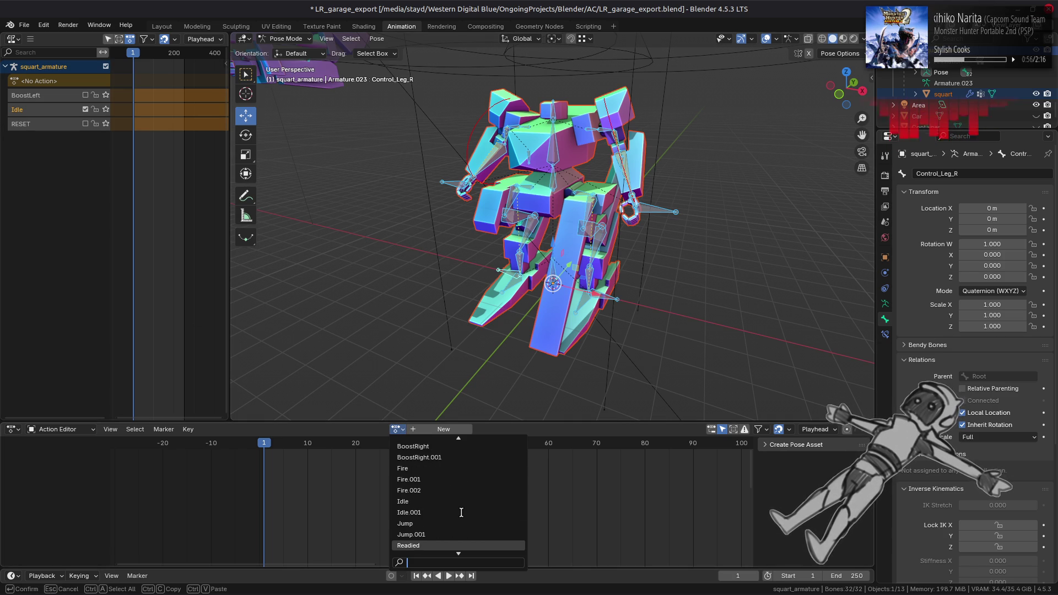
{"action": "left_click", "coordinate": [436, 513]}
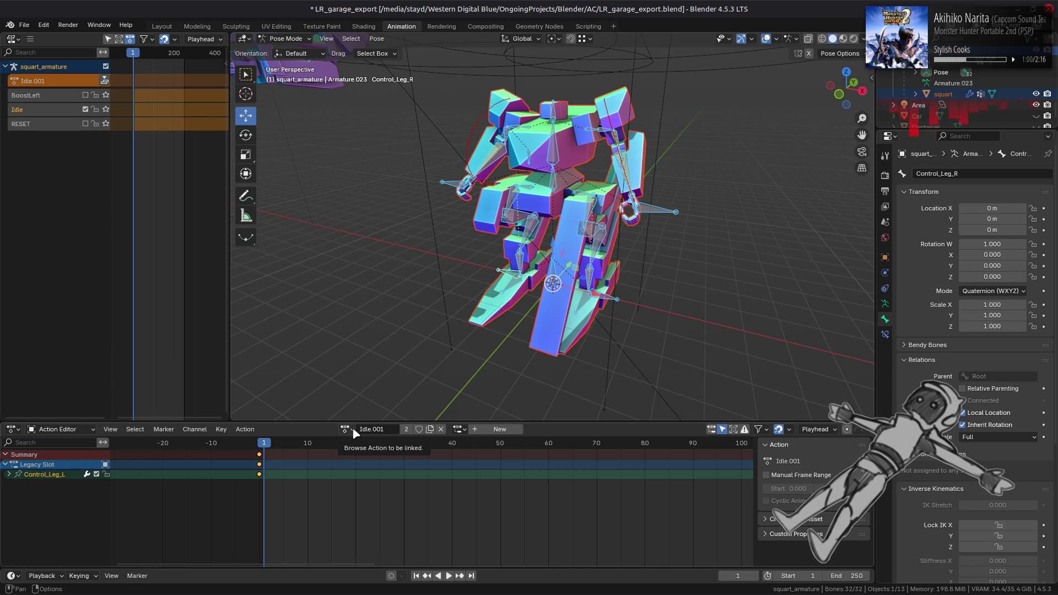
Try the Idle action, switch back to Idle.001, then unlink the action.
{"action": "left_click", "coordinate": [353, 433]}
{"action": "left_click", "coordinate": [378, 490]}
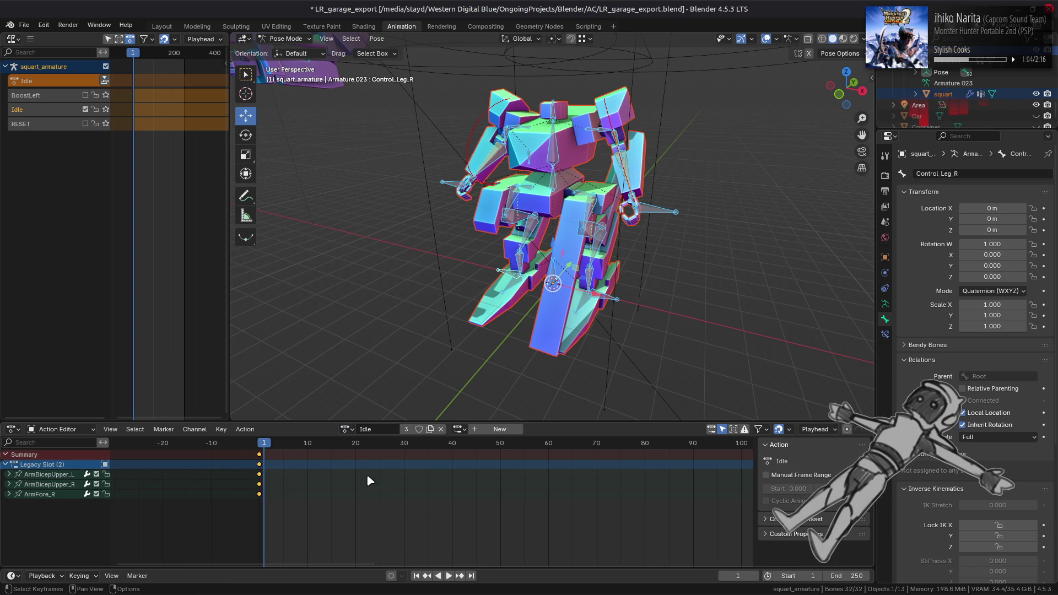
{"action": "left_click", "coordinate": [347, 430]}
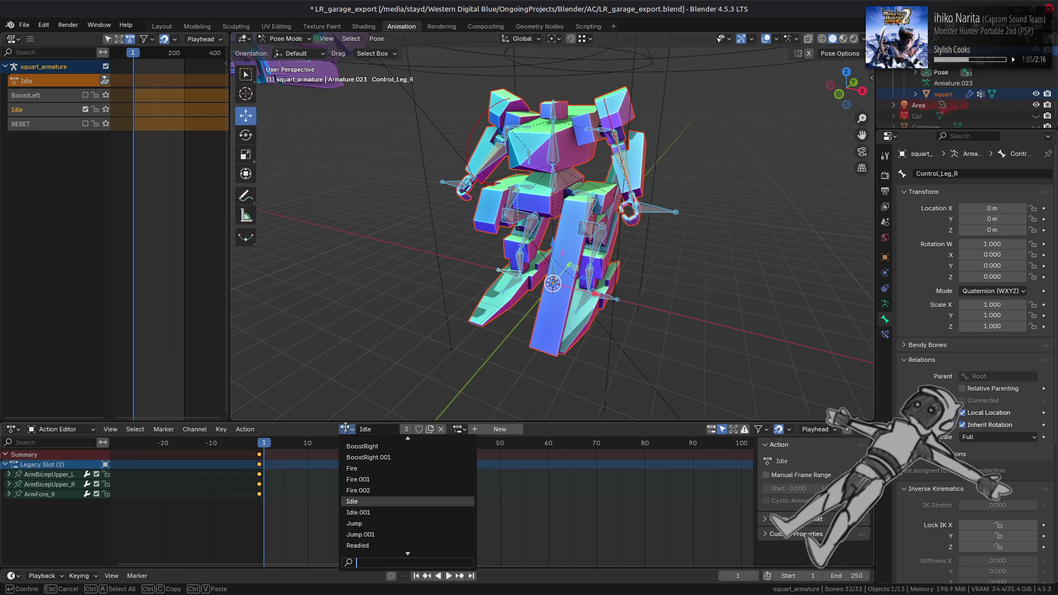
{"action": "left_click", "coordinate": [375, 512]}
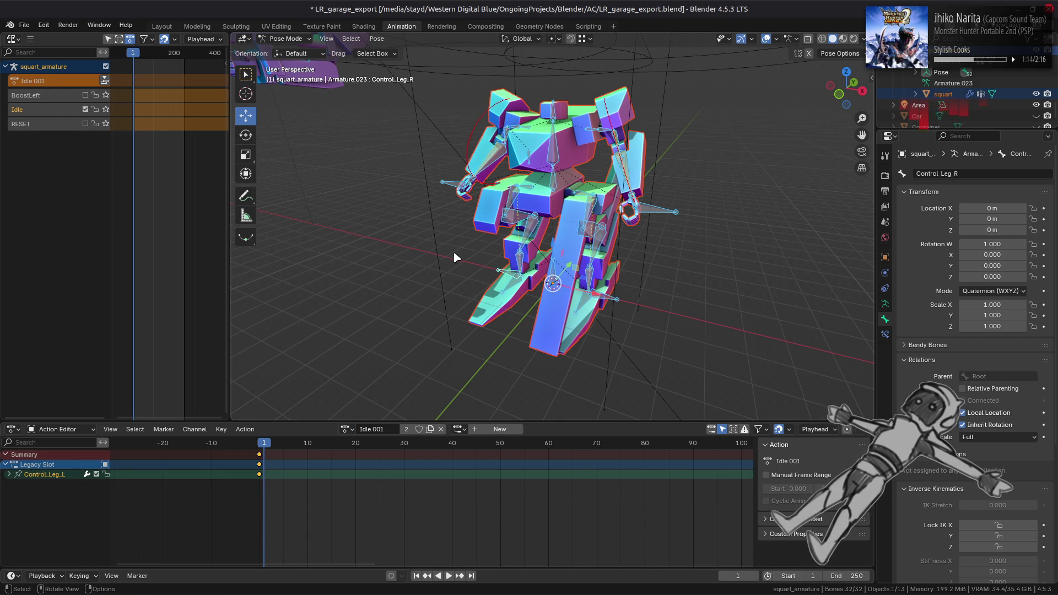
{"action": "left_click", "coordinate": [347, 429]}
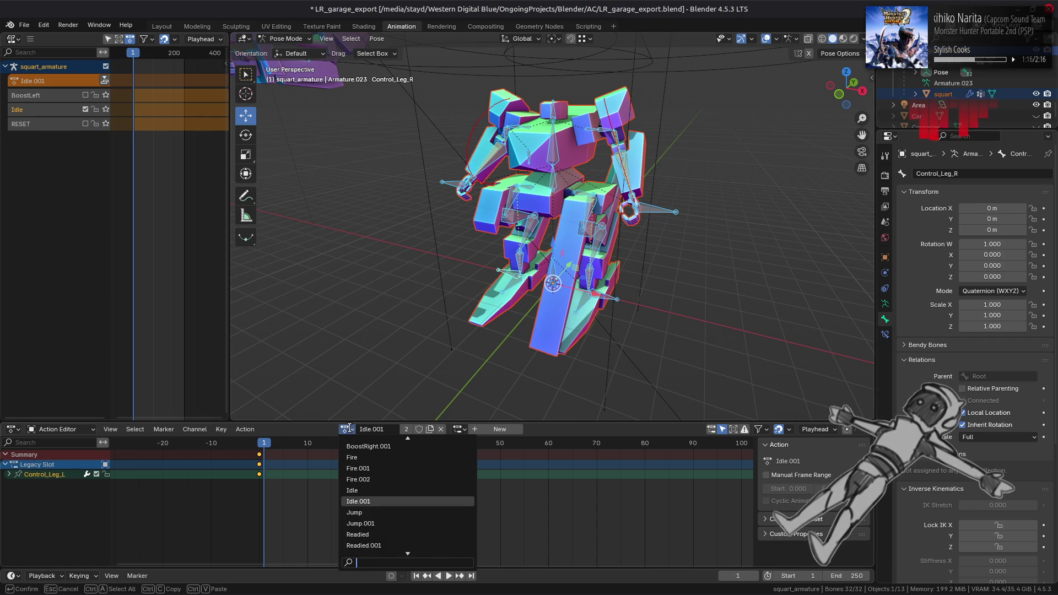
{"action": "scroll", "coordinate": [342, 455], "scroll_direction": "up", "scroll_amount": 10}
{"action": "scroll", "coordinate": [343, 454], "scroll_direction": "up", "scroll_amount": 5}
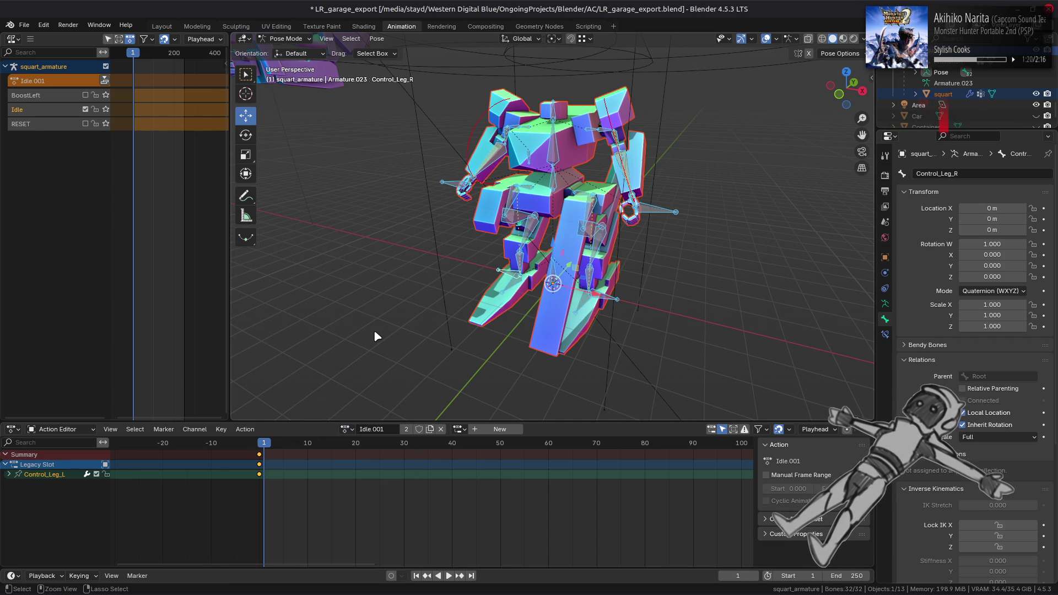
{"action": "key", "text": "ctrl+z"}
{"action": "key", "text": "ctrl+z"}
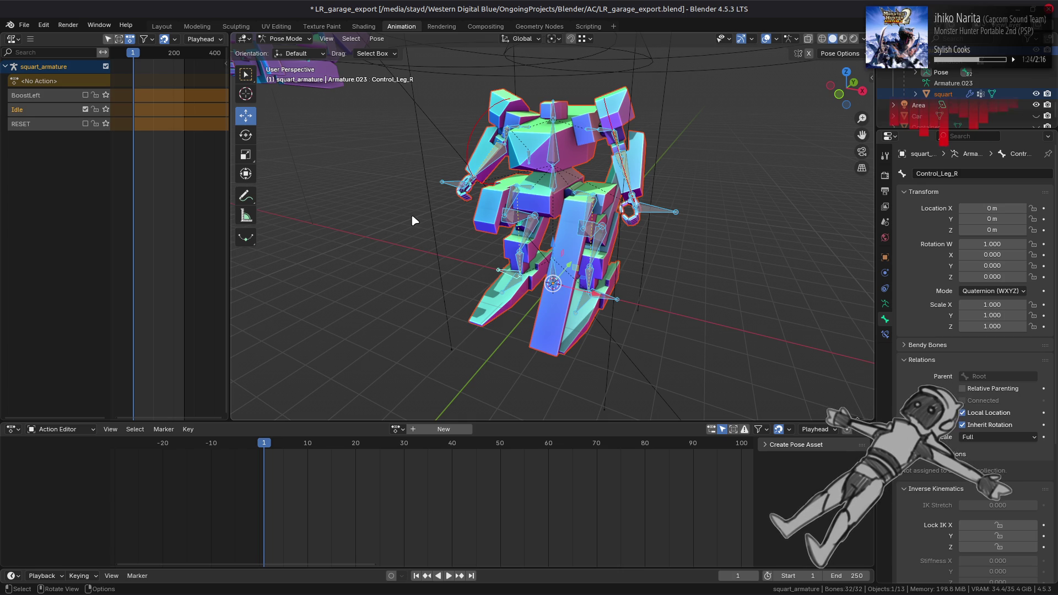
Deselect all bones, save the file, and select the Idle NLA track.
{"action": "key", "text": "ctrl+z"}
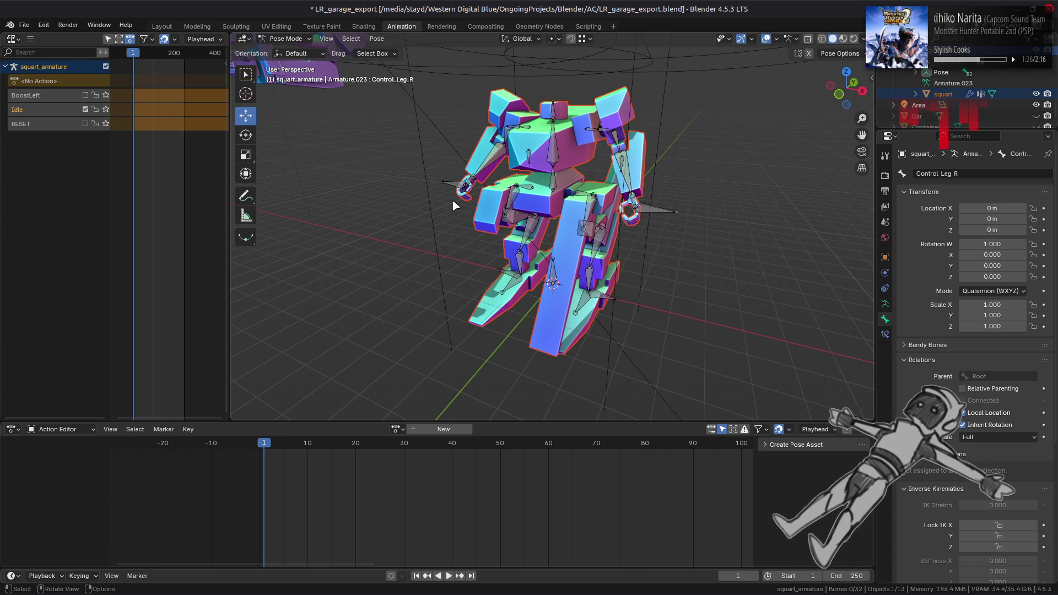
{"action": "key", "text": "ctrl+s"}
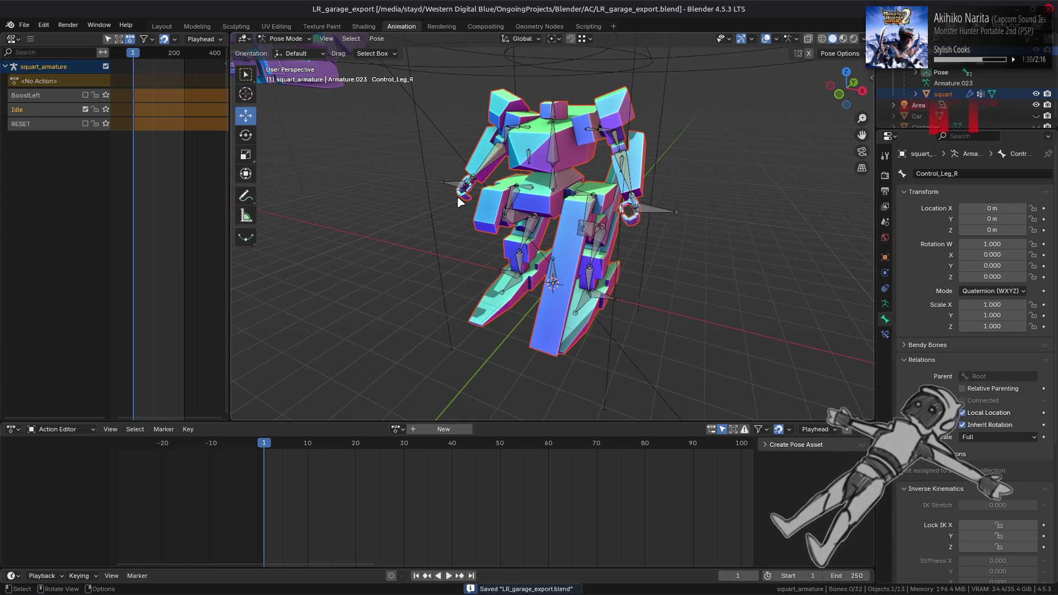
{"action": "left_click", "coordinate": [57, 111]}
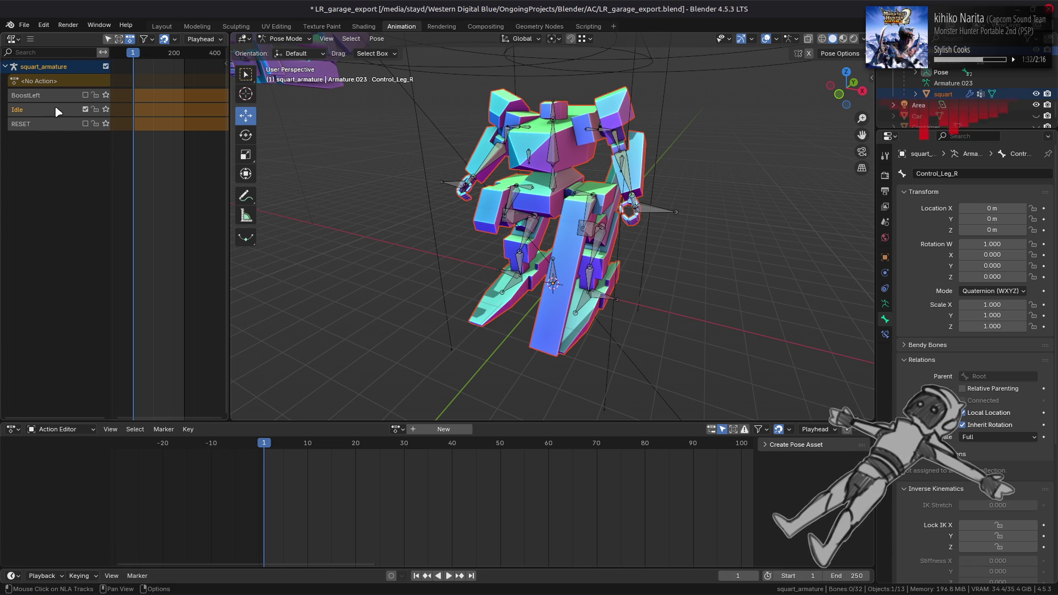
Key Location, Rotation & Scale on all bones and push the new action into an NLA track.
{"action": "key", "text": "a"}
{"action": "right_click", "coordinate": [434, 180]}
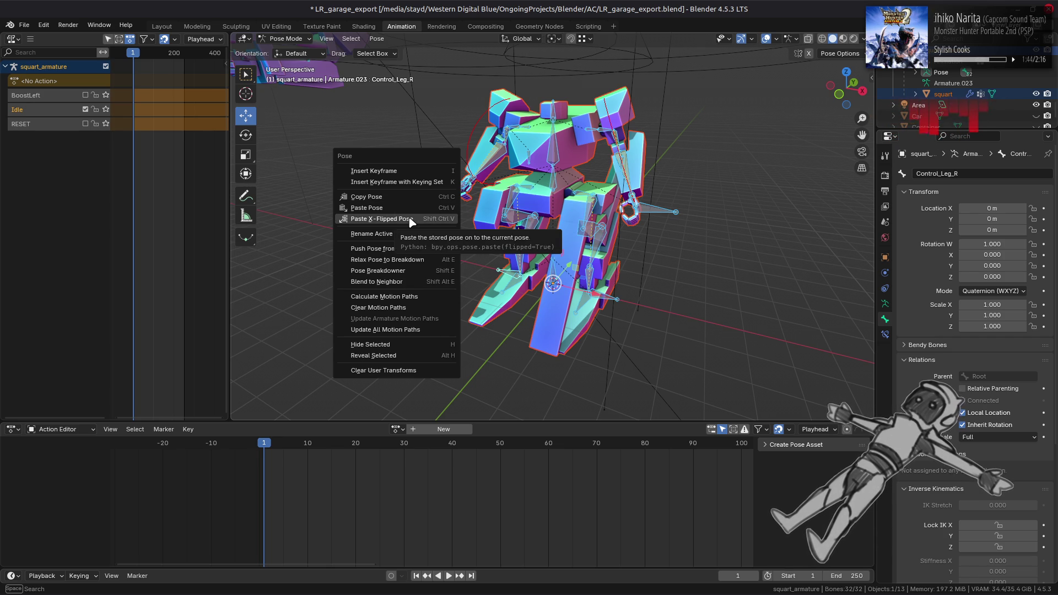
{"action": "left_click", "coordinate": [419, 182]}
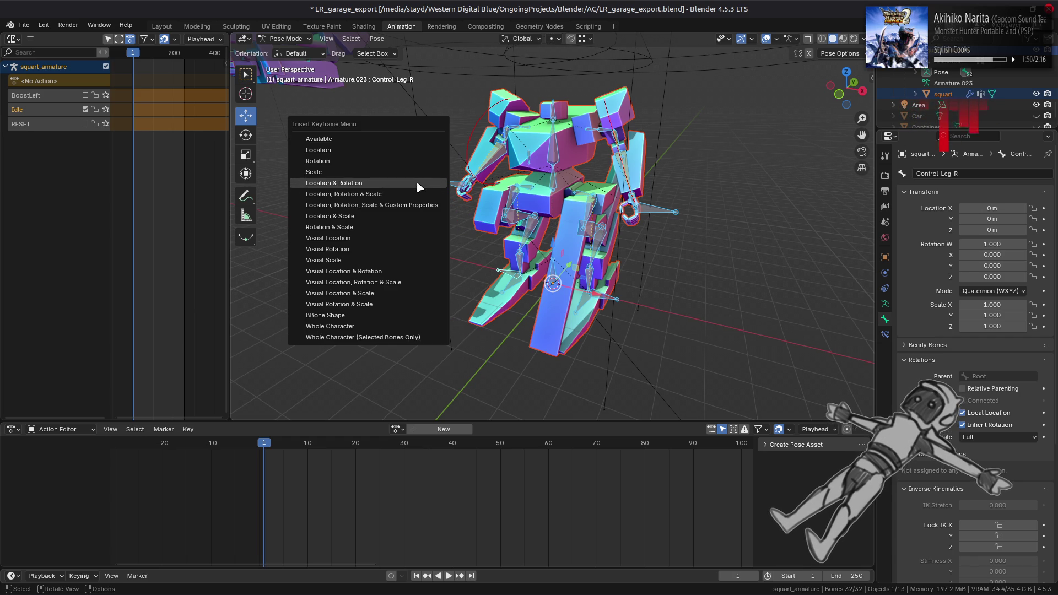
{"action": "key", "text": "Escape"}
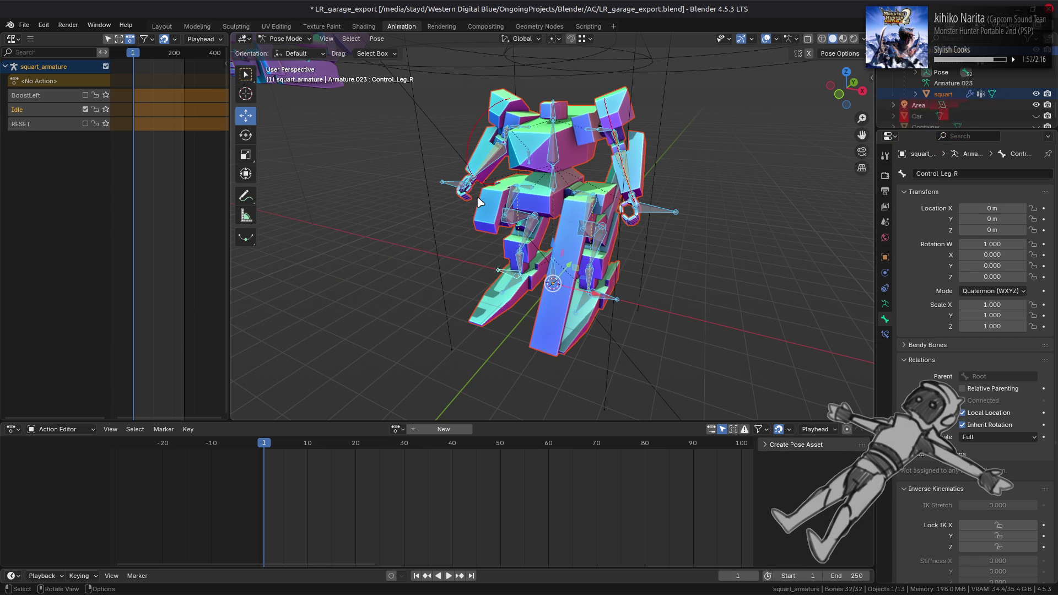
{"action": "right_click", "coordinate": [480, 200]}
{"action": "left_click", "coordinate": [479, 201]}
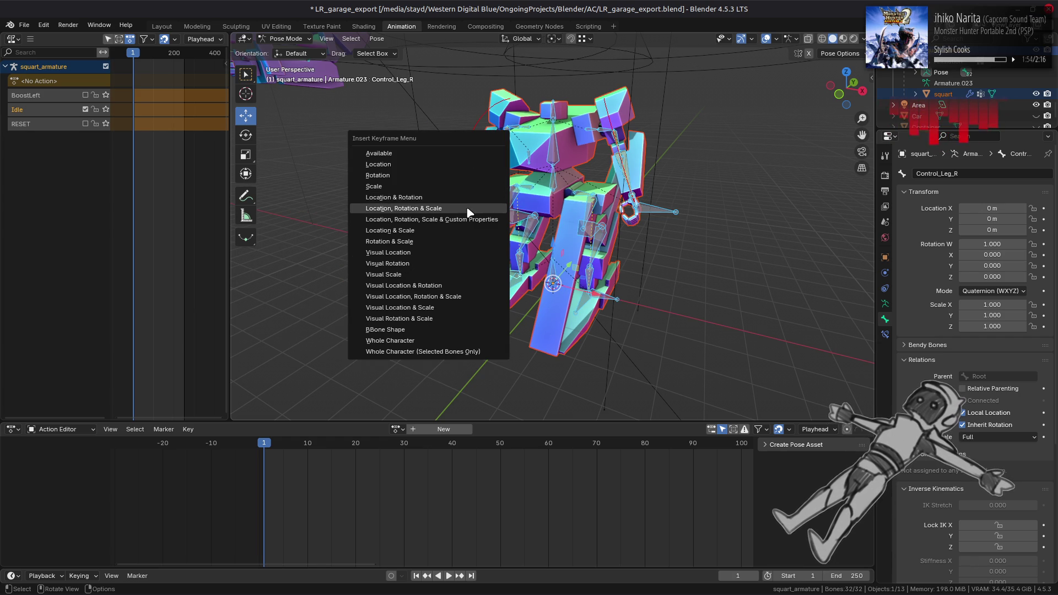
{"action": "left_click", "coordinate": [466, 198]}
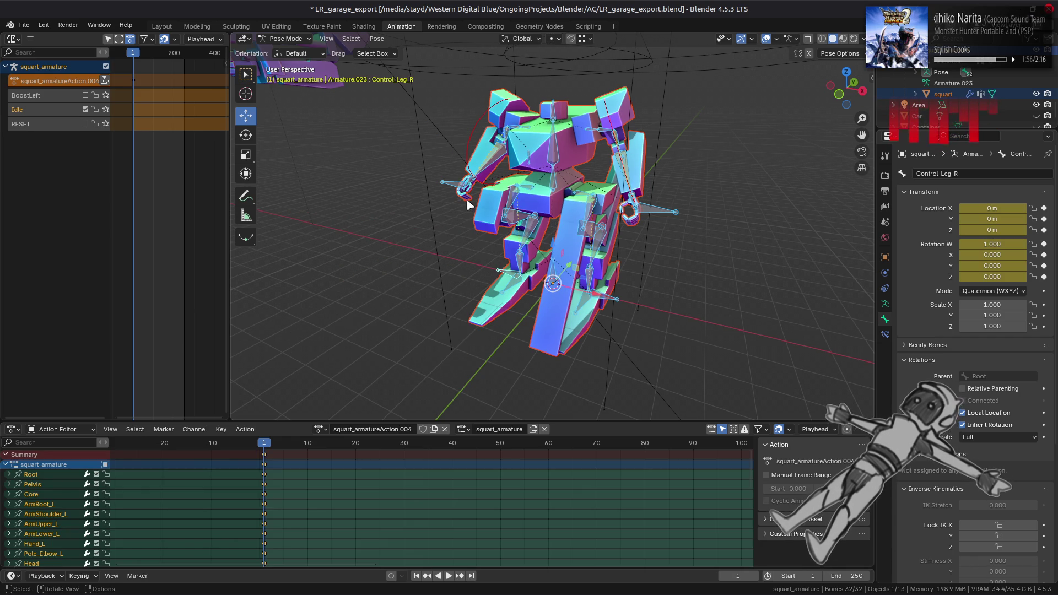
{"action": "left_click", "coordinate": [104, 80]}
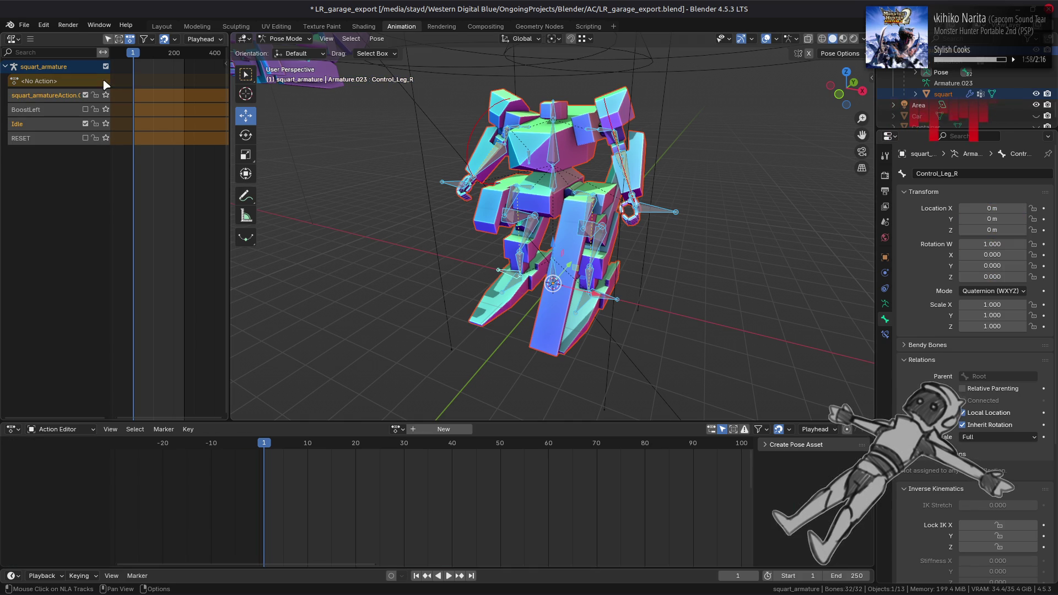
Delete the old Idle track, rename the new track Idle, and move it below BoostLeft.
{"action": "right_click", "coordinate": [63, 125]}
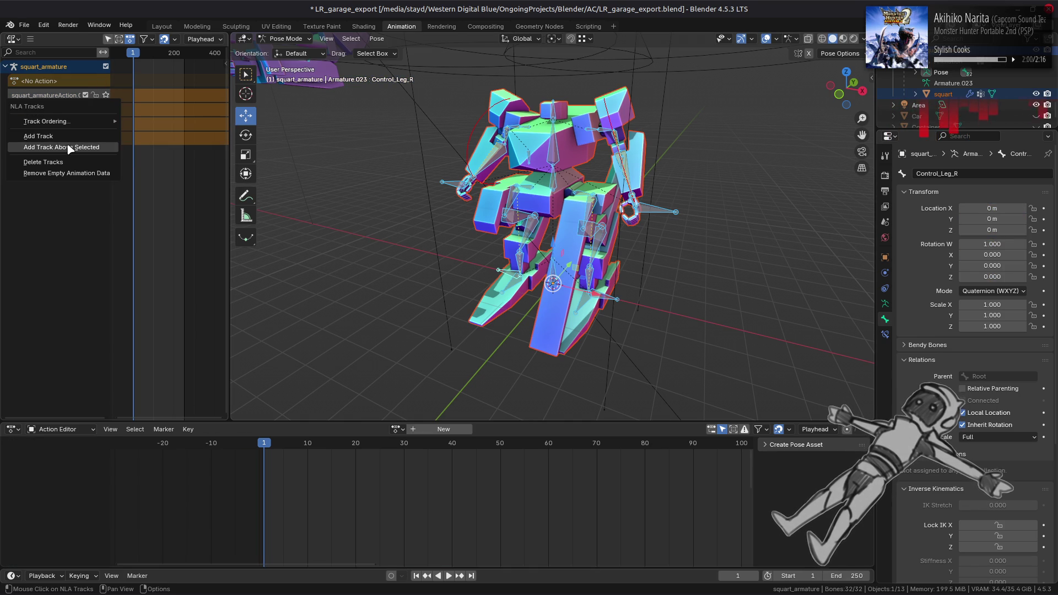
{"action": "left_click", "coordinate": [68, 161]}
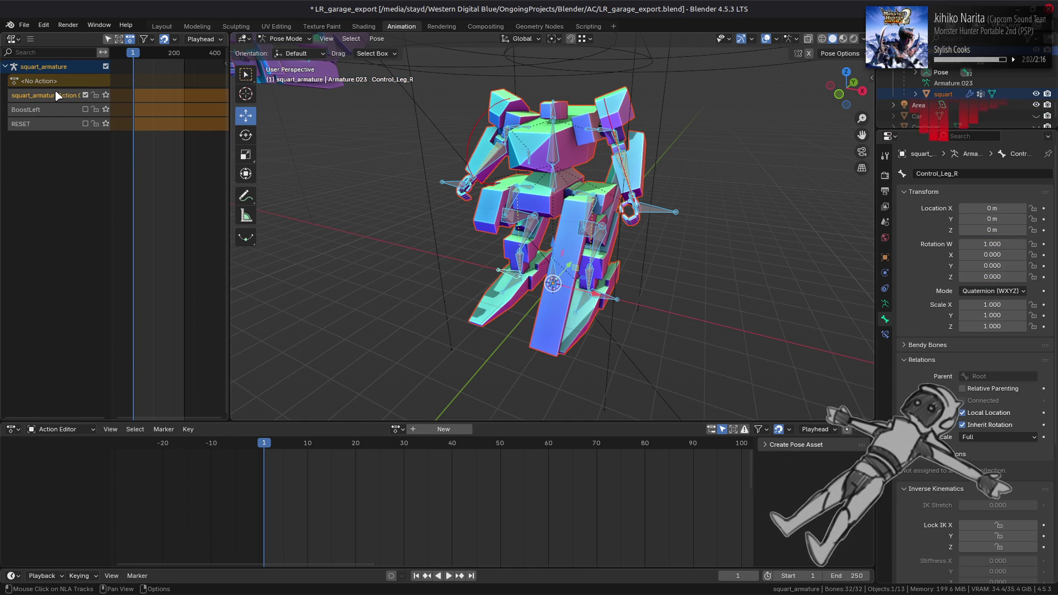
{"action": "double_click", "coordinate": [55, 92]}
{"action": "type", "text": "Idle"}
{"action": "key", "text": "Return"}
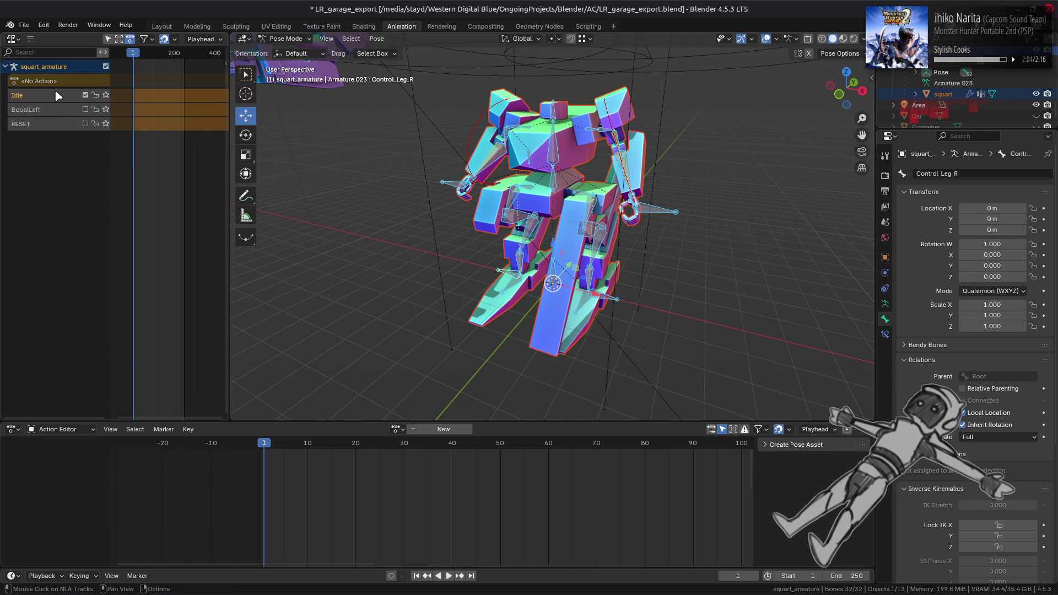
{"action": "right_click", "coordinate": [58, 97]}
{"action": "mouse_move", "coordinate": [55, 50]}
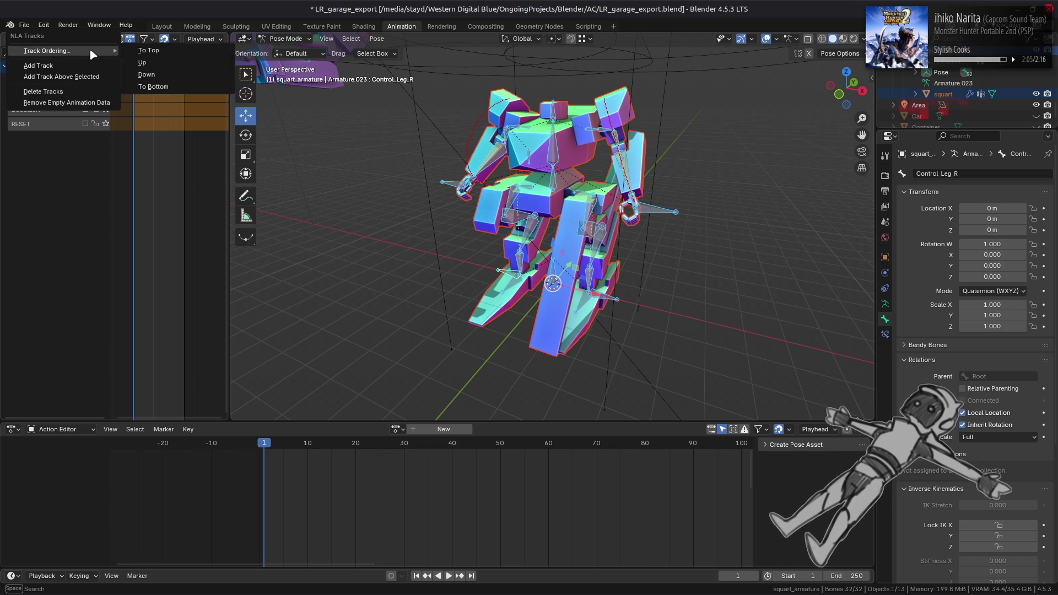
{"action": "left_click", "coordinate": [156, 79]}
Toggle the track checkboxes to preview RESET, then enable BoostLeft to show its pose.
{"action": "left_click", "coordinate": [85, 109]}
{"action": "left_click", "coordinate": [85, 124]}
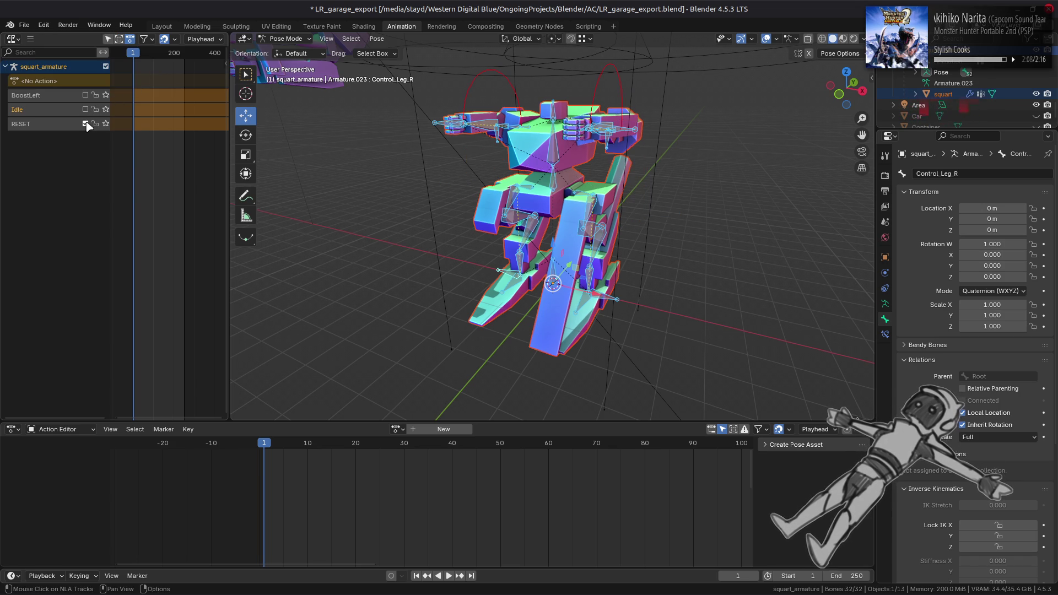
{"action": "left_click", "coordinate": [85, 123]}
{"action": "left_click", "coordinate": [86, 95]}
{"action": "left_click", "coordinate": [85, 109]}
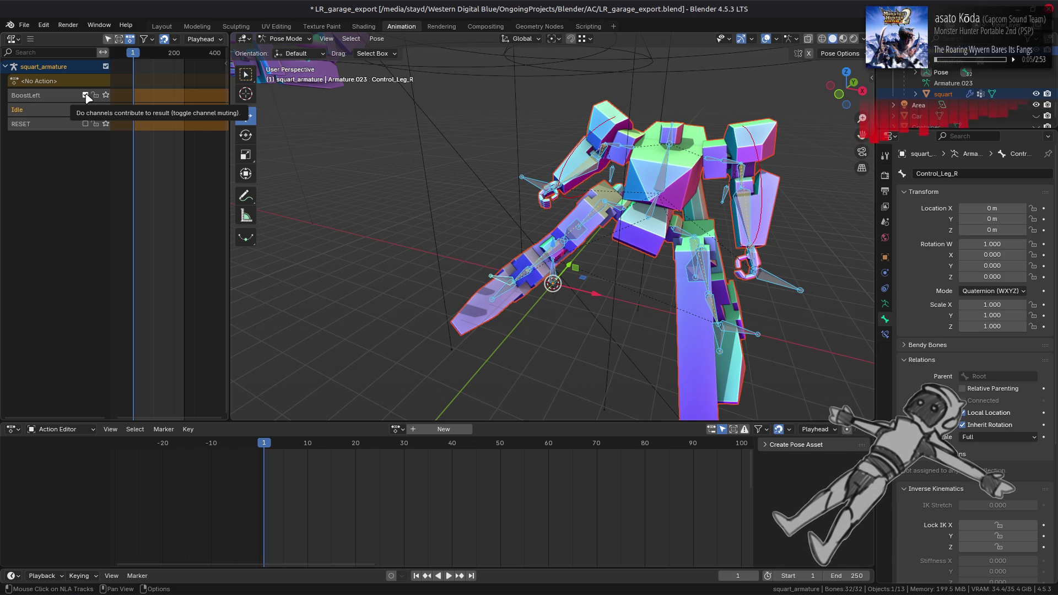
{"action": "left_click", "coordinate": [85, 96]}
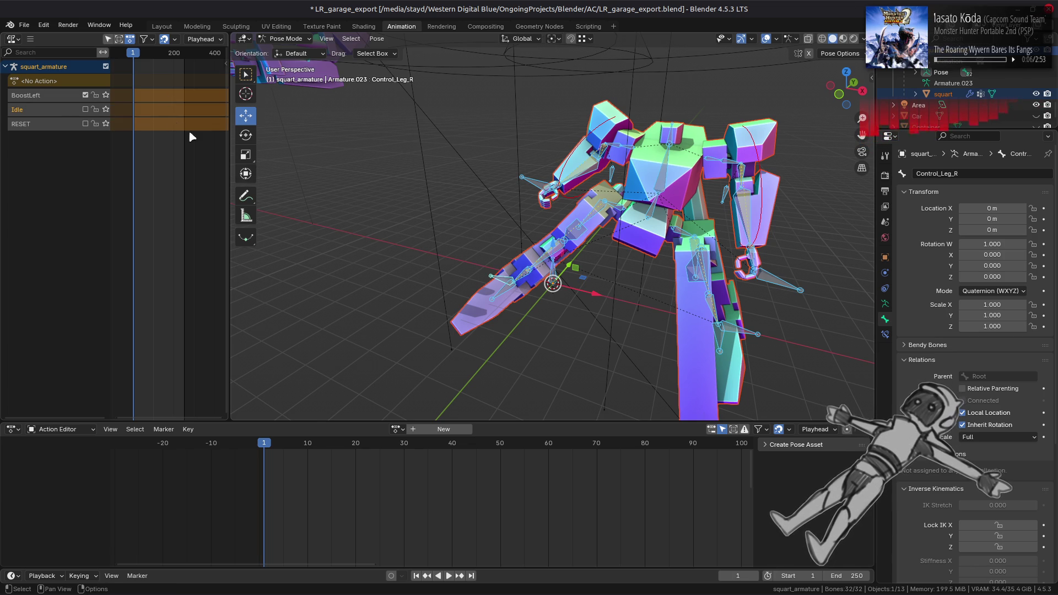
Copy the BoostLeft pose and paste it flipped on the X axis.
{"action": "right_click", "coordinate": [592, 215]}
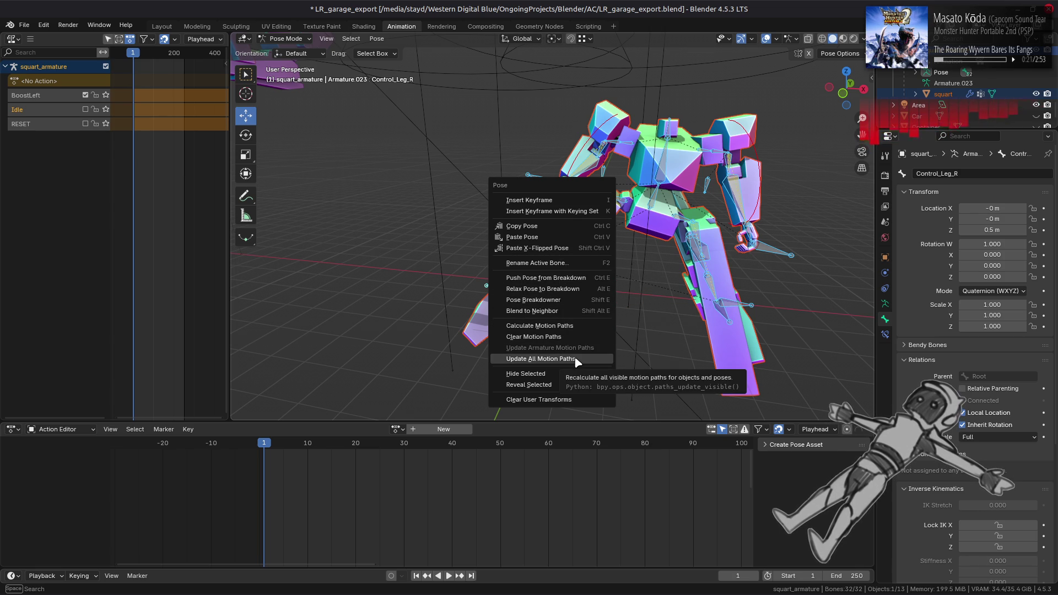
{"action": "left_click", "coordinate": [562, 228]}
{"action": "right_click", "coordinate": [562, 228]}
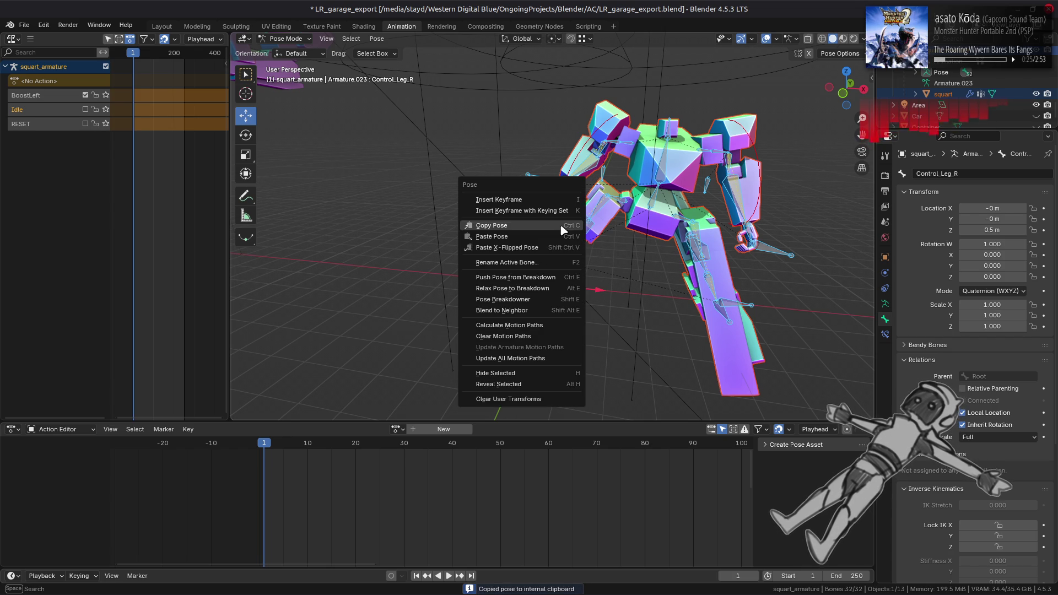
{"action": "left_click", "coordinate": [572, 246]}
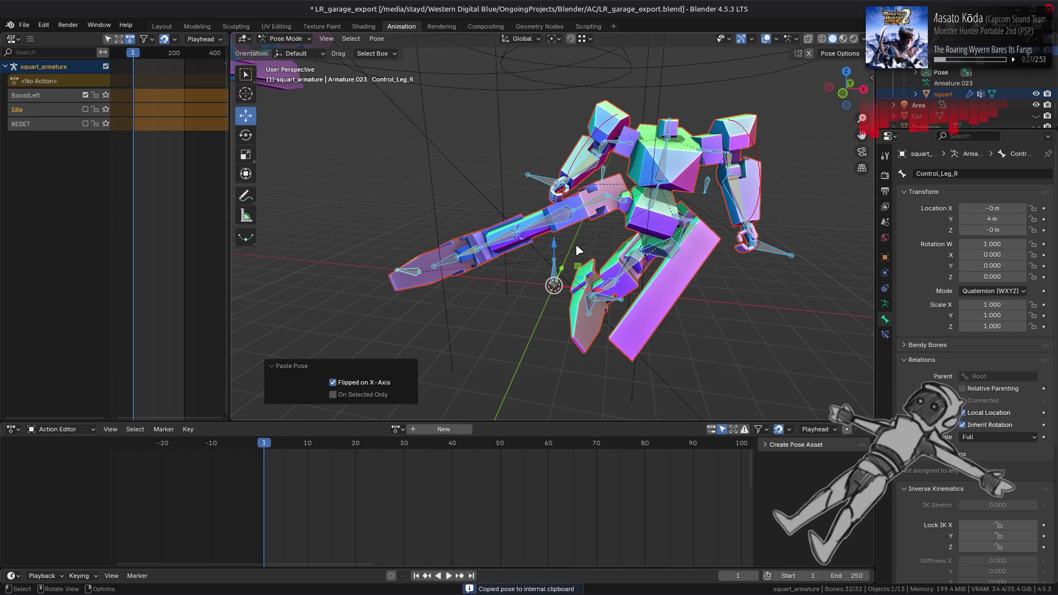
Toggle Flipped on X-Axis off and on, undo the paste, and enter Edit Mode.
{"action": "left_click", "coordinate": [362, 383]}
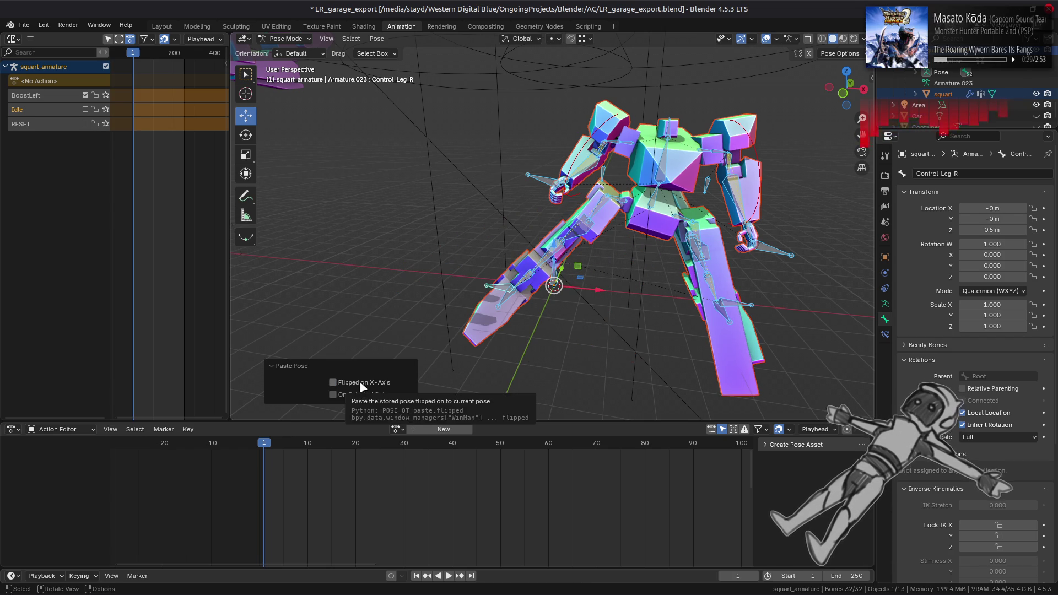
{"action": "left_click", "coordinate": [383, 387]}
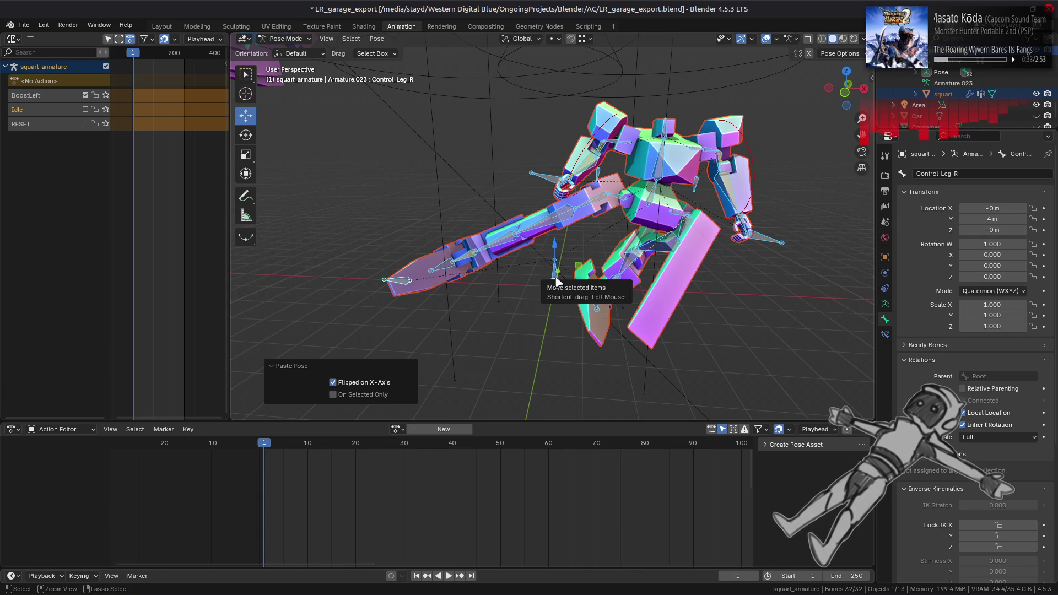
{"action": "key", "text": "ctrl+z"}
{"action": "key", "text": "Tab"}
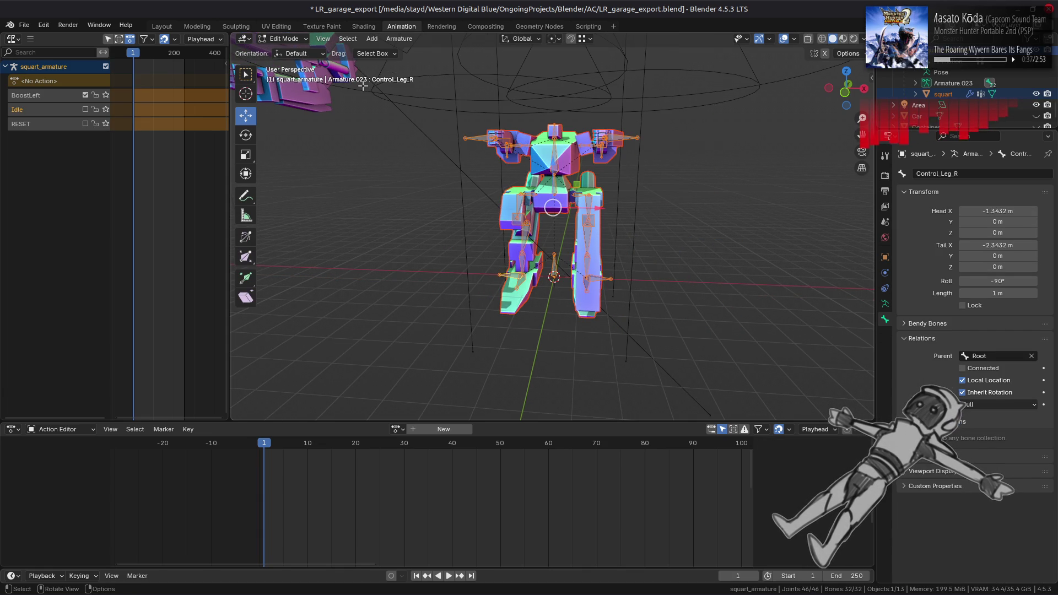
In Object Mode, rotate the armature to 90° on Z and save the file.
{"action": "left_click", "coordinate": [301, 44]}
{"action": "left_click", "coordinate": [288, 54]}
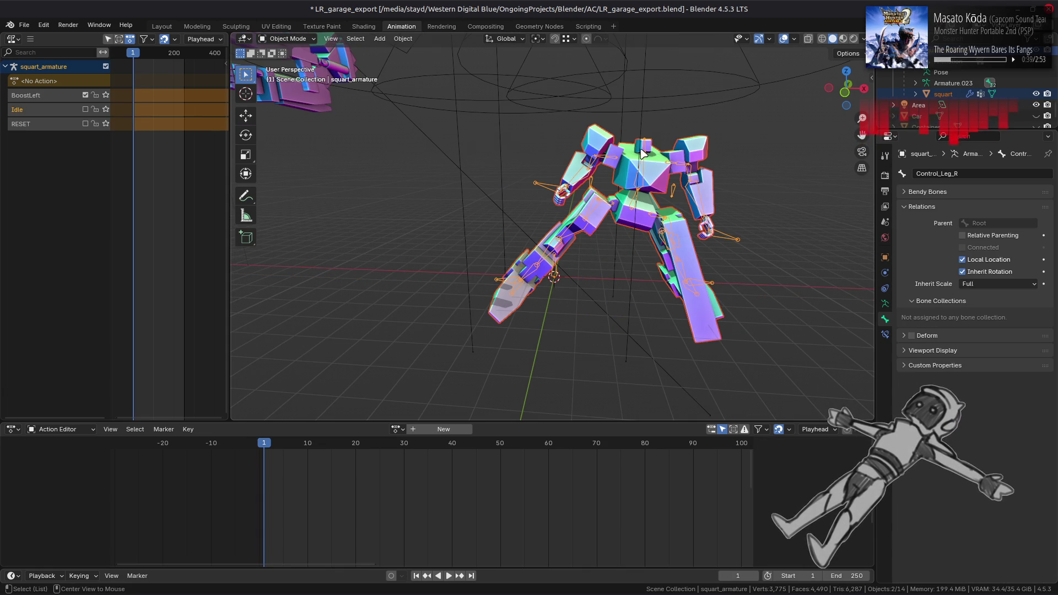
{"action": "left_click", "coordinate": [952, 83]}
{"action": "left_click", "coordinate": [884, 258]}
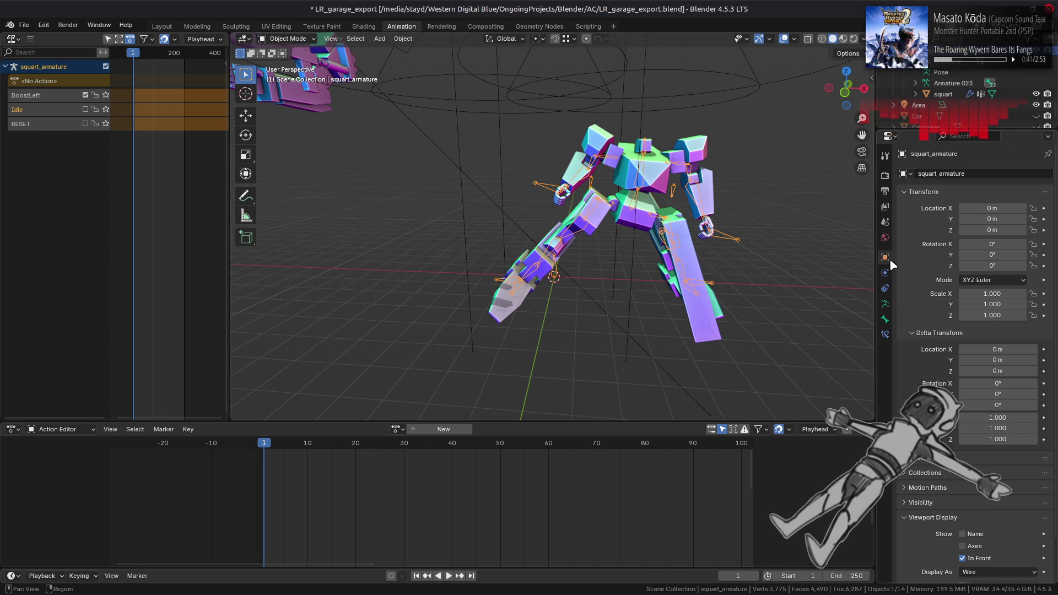
{"action": "mouse_move", "coordinate": [992, 265]}
{"action": "left_mouse_down"}
{"action": "mouse_move", "coordinate": [1047, 265]}
{"action": "mouse_move", "coordinate": [992, 266]}
{"action": "left_mouse_up"}
{"action": "mouse_move", "coordinate": [619, 201]}
{"action": "left_mouse_down"}
{"action": "mouse_move", "coordinate": [485, 197]}
{"action": "mouse_move", "coordinate": [557, 200]}
{"action": "left_mouse_up"}
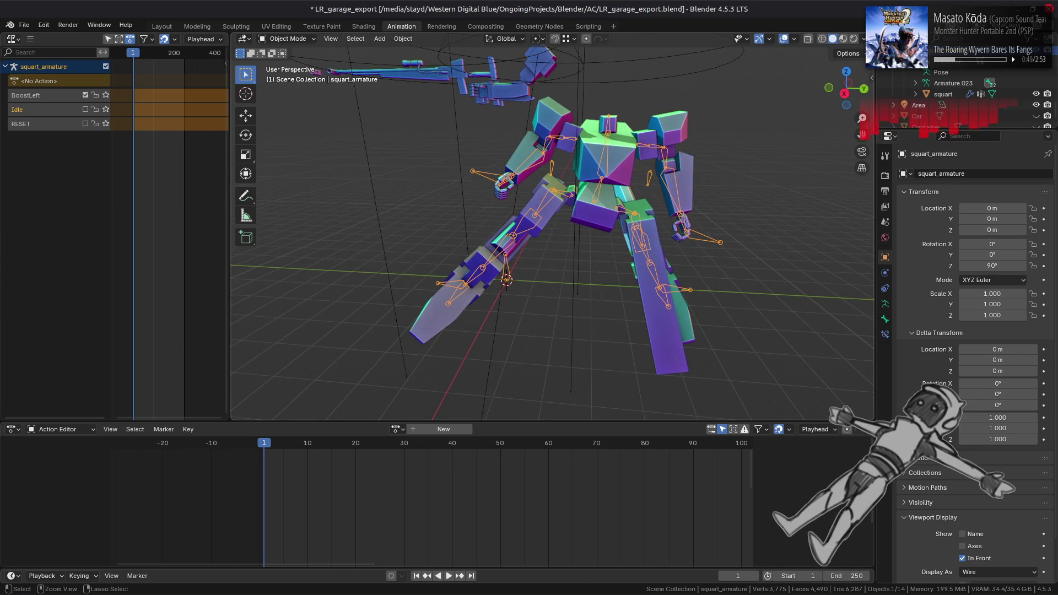
{"action": "key", "text": "ctrl+s"}
Apply the armature's rotation so it reads 0°, then deselect all bones in Edit Mode.
{"action": "left_click", "coordinate": [402, 40]}
{"action": "mouse_move", "coordinate": [449, 97]}
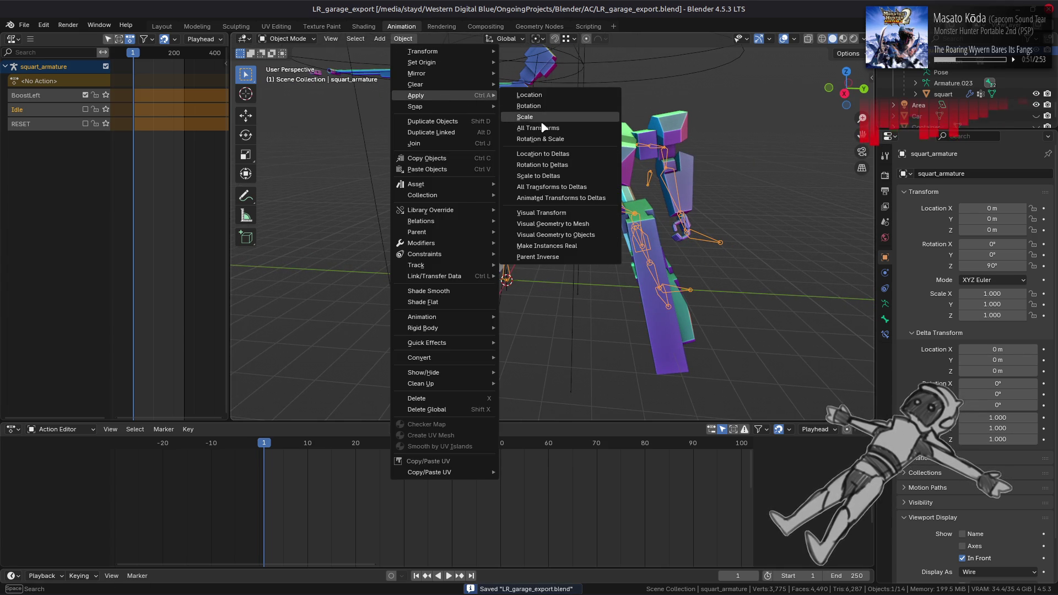
{"action": "left_click", "coordinate": [552, 111]}
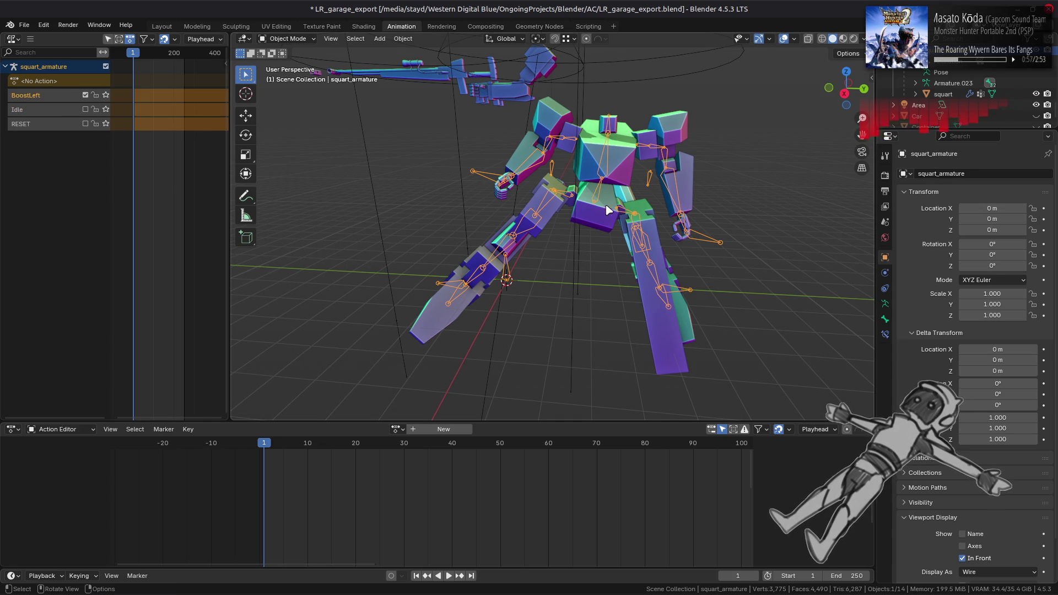
{"action": "key", "text": "Tab"}
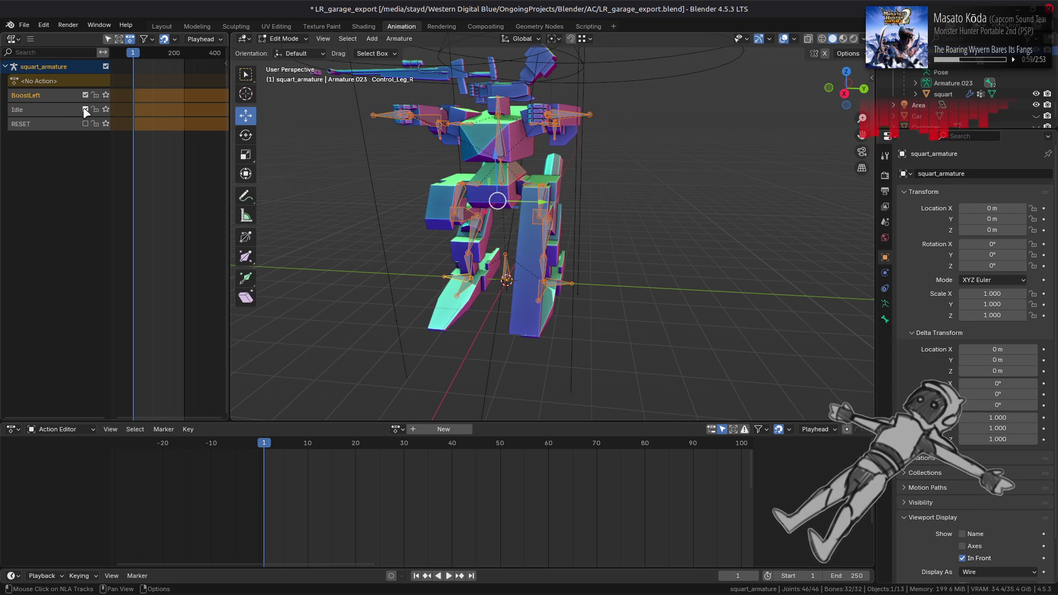
{"action": "left_click", "coordinate": [422, 160]}
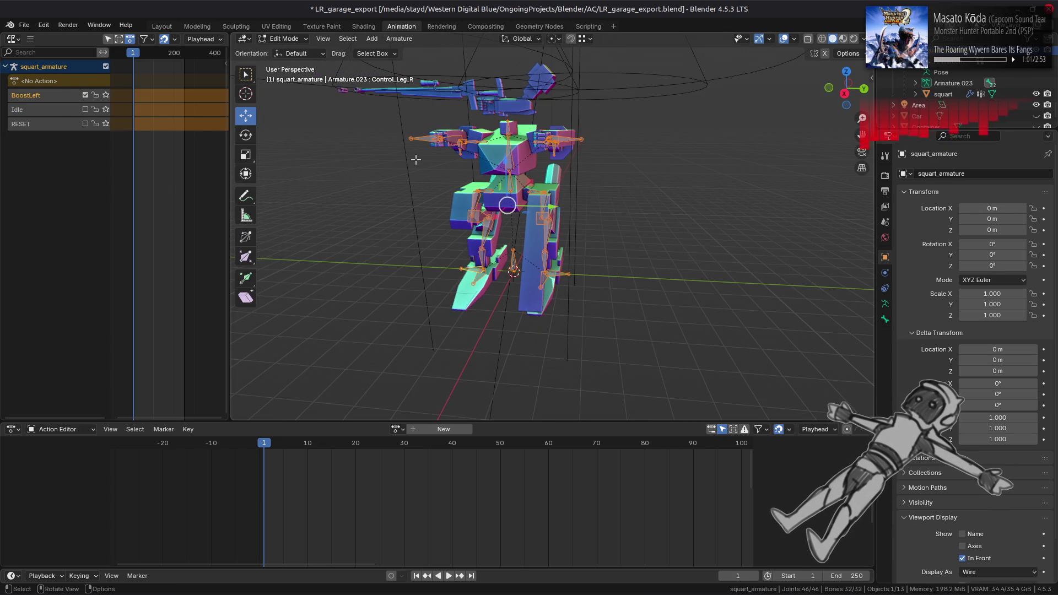
In Pose Mode, copy the pose, paste it X-flipped, then undo the paste.
{"action": "left_click", "coordinate": [285, 39]}
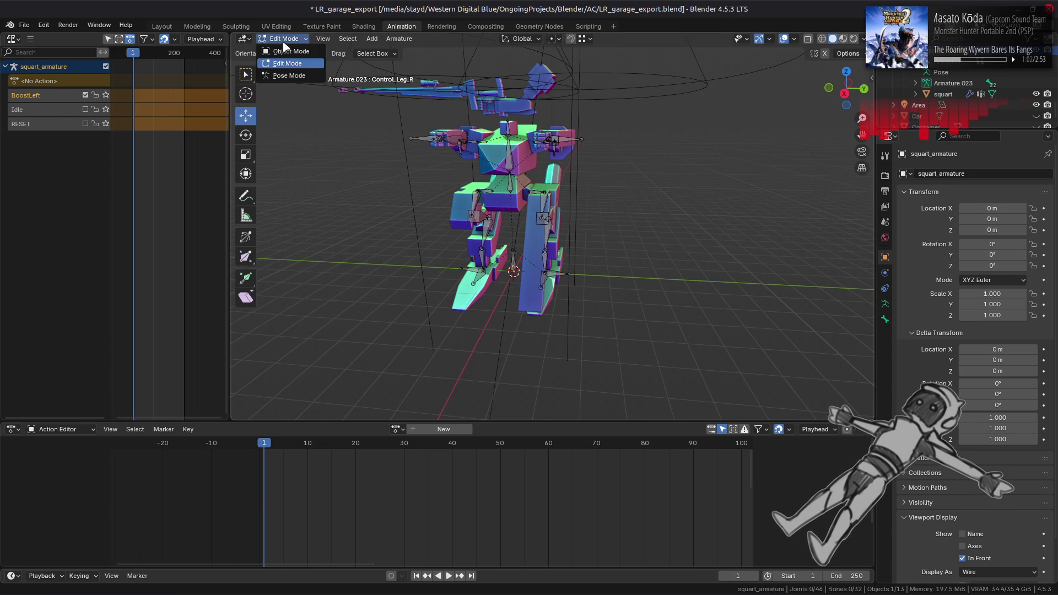
{"action": "left_click", "coordinate": [287, 75]}
{"action": "right_click", "coordinate": [545, 204]}
{"action": "left_click", "coordinate": [529, 178]}
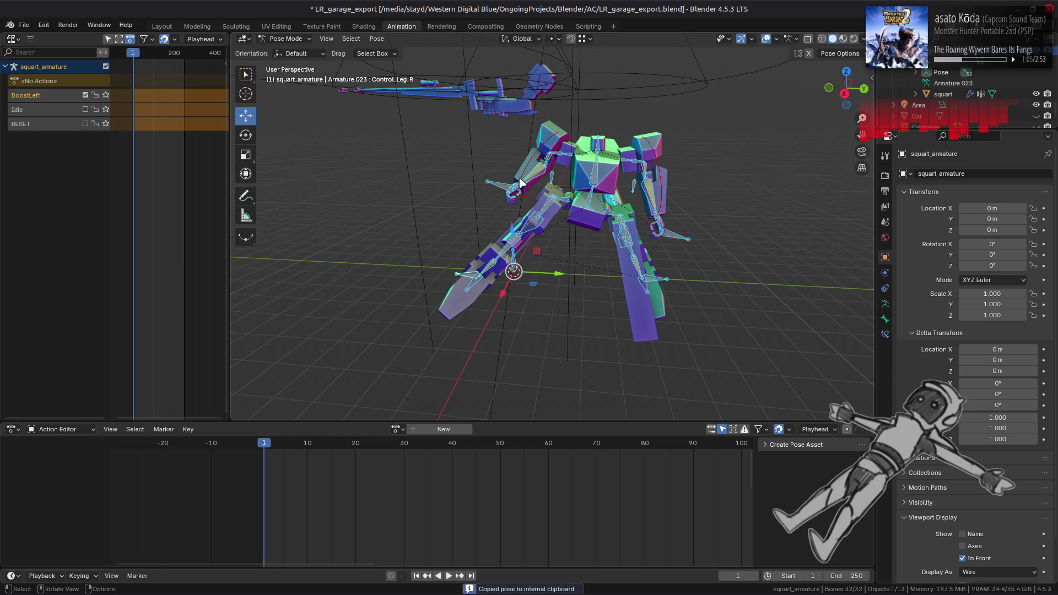
{"action": "right_click", "coordinate": [527, 192]}
{"action": "left_click", "coordinate": [519, 210]}
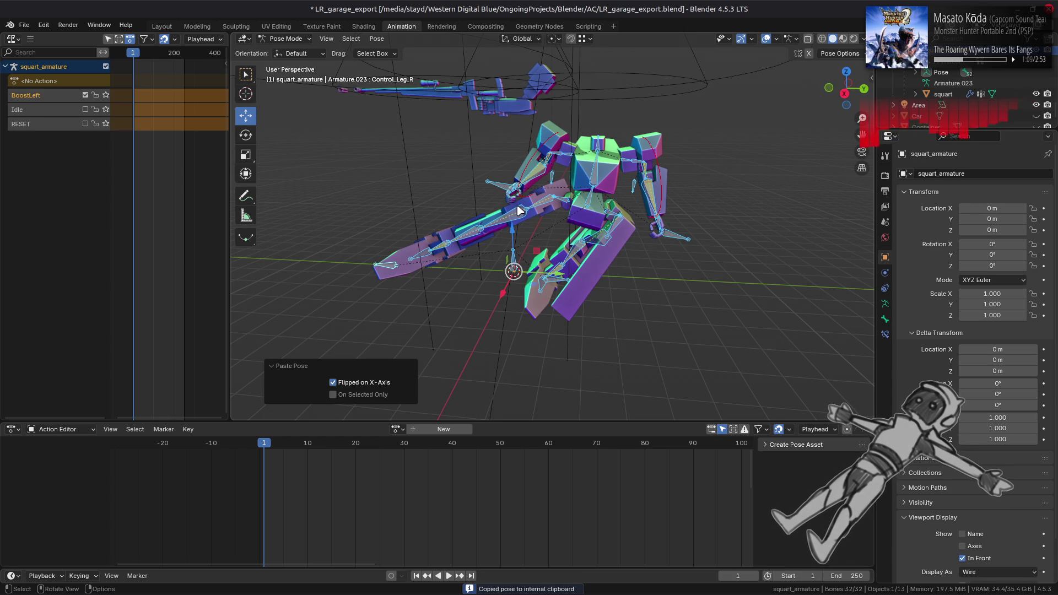
{"action": "key", "text": "ctrl+z"}
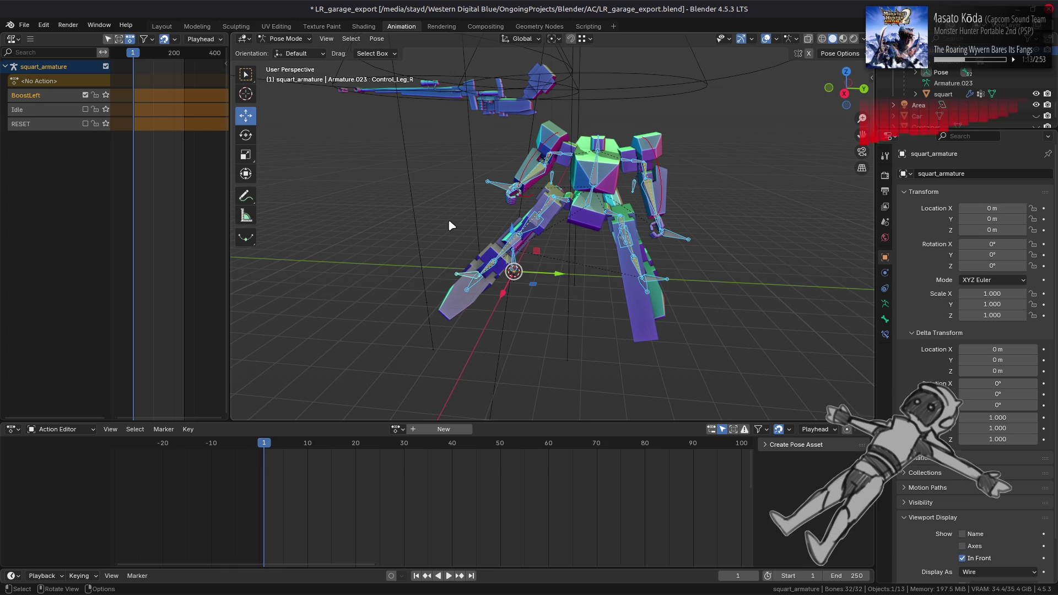
Key location and rotation on all bones into new action squart_armatureAction.005.
{"action": "right_click", "coordinate": [573, 236]}
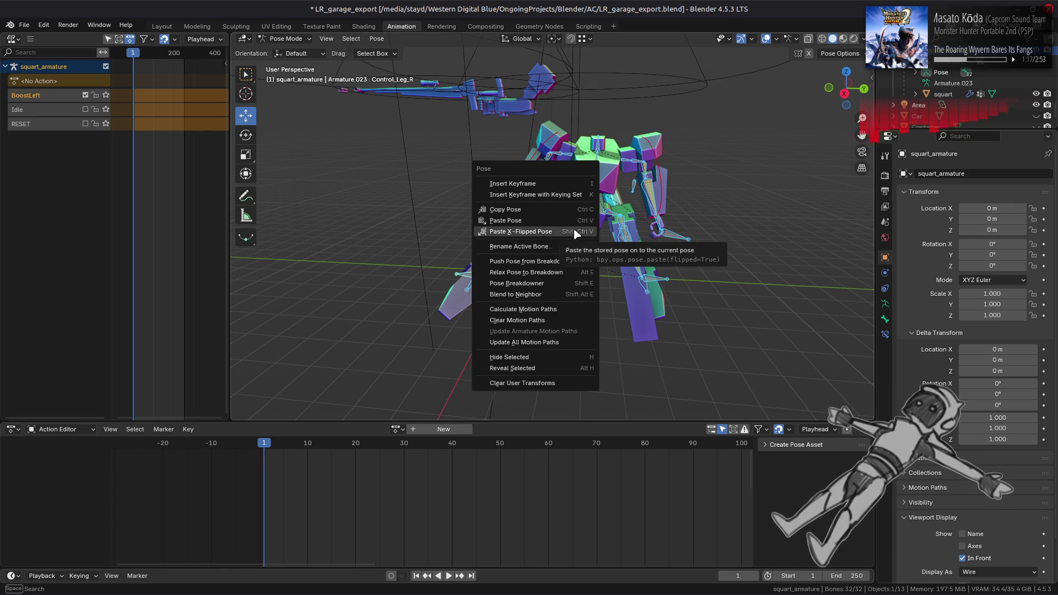
{"action": "left_click", "coordinate": [568, 187]}
{"action": "key", "text": "ctrl+z"}
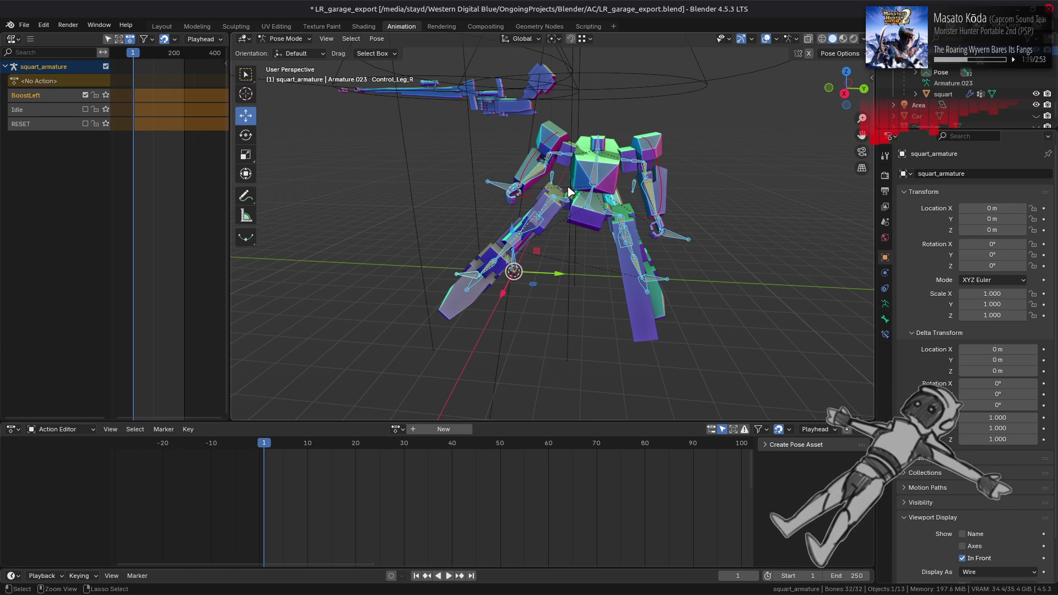
{"action": "right_click", "coordinate": [570, 192]}
{"action": "left_click", "coordinate": [570, 199]}
{"action": "left_click", "coordinate": [570, 202]}
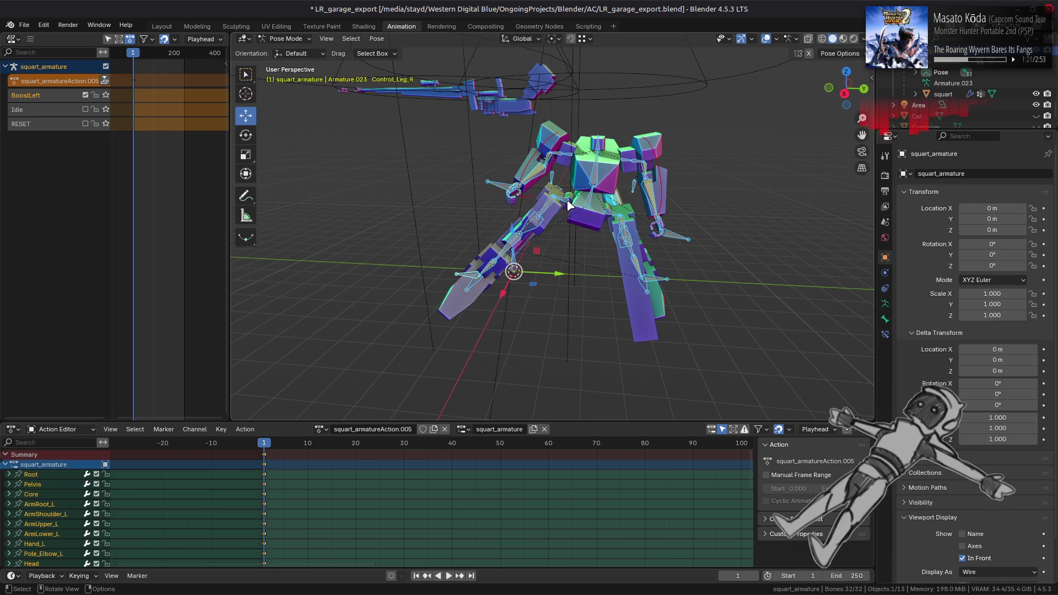
Copy the pose and paste it flipped across the X axis.
{"action": "right_click", "coordinate": [582, 223]}
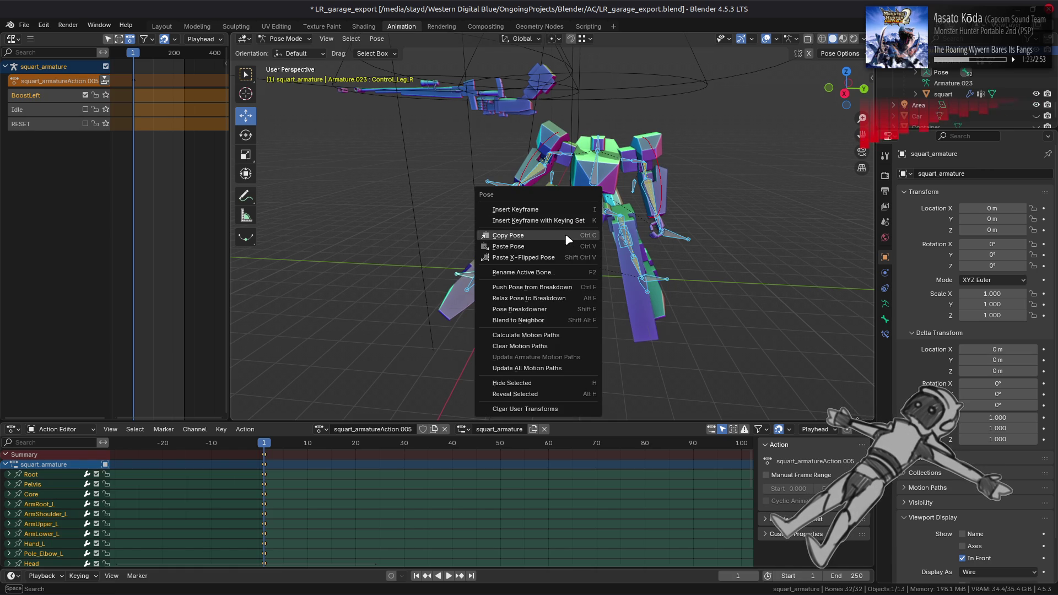
{"action": "left_click", "coordinate": [567, 240]}
{"action": "right_click", "coordinate": [545, 230]}
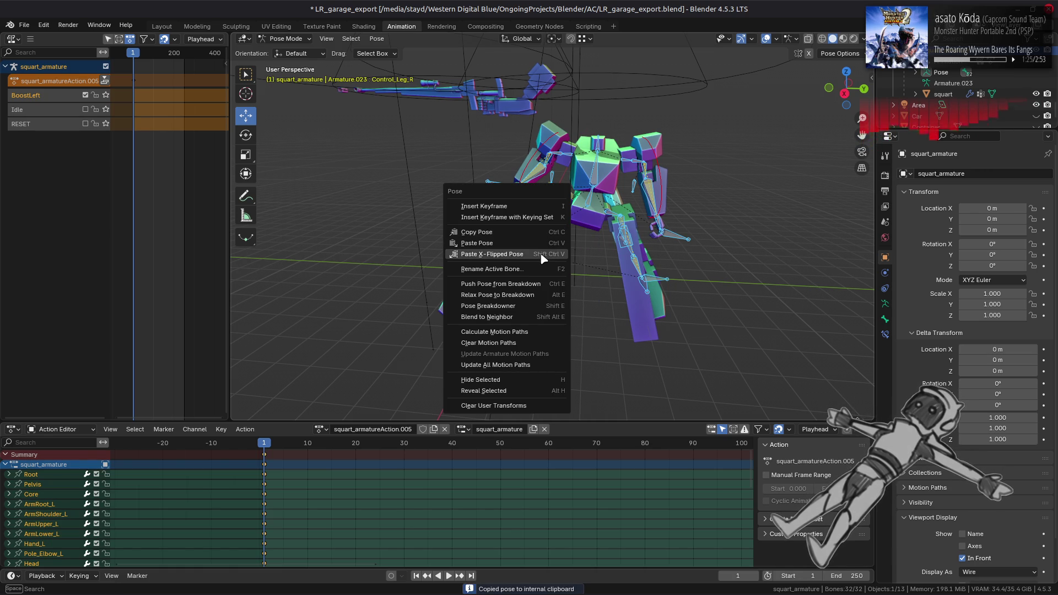
{"action": "left_click", "coordinate": [542, 255]}
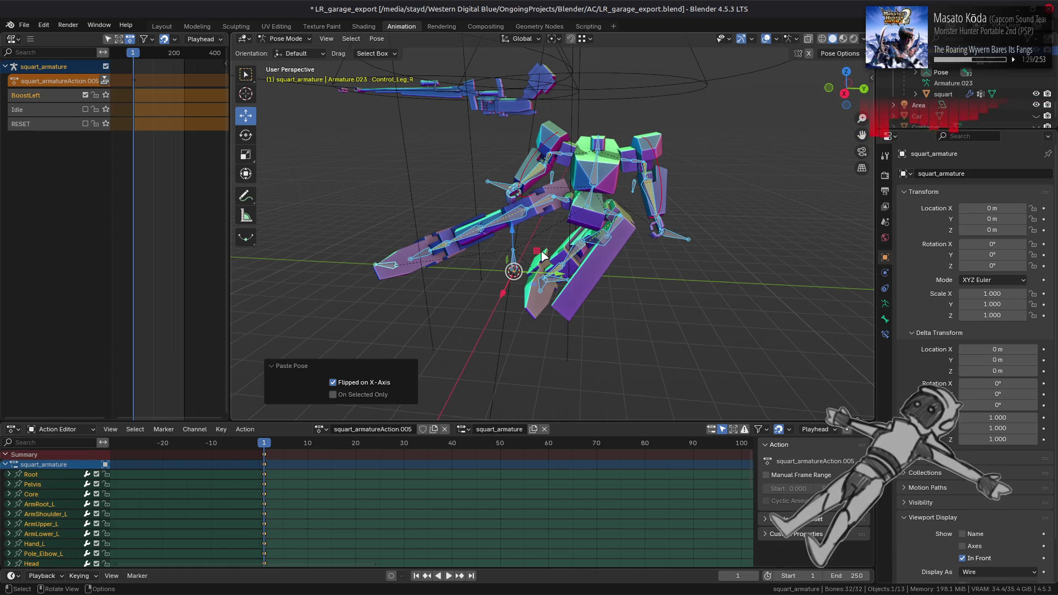
{"action": "mouse_move", "coordinate": [541, 255]}
{"action": "left_mouse_down"}
{"action": "mouse_move", "coordinate": [557, 232]}
{"action": "mouse_move", "coordinate": [644, 202]}
{"action": "left_mouse_up"}
Step back and forth through undo history to compare the standing and mirrored poses.
{"action": "key", "text": "ctrl+z"}
{"action": "key", "text": "ctrl+z"}
{"action": "key", "text": "ctrl+z"}
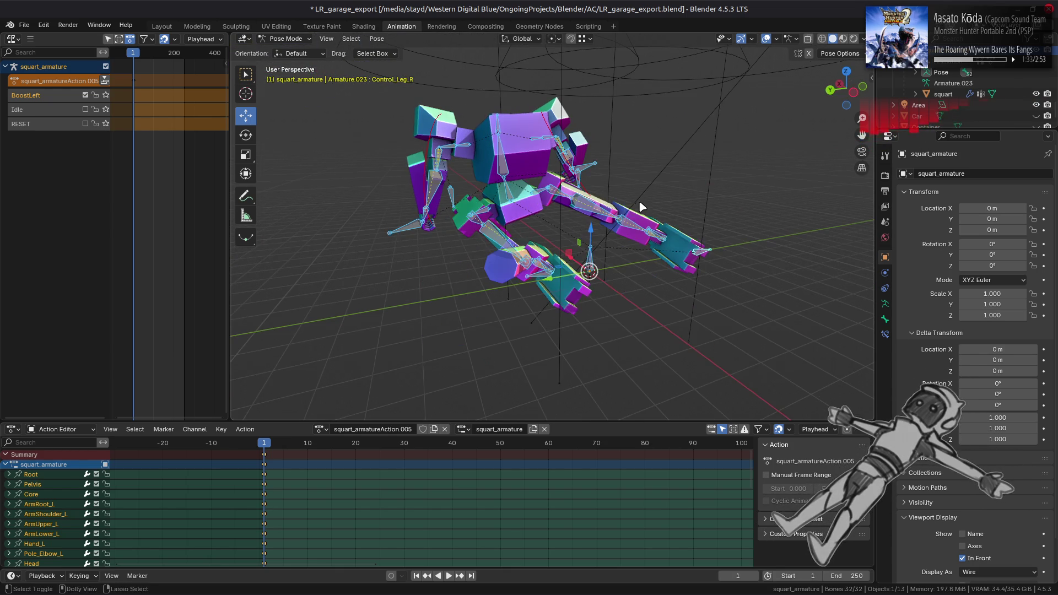
{"action": "key", "text": "ctrl+z"}
{"action": "key", "text": "ctrl+shift+z"}
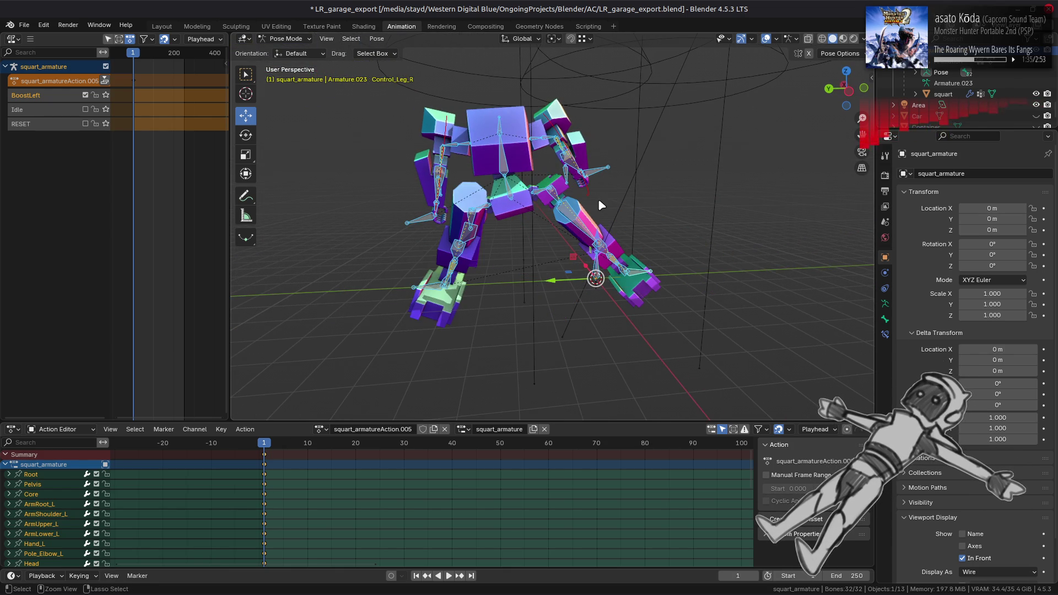
{"action": "key", "text": "ctrl+z"}
{"action": "key", "text": "ctrl+shift+z"}
{"action": "key", "text": "ctrl+z"}
{"action": "mouse_move", "coordinate": [597, 199]}
{"action": "left_mouse_down"}
{"action": "mouse_move", "coordinate": [576, 178]}
{"action": "mouse_move", "coordinate": [614, 232]}
{"action": "mouse_move", "coordinate": [615, 186]}
{"action": "left_mouse_up"}
{"action": "key", "text": "ctrl+shift+z"}
{"action": "key", "text": "ctrl+z"}
{"action": "key", "text": "ctrl+shift+z"}
{"action": "key", "text": "ctrl+z"}
{"action": "key", "text": "ctrl+shift+z"}
{"action": "key", "text": "ctrl+z"}
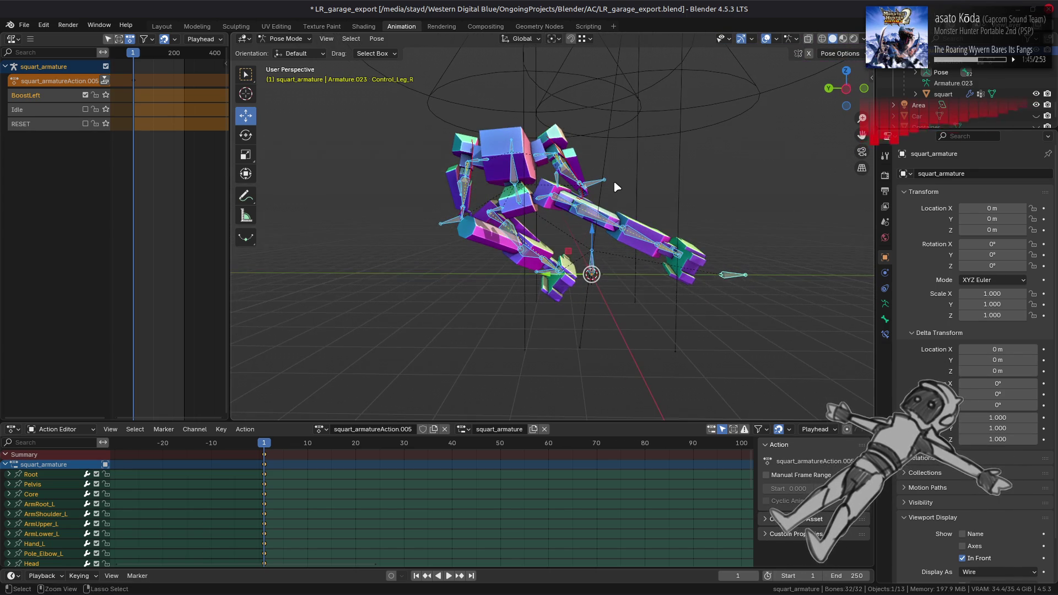
{"action": "key", "text": "ctrl+shift+z"}
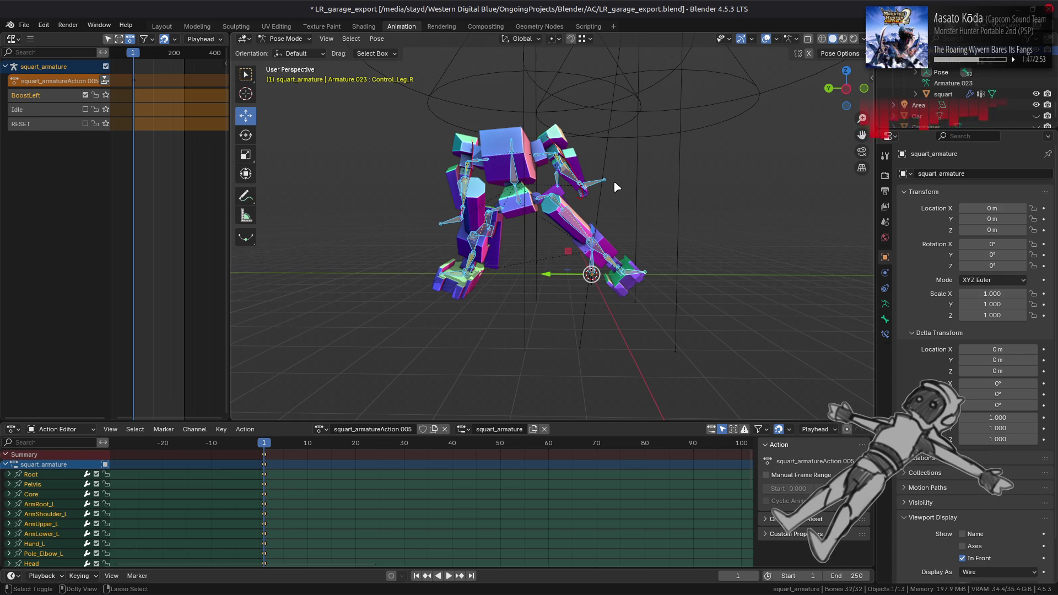
{"action": "key", "text": "ctrl+z"}
{"action": "key", "text": "ctrl+shift+z"}
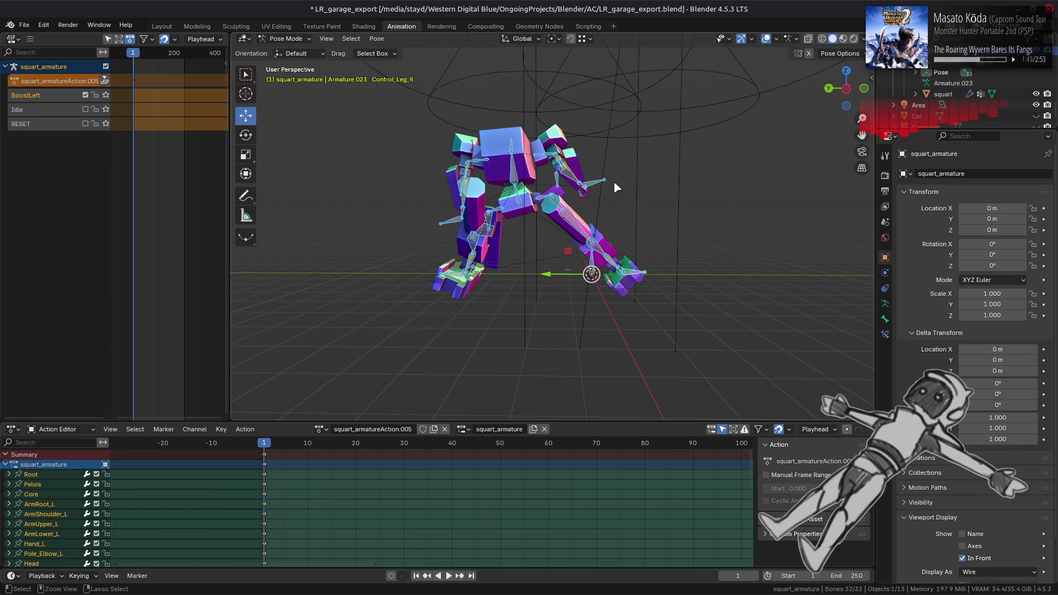
{"action": "key", "text": "ctrl+z"}
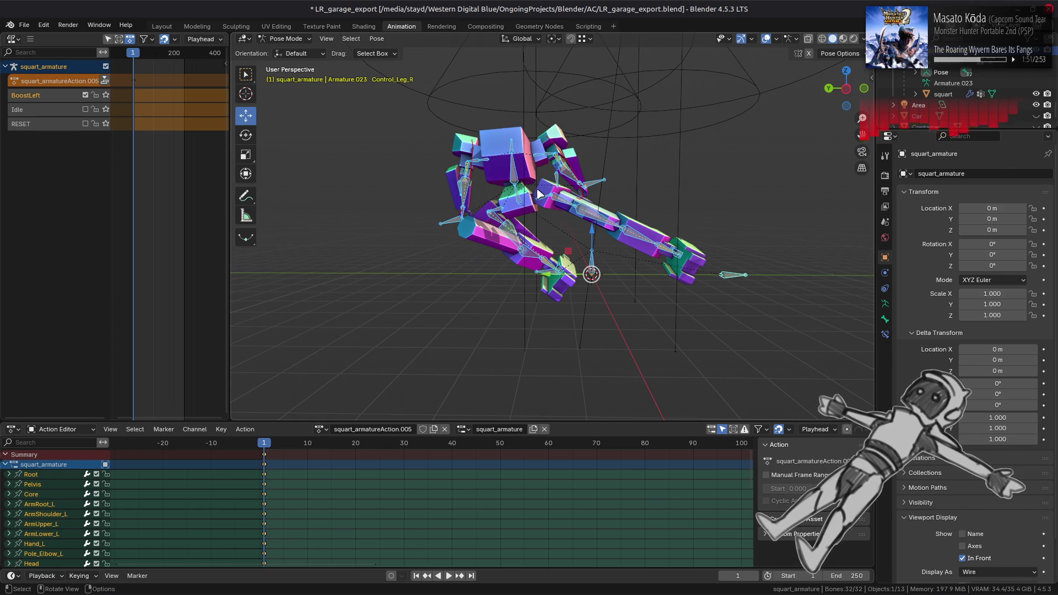
{"action": "key", "text": "ctrl+shift+z"}
{"action": "key", "text": "ctrl+z"}
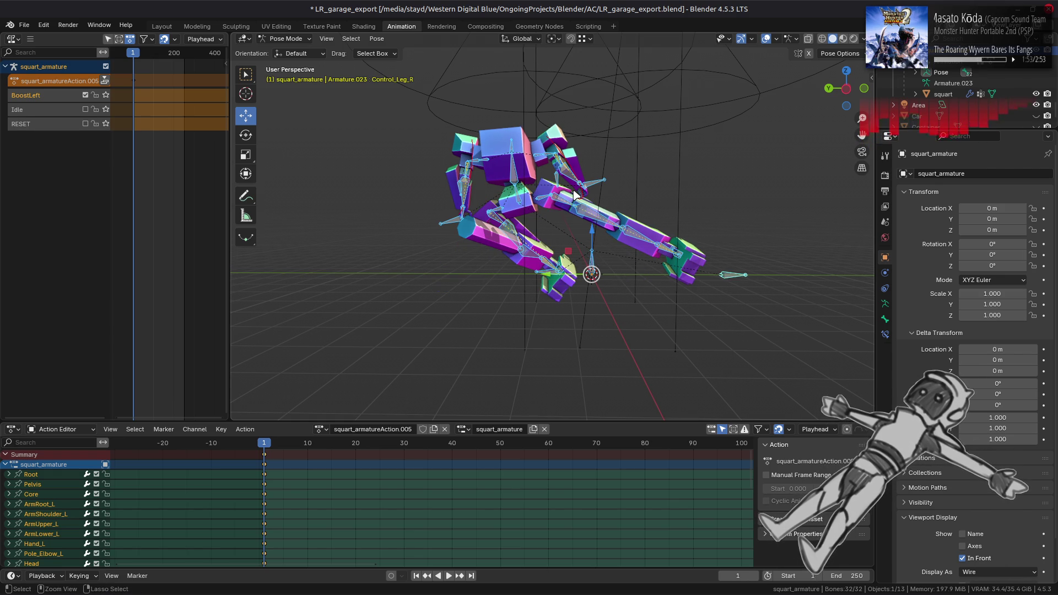
{"action": "key", "text": "ctrl+shift+z"}
{"action": "key", "text": "ctrl+shift+z"}
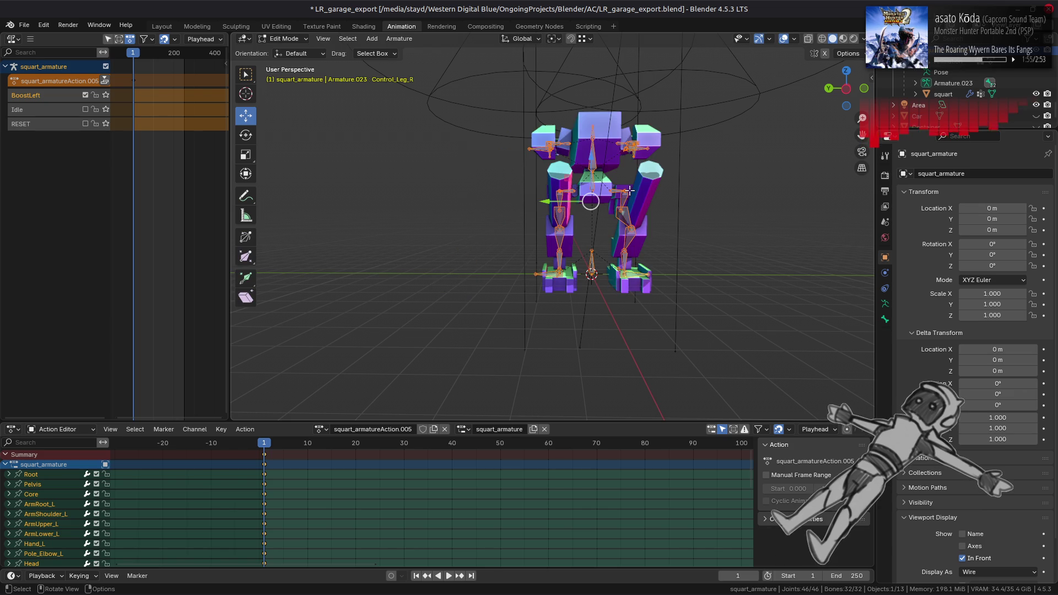
{"action": "key", "text": "ctrl+z"}
Save LR_garage_export.blend and unlink the current action from squart_armature.
{"action": "key", "text": "n"}
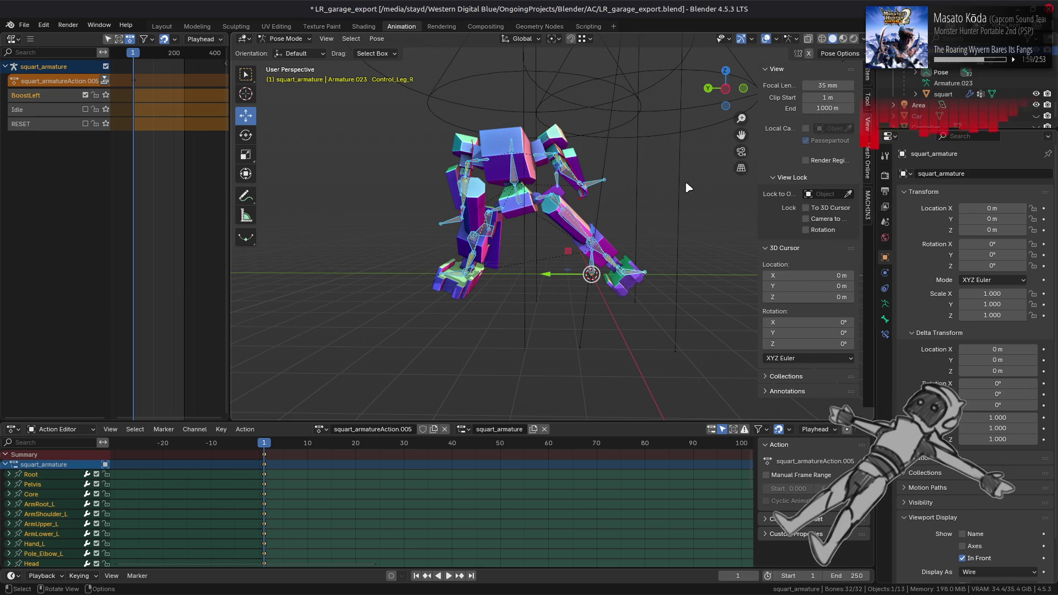
{"action": "key", "text": "n"}
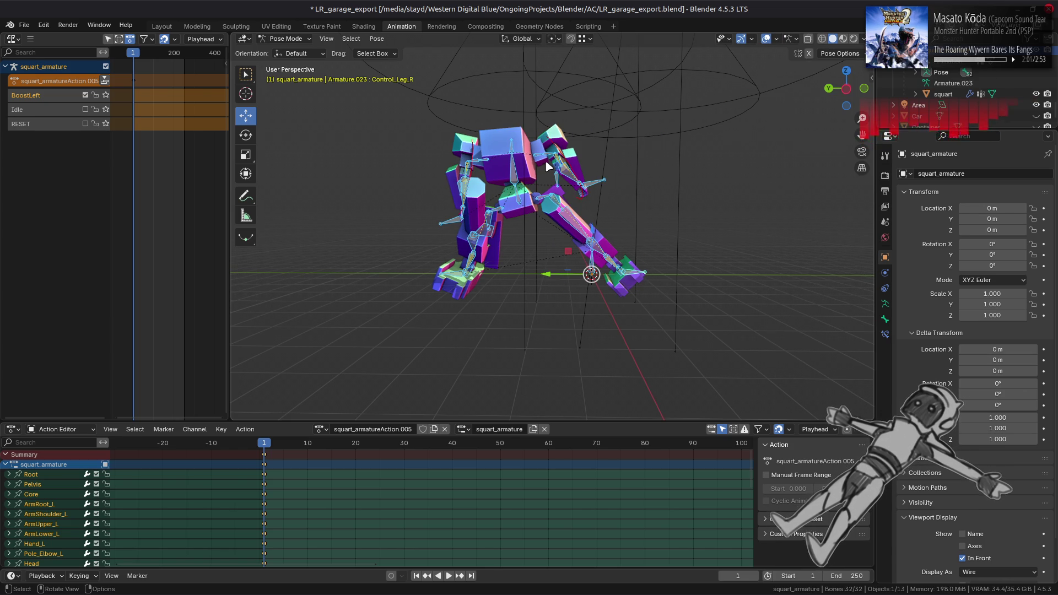
{"action": "key", "text": "ctrl+s"}
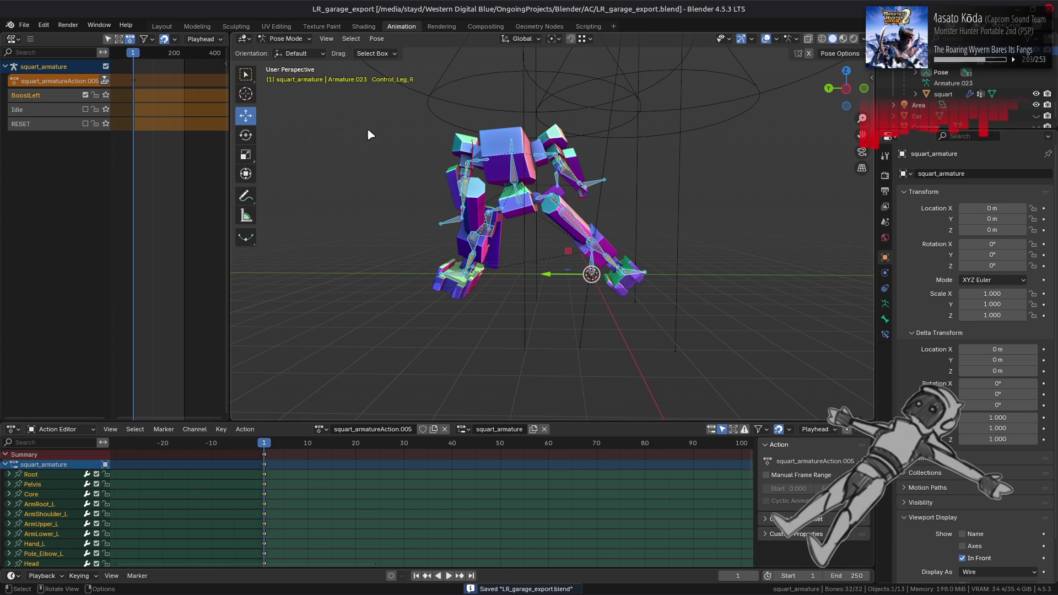
{"action": "key", "text": "ctrl+z"}
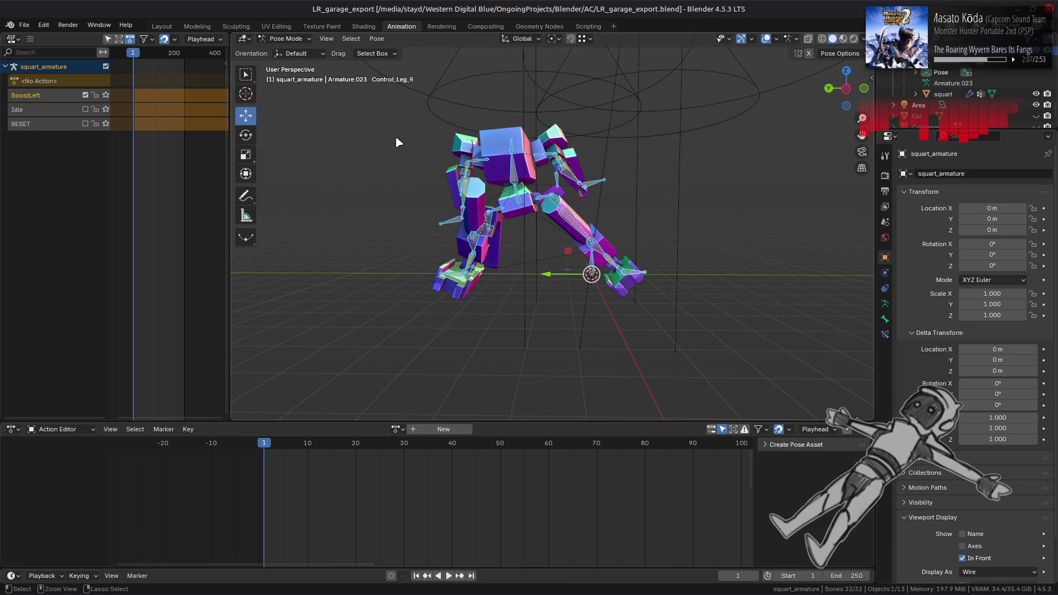
Enable the AniMirror add-on in Preferences and show its panel in the viewport sidebar.
{"action": "left_click", "coordinate": [43, 25]}
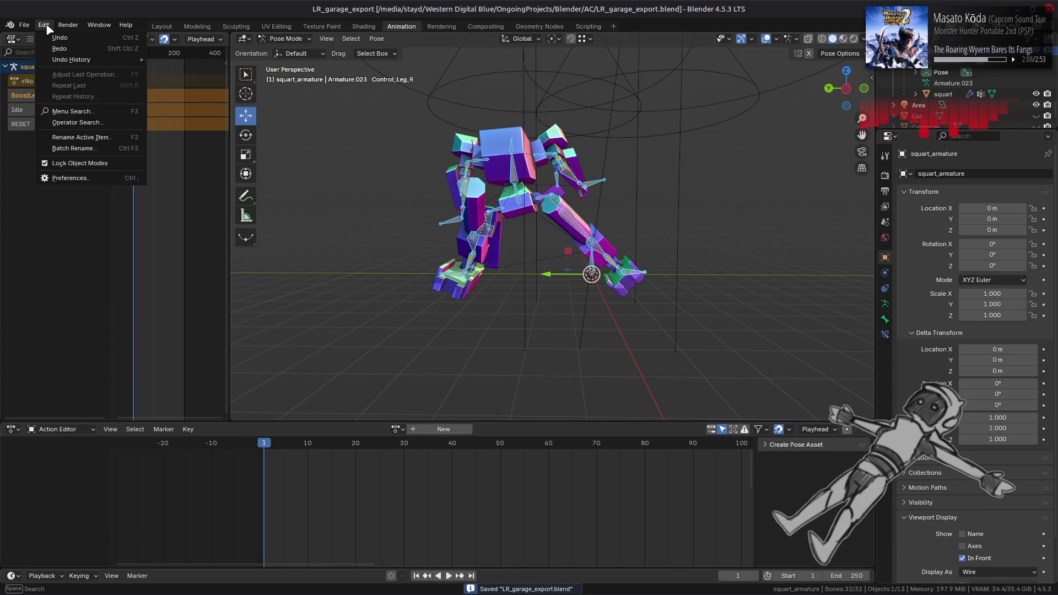
{"action": "left_click", "coordinate": [92, 178]}
{"action": "left_click", "coordinate": [43, 158]}
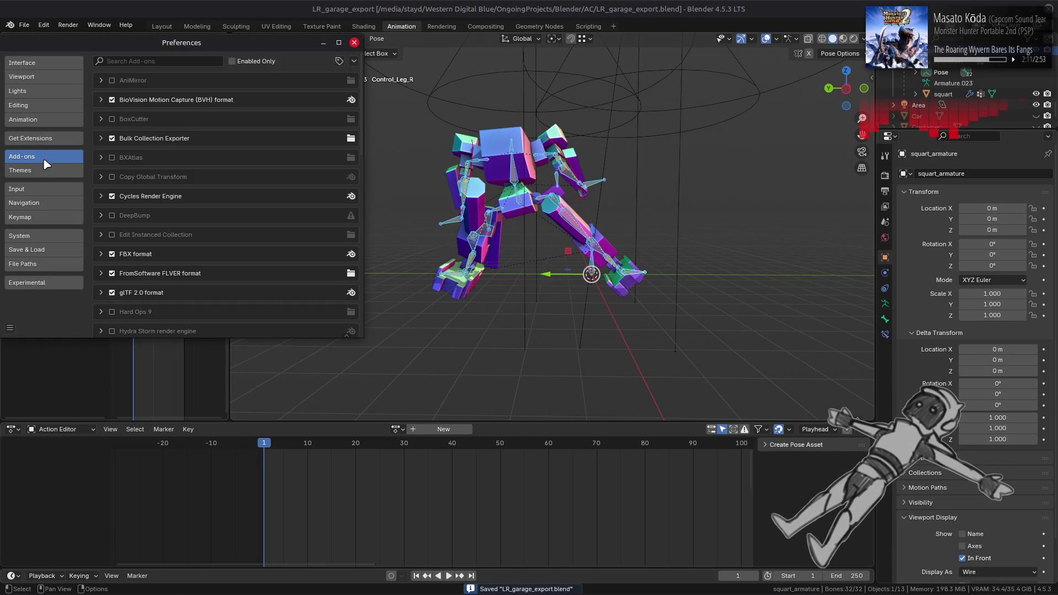
{"action": "left_click", "coordinate": [112, 81]}
{"action": "left_click", "coordinate": [101, 81]}
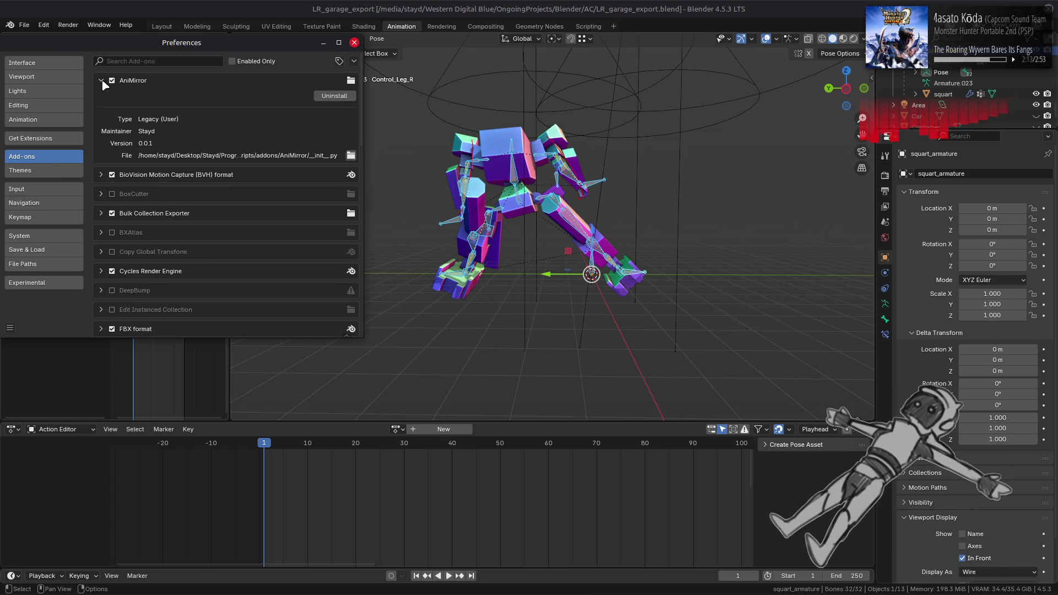
{"action": "left_click", "coordinate": [354, 43]}
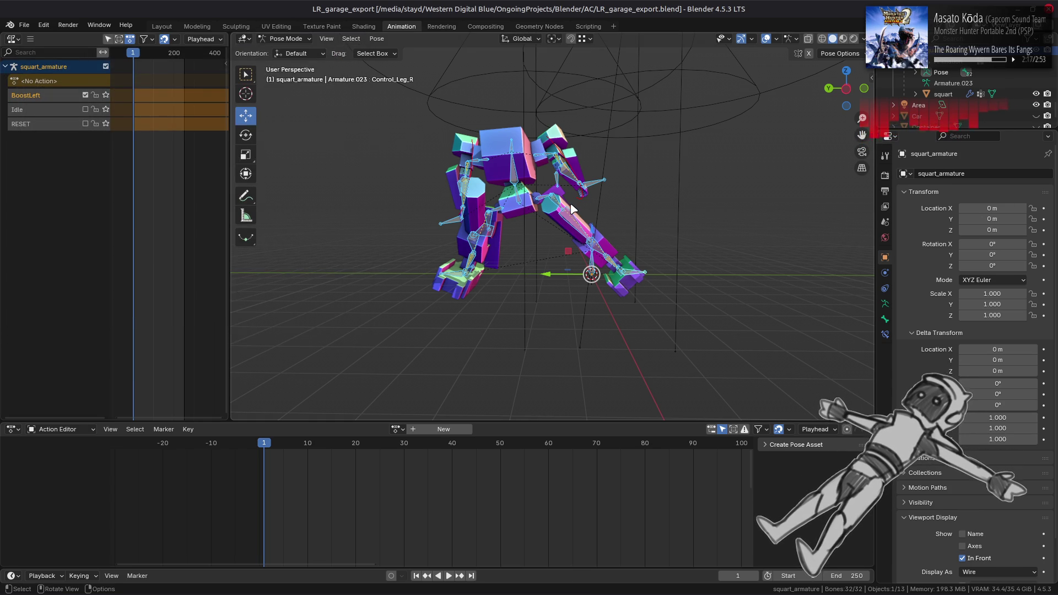
{"action": "key", "text": "n"}
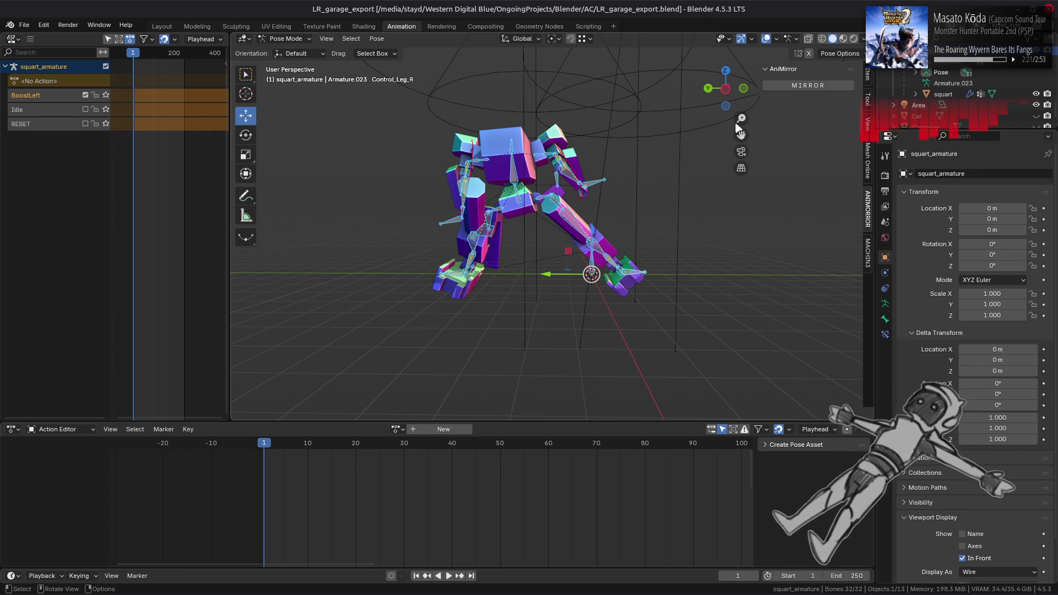
Paste the copied BoostLeft pose X-flipped and key Location & Rotation for all bones.
{"action": "right_click", "coordinate": [499, 152]}
{"action": "left_click", "coordinate": [498, 149]}
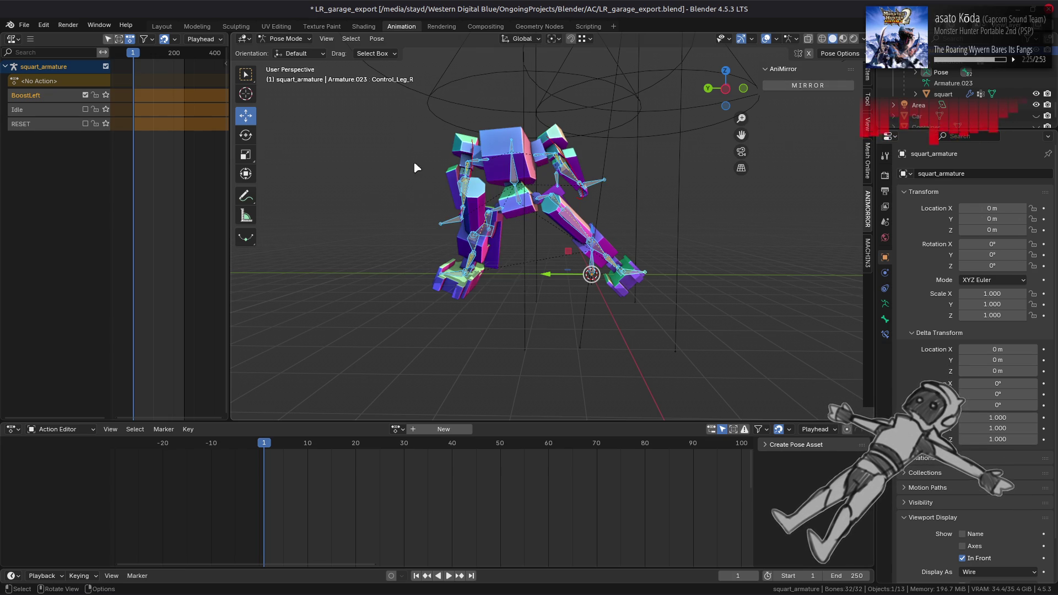
{"action": "right_click", "coordinate": [454, 118]}
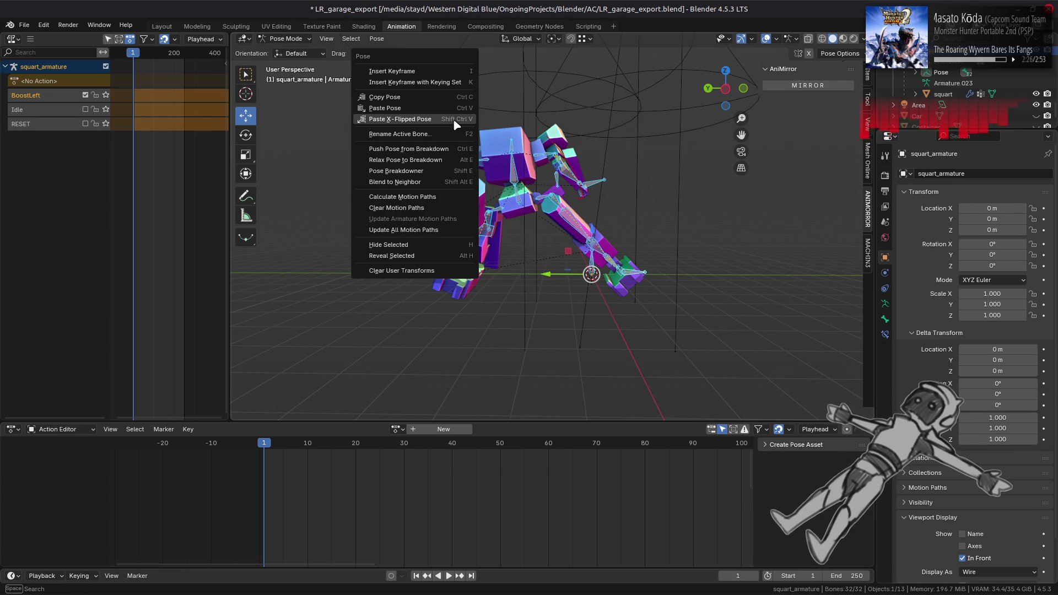
{"action": "left_click", "coordinate": [456, 82]}
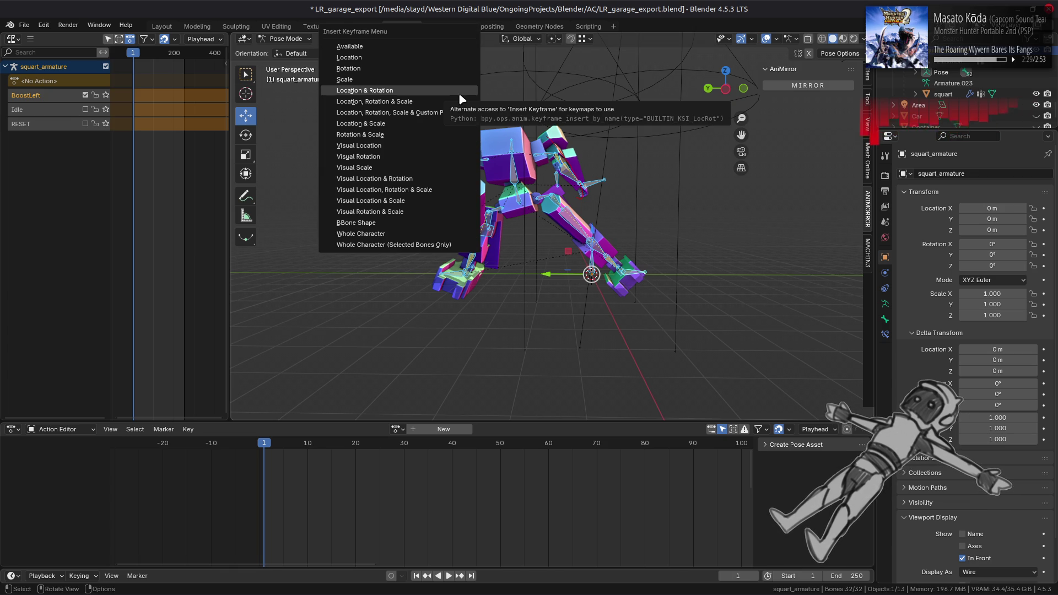
{"action": "left_click", "coordinate": [460, 91]}
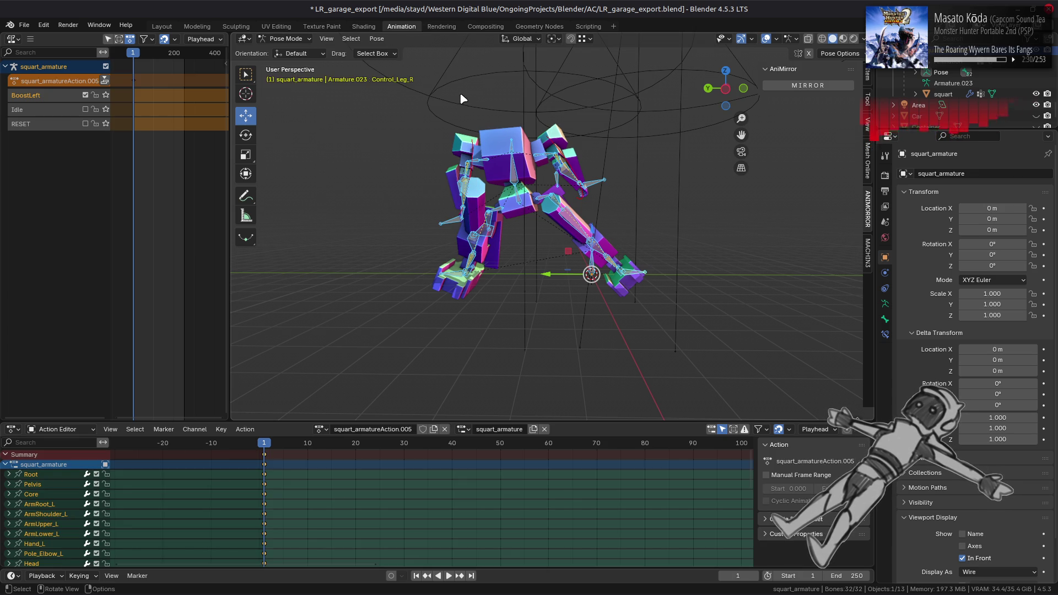
Mirror the pose with AniMirror and key its Location & Rotation again.
{"action": "left_click", "coordinate": [808, 87]}
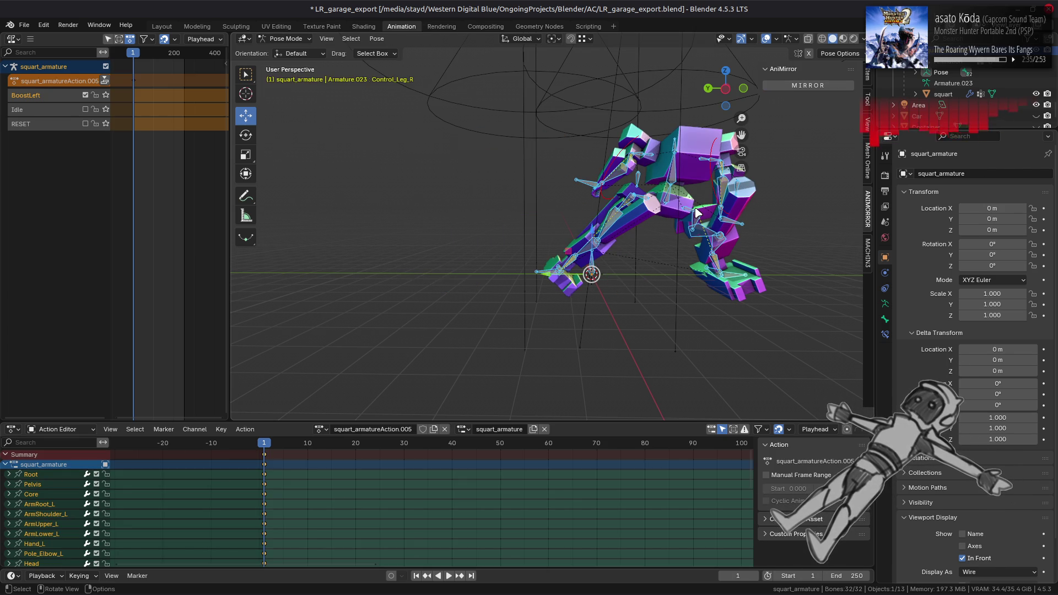
{"action": "mouse_move", "coordinate": [483, 276]}
{"action": "left_mouse_down"}
{"action": "mouse_move", "coordinate": [419, 253]}
{"action": "mouse_move", "coordinate": [319, 243]}
{"action": "mouse_move", "coordinate": [487, 232]}
{"action": "left_mouse_up"}
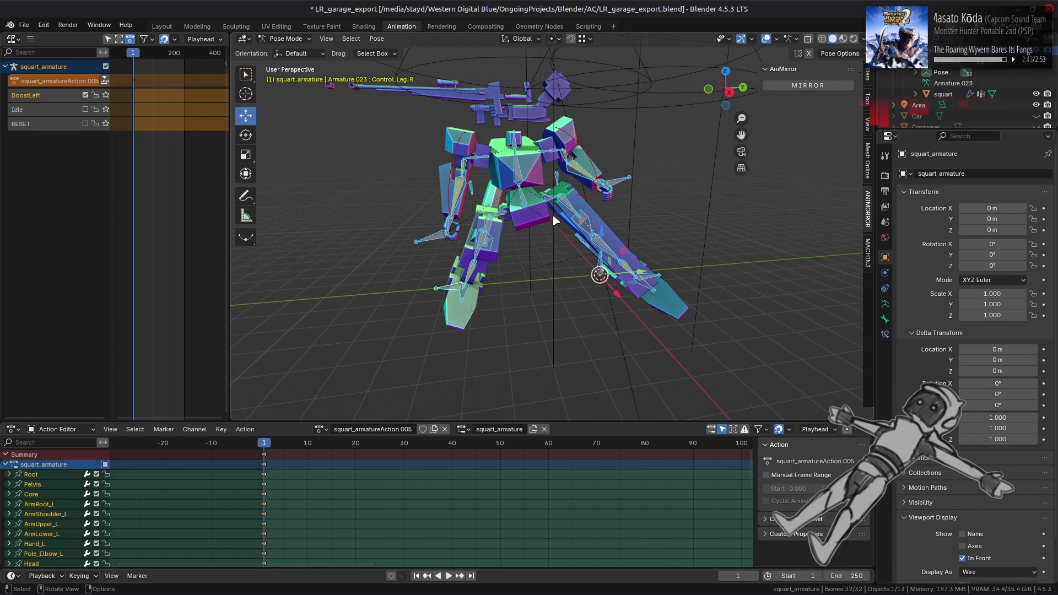
{"action": "right_click", "coordinate": [582, 212]}
{"action": "left_click", "coordinate": [582, 213]}
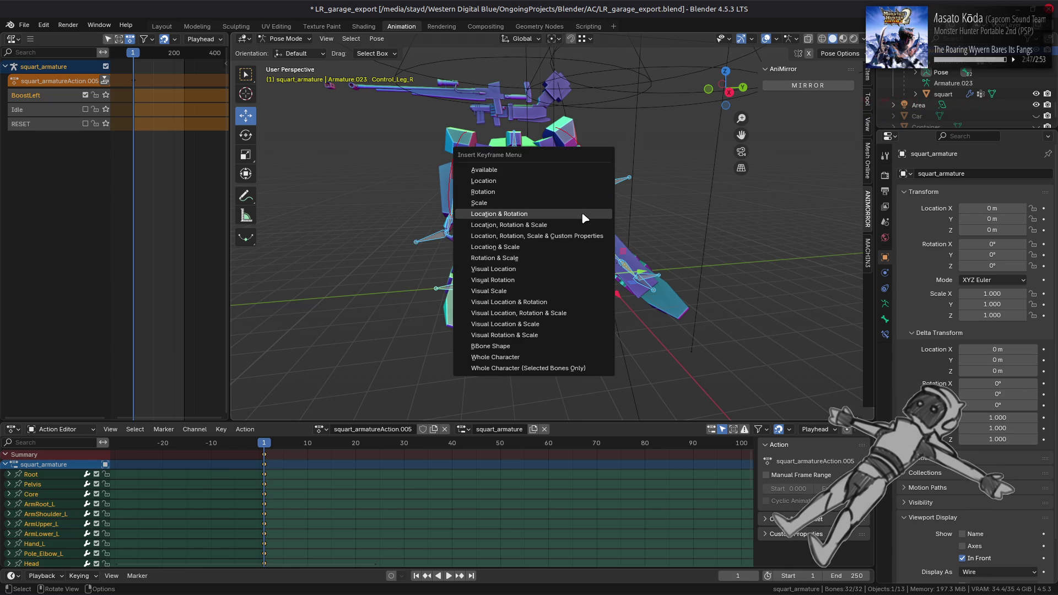
{"action": "left_click", "coordinate": [582, 212]}
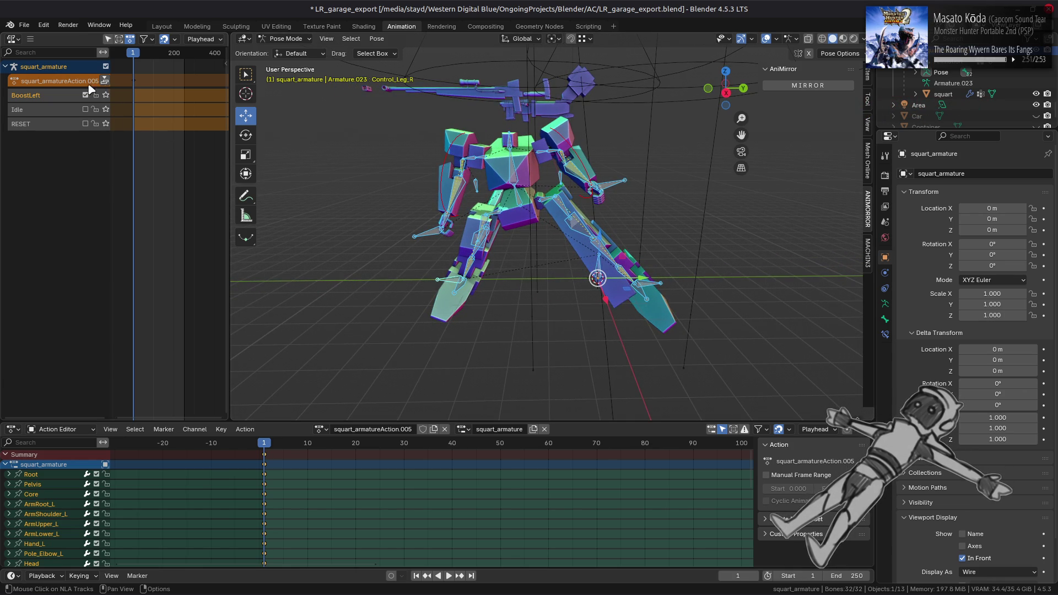
Push the mirrored action down into a new NLA track named 'BoostRight'.
{"action": "left_click", "coordinate": [104, 83]}
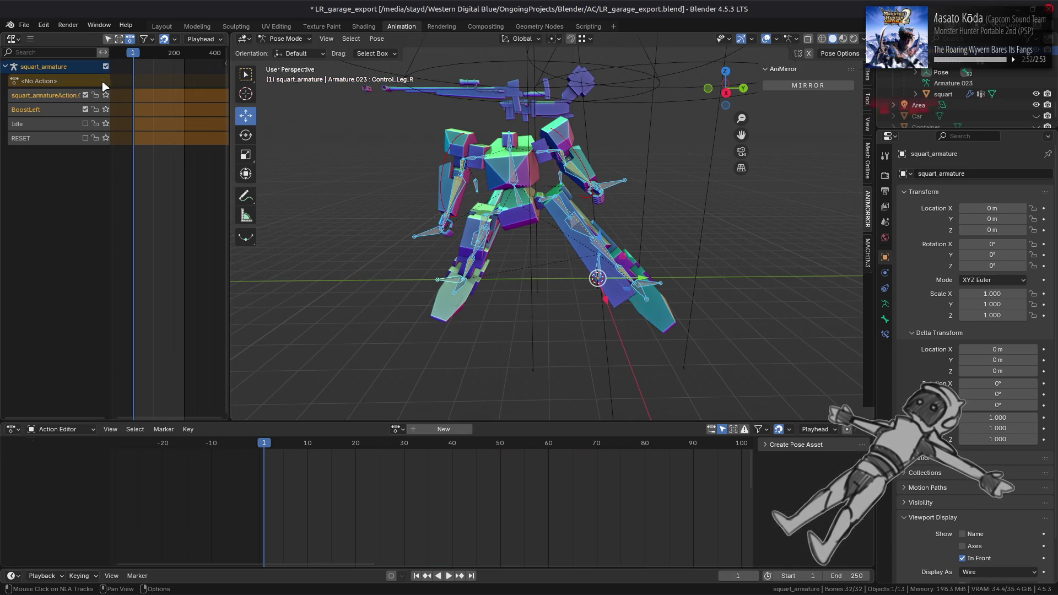
{"action": "double_click", "coordinate": [60, 96]}
{"action": "type", "text": "BoostRi"}
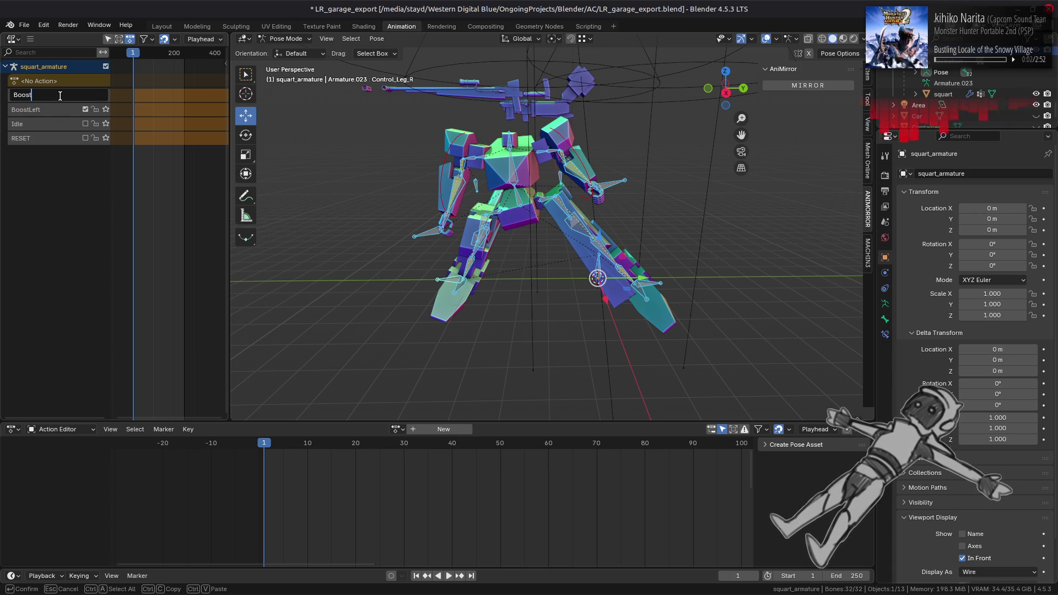
{"action": "type", "text": "ght"}
{"action": "key", "text": "Return"}
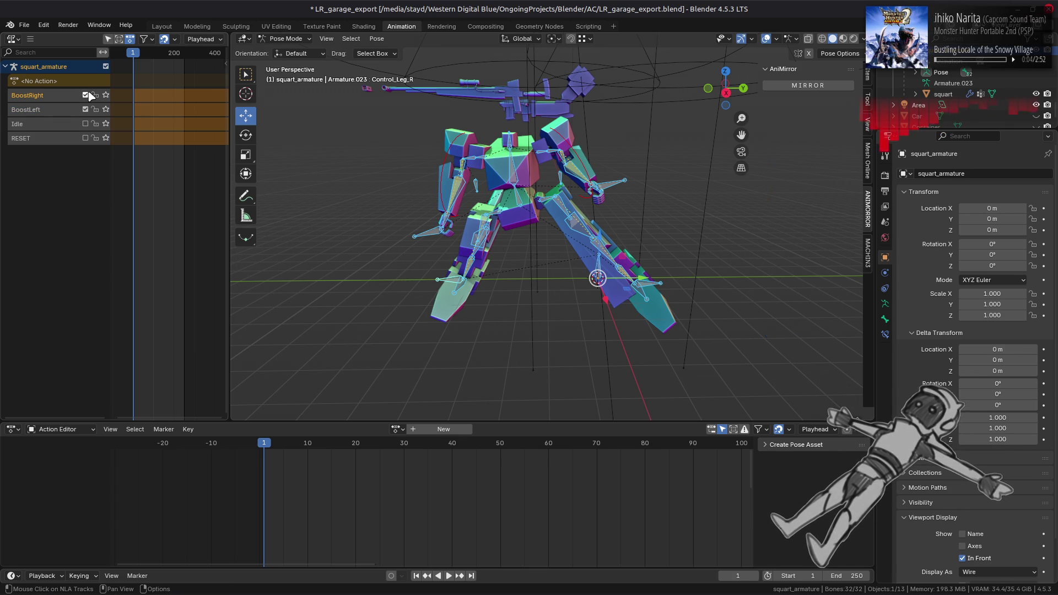
Toggle the BoostRight track repeatedly to compare poses, then disable the BoostLeft track.
{"action": "left_click", "coordinate": [90, 96]}
{"action": "left_click", "coordinate": [90, 96]}
{"action": "left_click", "coordinate": [89, 95]}
{"action": "left_click", "coordinate": [89, 95]}
{"action": "left_click", "coordinate": [90, 95]}
{"action": "left_click", "coordinate": [90, 95]}
{"action": "left_click", "coordinate": [90, 96]}
{"action": "left_click", "coordinate": [90, 95]}
{"action": "left_click", "coordinate": [90, 95]}
{"action": "left_click", "coordinate": [90, 95]}
{"action": "left_click", "coordinate": [90, 96]}
{"action": "left_click", "coordinate": [90, 95]}
{"action": "left_click", "coordinate": [90, 96]}
{"action": "left_click", "coordinate": [90, 95]}
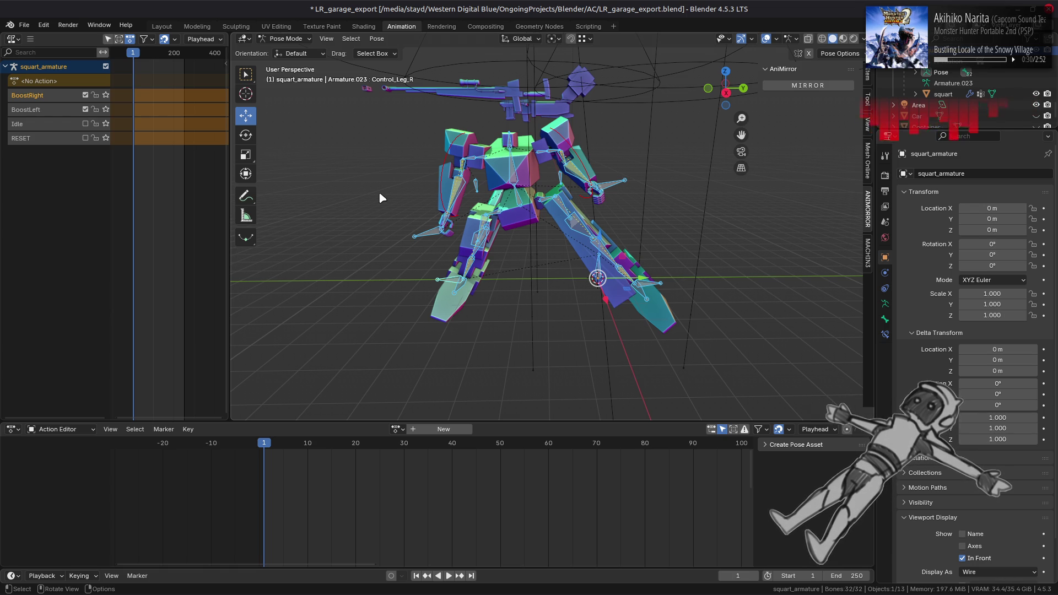
{"action": "left_click", "coordinate": [85, 109]}
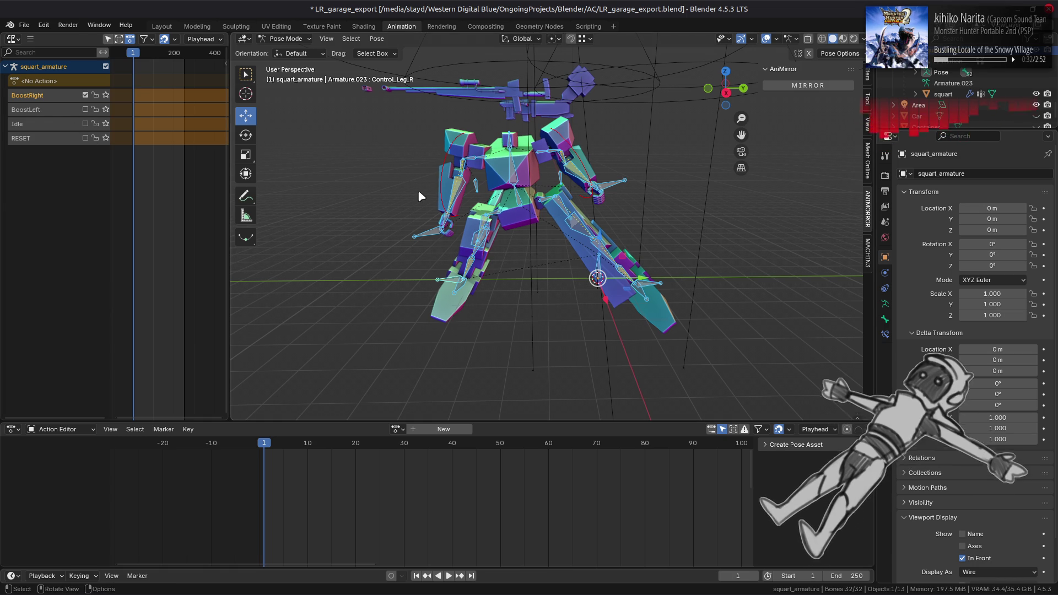
Save the .blend file with Ctrl+S and hide the 3D viewport sidebar.
{"action": "key", "text": "ctrl+s"}
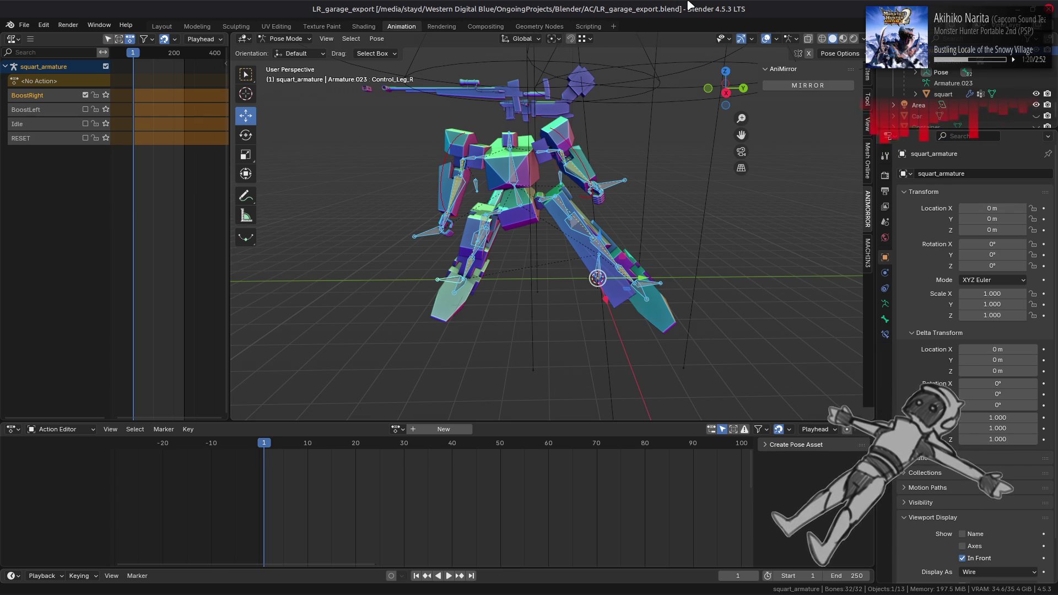
{"action": "key", "text": "n"}
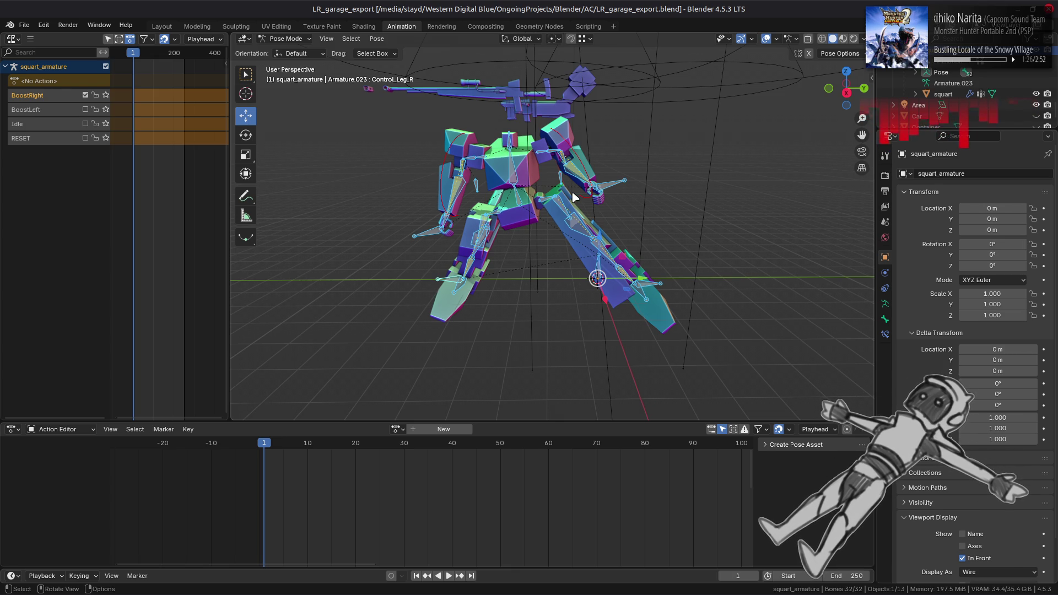
Disable the BoostRight track, enable the Idle track, and save the file.
{"action": "left_click", "coordinate": [86, 95]}
{"action": "left_click", "coordinate": [85, 123]}
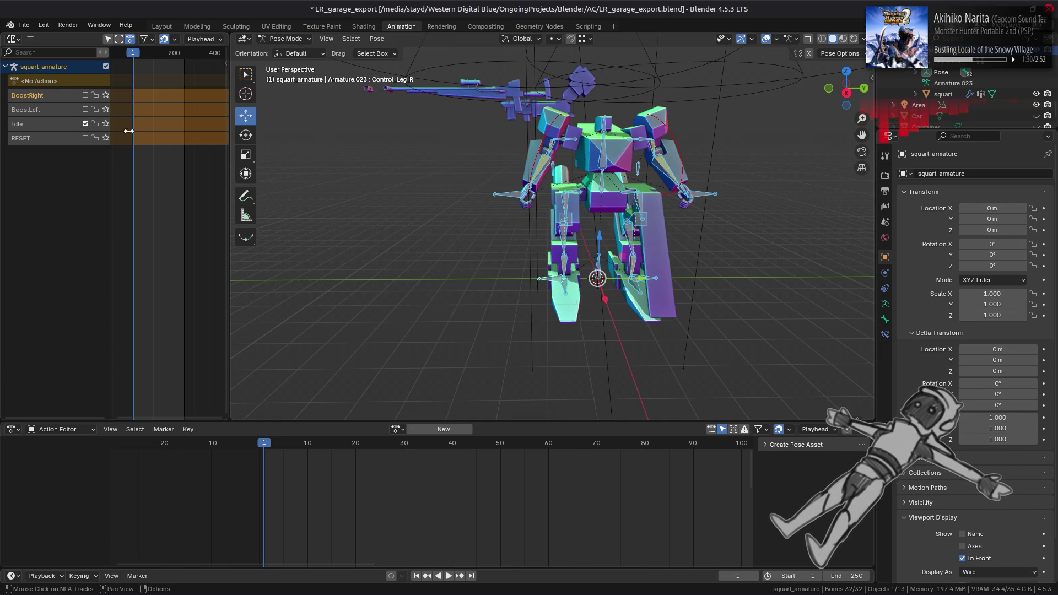
{"action": "mouse_move", "coordinate": [525, 148]}
{"action": "left_mouse_down"}
{"action": "mouse_move", "coordinate": [502, 153]}
{"action": "mouse_move", "coordinate": [512, 157]}
{"action": "left_mouse_up"}
{"action": "key", "text": "ctrl+s"}
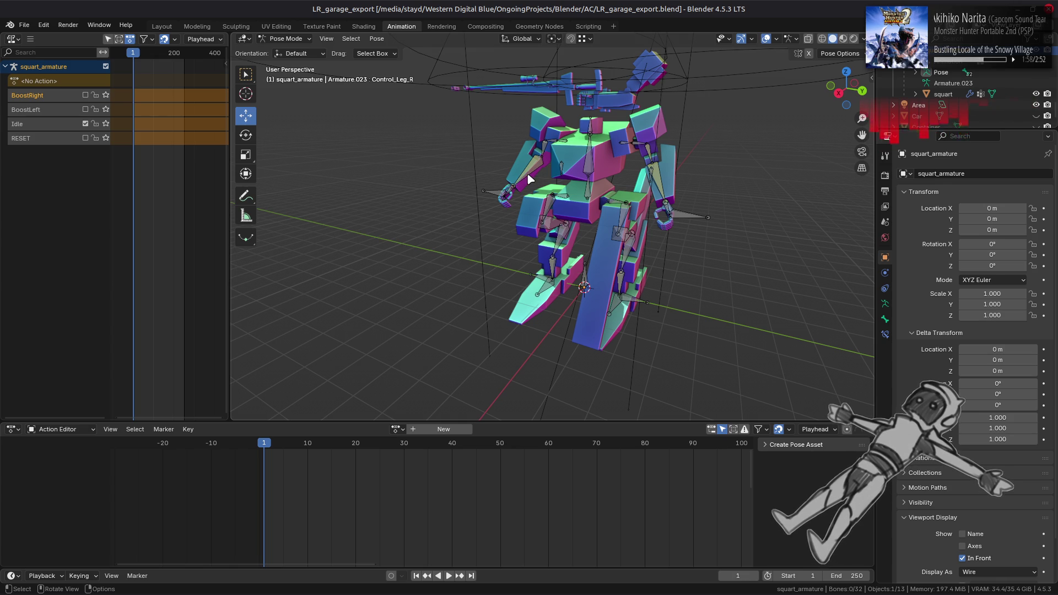
Select the left leg control bone and turn off the Origins and Relationship Lines overlays.
{"action": "scroll", "coordinate": [528, 178], "scroll_direction": "up", "scroll_amount": 2}
{"action": "scroll", "coordinate": [547, 177], "scroll_direction": "down", "scroll_amount": 2}
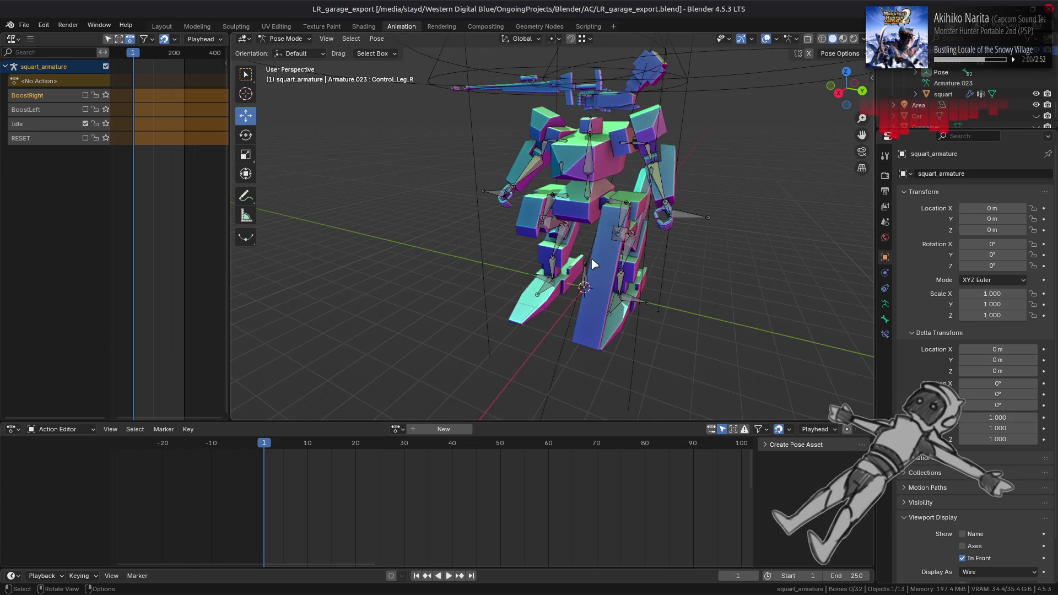
{"action": "left_click_drag", "start_coordinate": [551, 182], "coordinate": [616, 283]}
{"action": "left_click", "coordinate": [608, 289]}
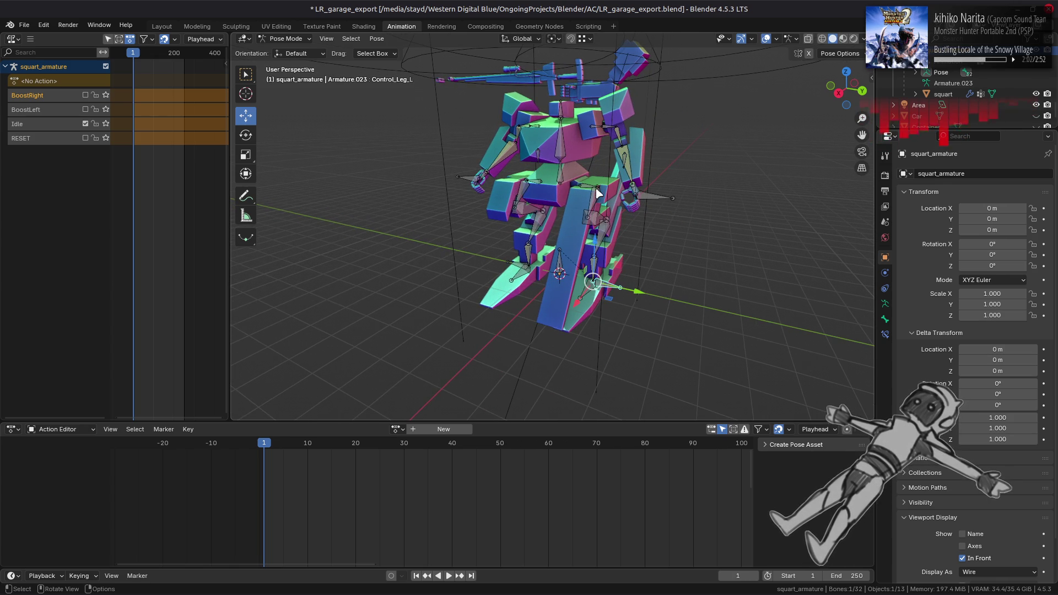
{"action": "left_click", "coordinate": [776, 39]}
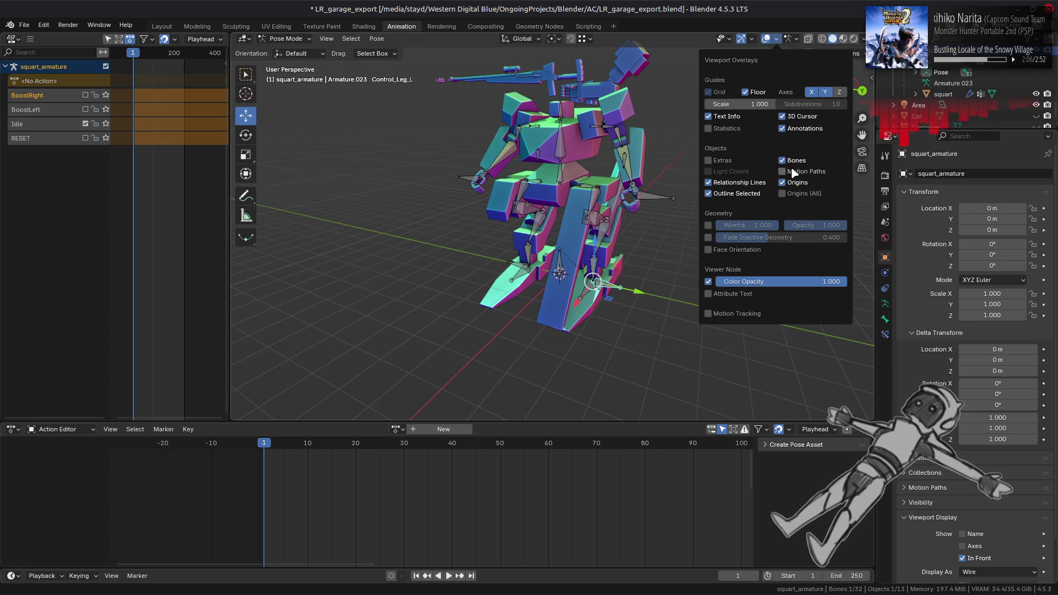
{"action": "left_click", "coordinate": [795, 183]}
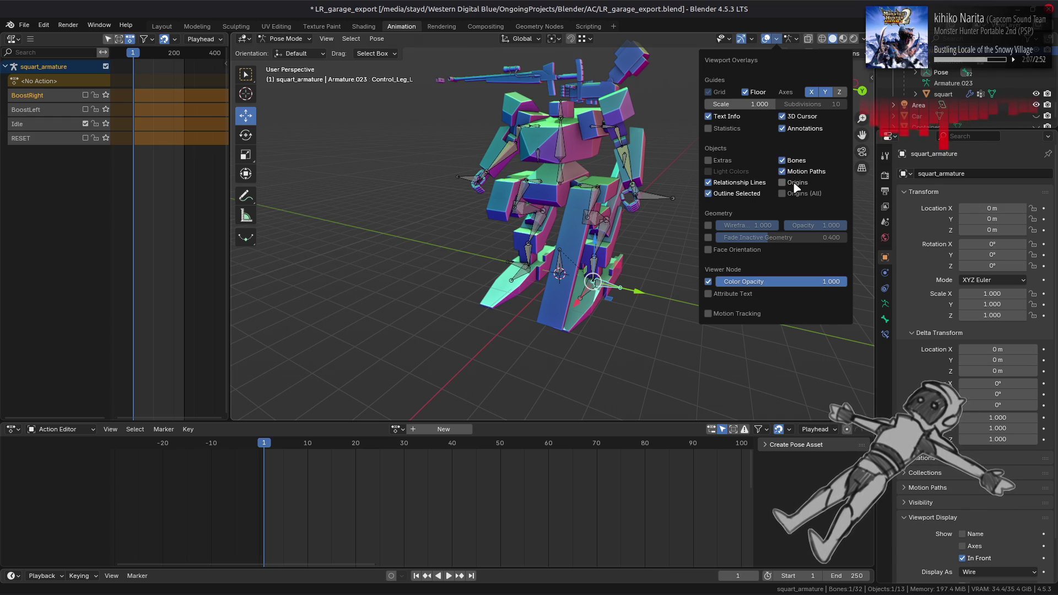
{"action": "left_click", "coordinate": [750, 182]}
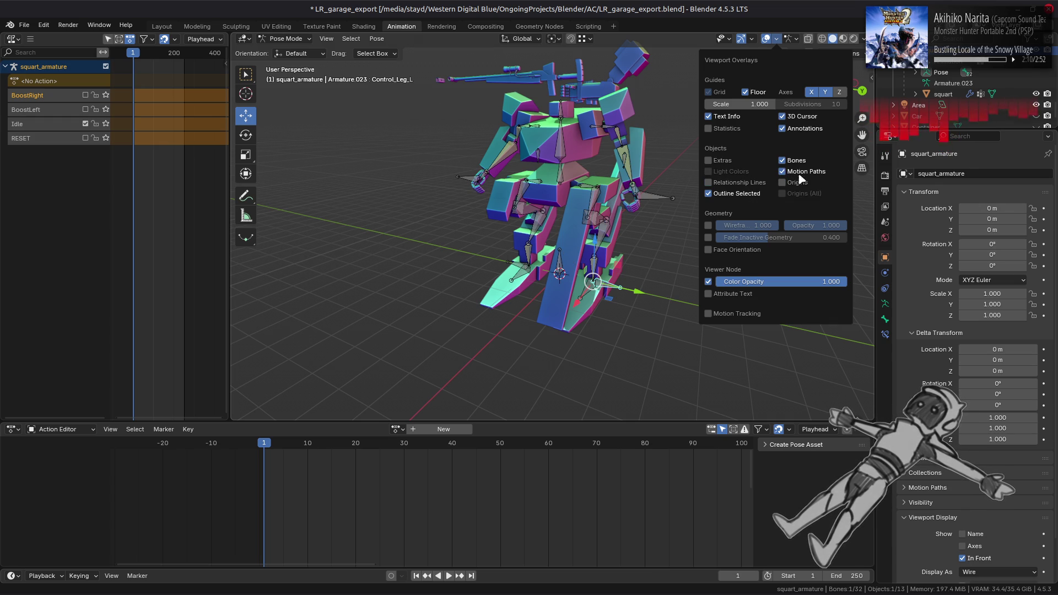